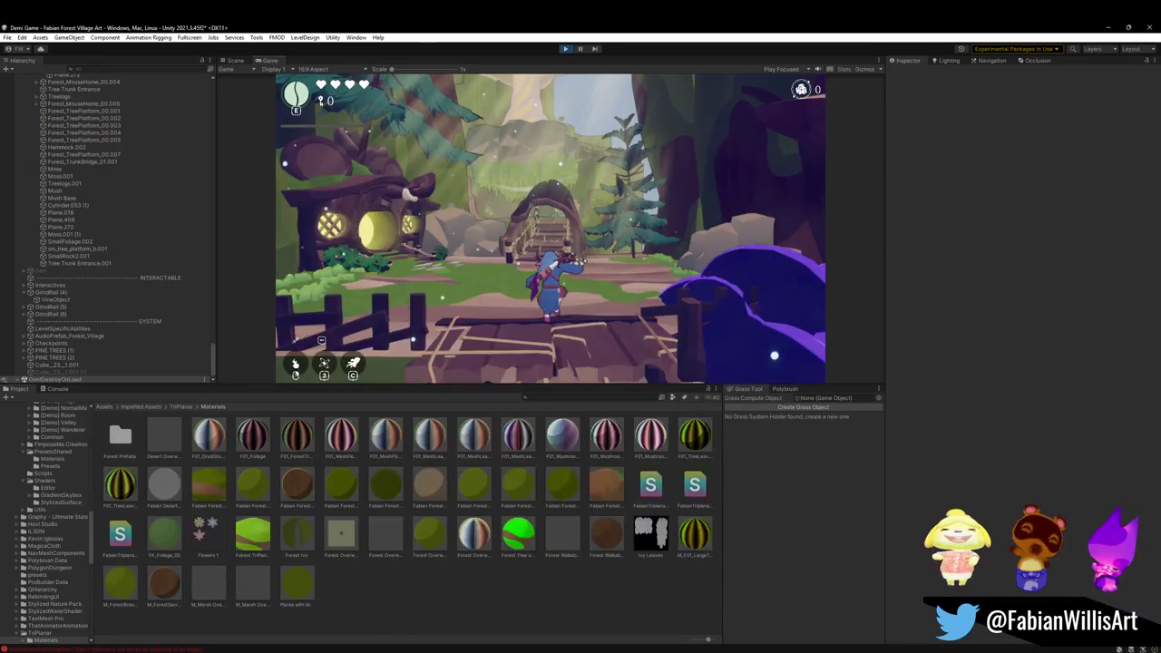
# - Leave the maximized Game view and return to the editor's Scene view of the forest village
pyautogui.press('super')
pyautogui.press('Escape')
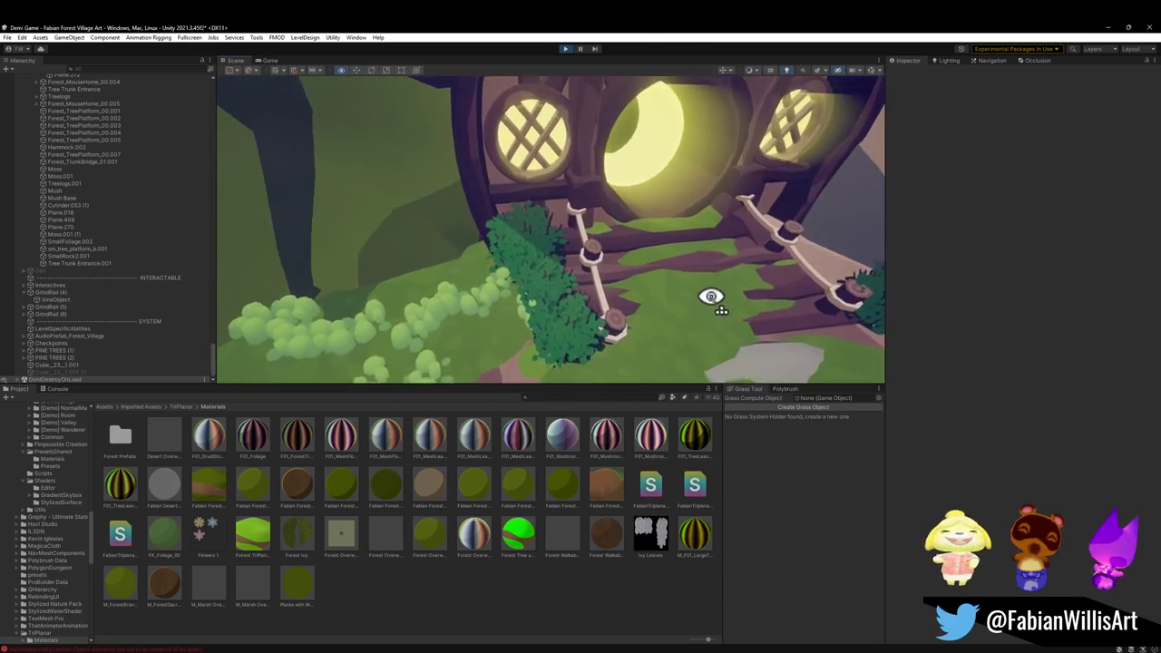
# - Select the round shrub and tone its leaf material colour down to a softer green
pyautogui.click(572, 343)
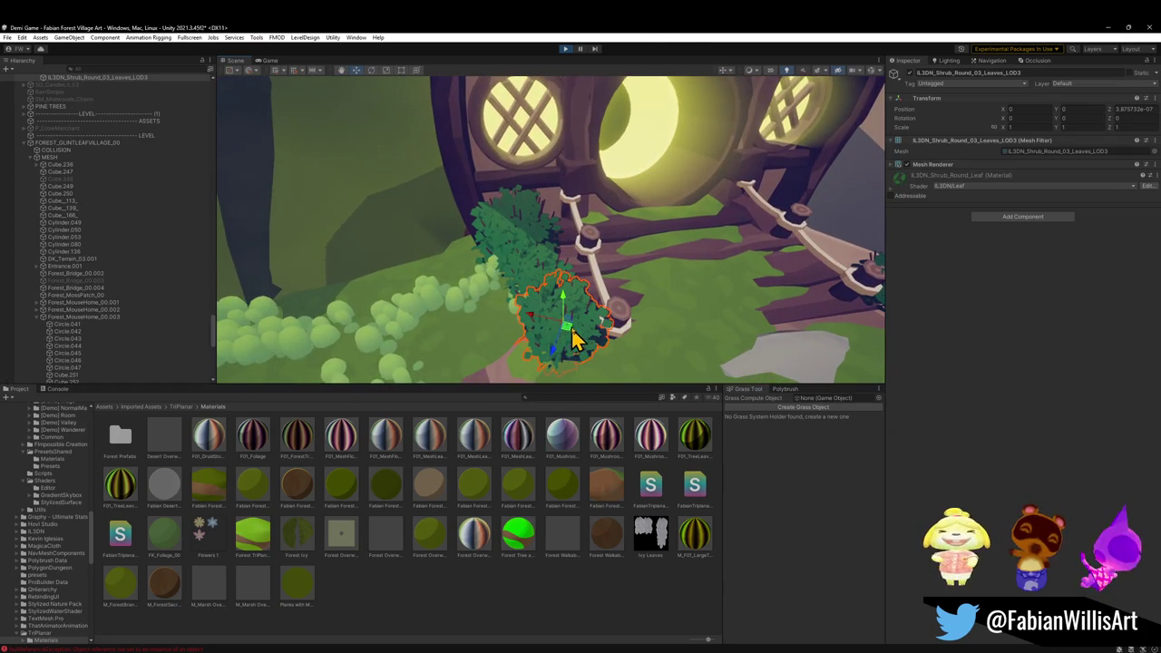
pyautogui.click(895, 198)
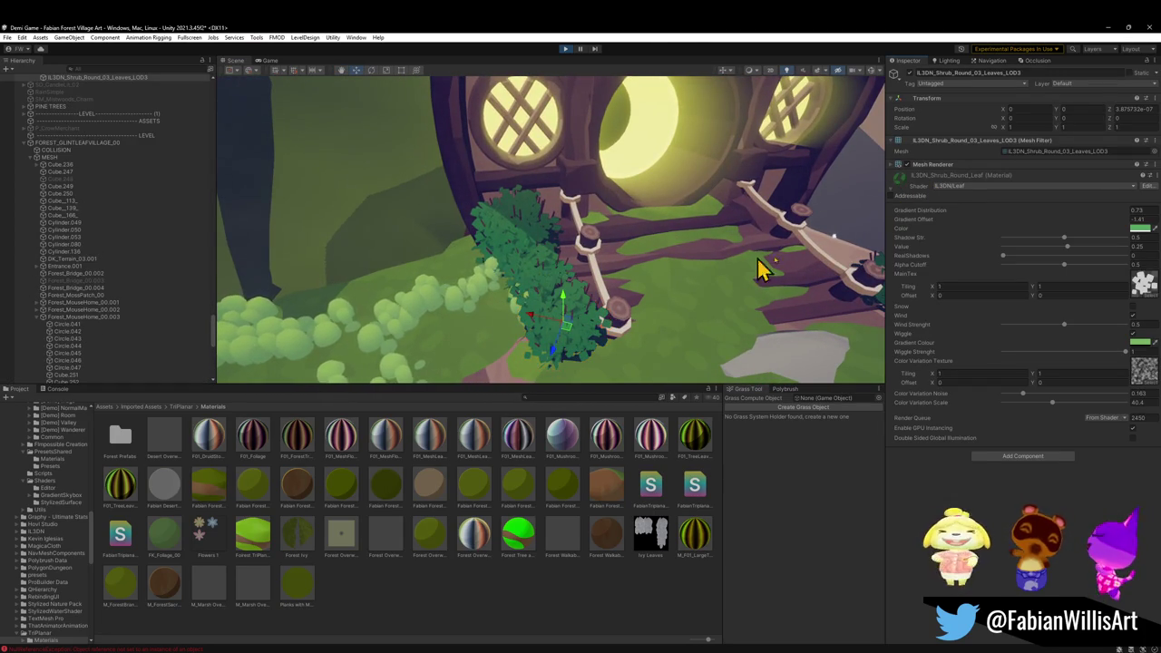
pyautogui.click(1140, 228)
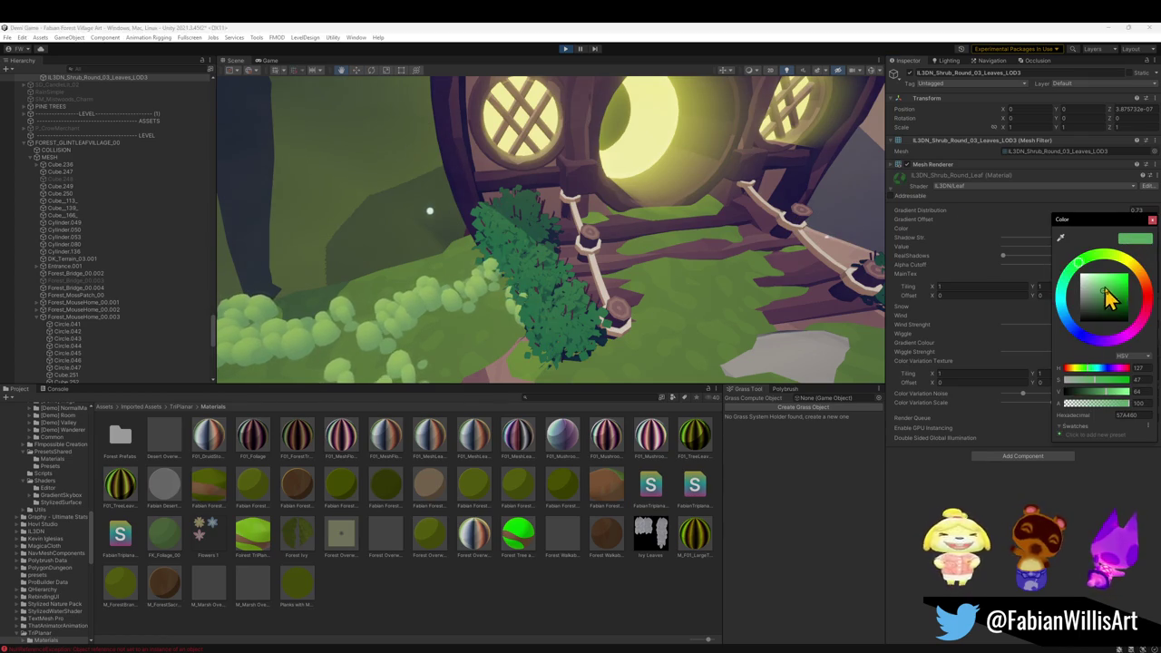
pyautogui.moveTo(1111, 292); pyautogui.dragTo(1091, 288)
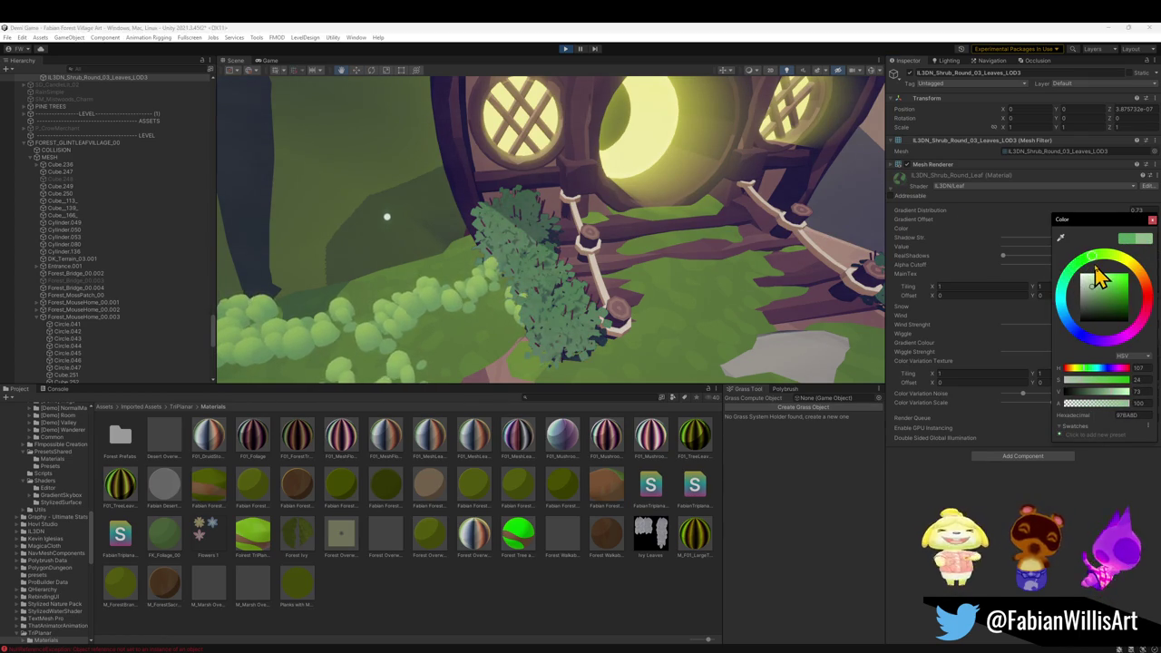
pyautogui.moveTo(1100, 295); pyautogui.dragTo(1108, 295)
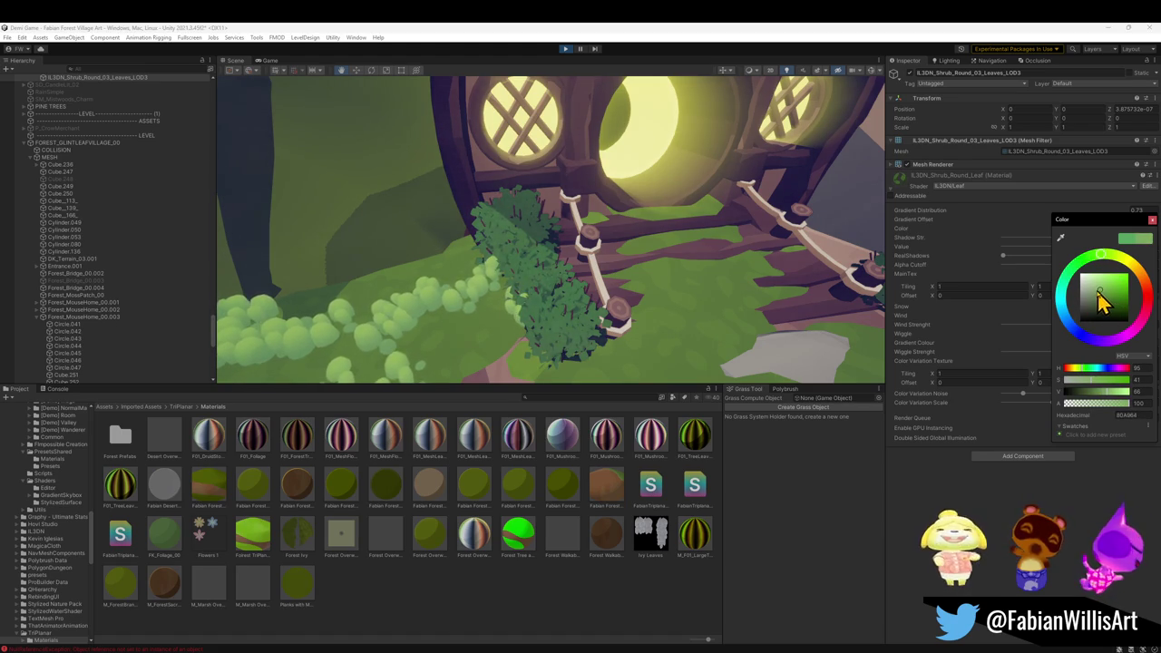
pyautogui.moveTo(550, 280)
pyautogui.mouseDown()
pyautogui.moveTo(661, 251)
pyautogui.moveTo(660, 230)
pyautogui.moveTo(730, 223)
pyautogui.moveTo(692, 223)
pyautogui.mouseUp()
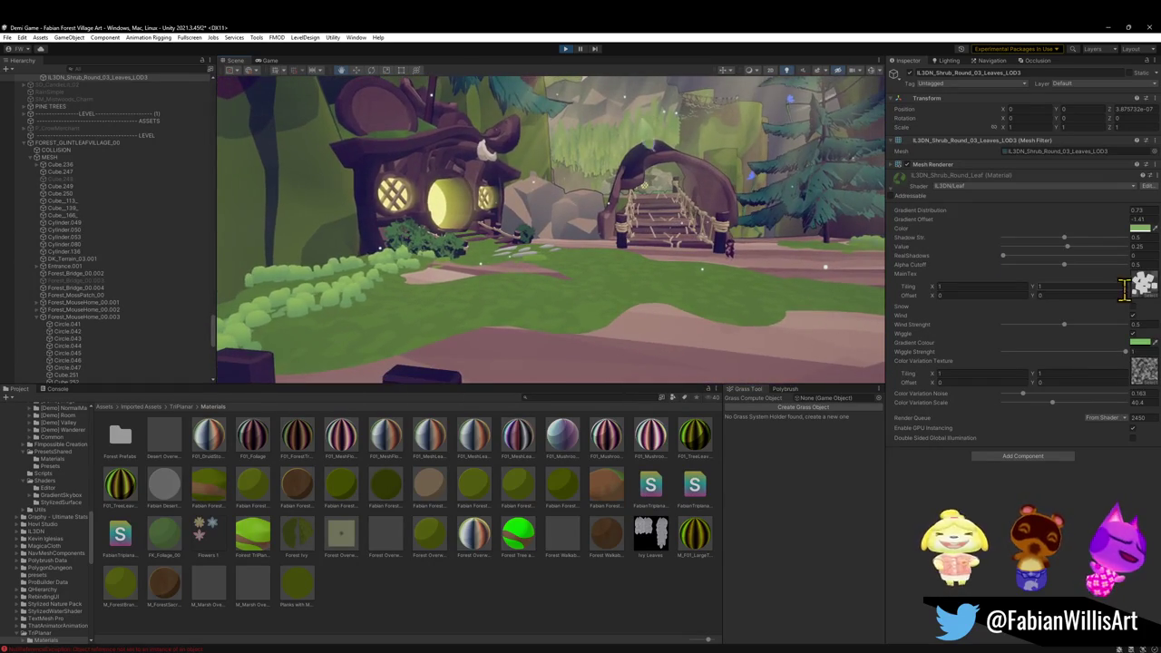
# - Shift the shrub's leaf colour hue slightly toward yellow and check the retinted bushes
pyautogui.click(1139, 230)
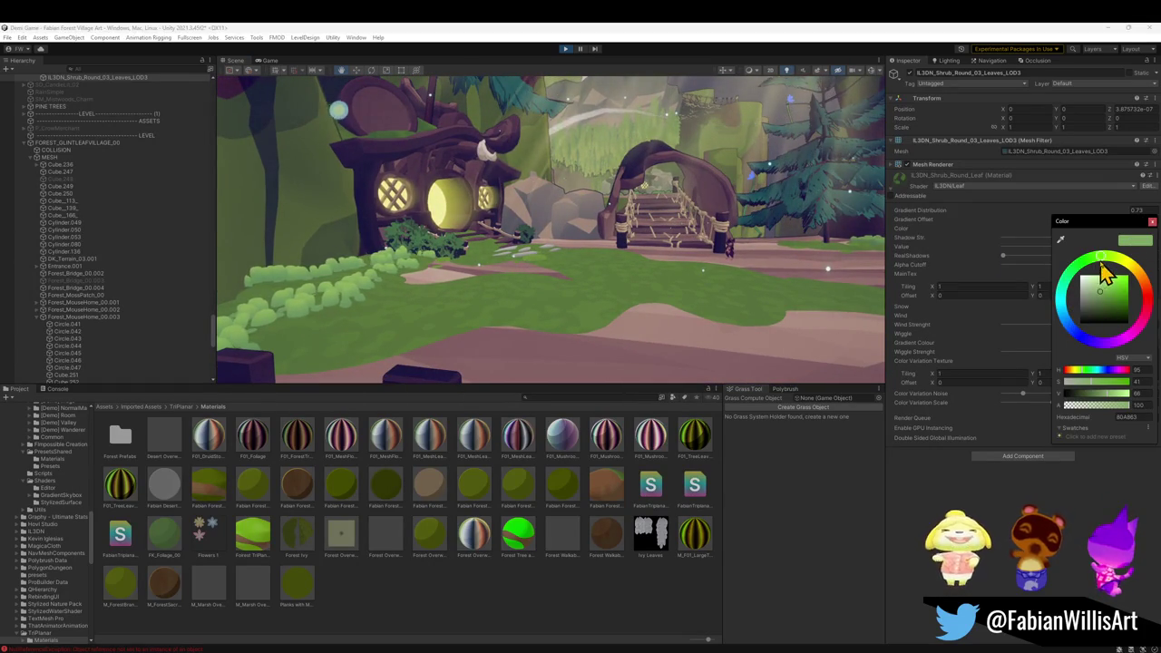
pyautogui.moveTo(1111, 268); pyautogui.dragTo(1124, 279)
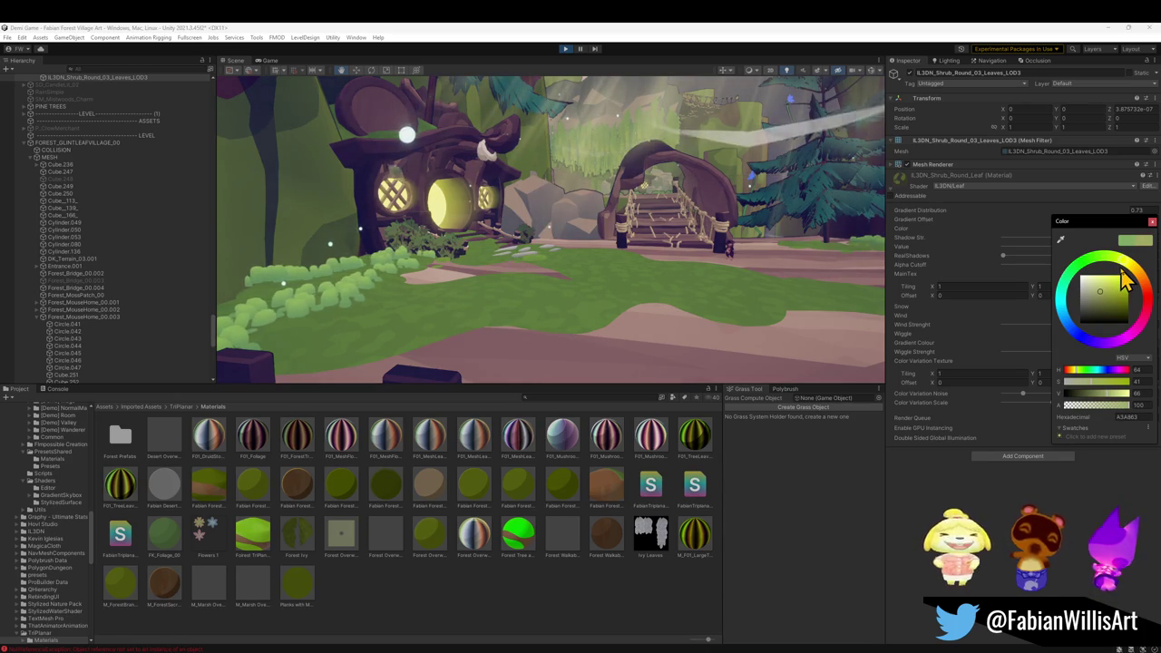
pyautogui.moveTo(717, 246)
pyautogui.mouseDown()
pyautogui.moveTo(704, 247)
pyautogui.moveTo(969, 248)
pyautogui.moveTo(949, 285)
pyautogui.moveTo(743, 261)
pyautogui.mouseUp()
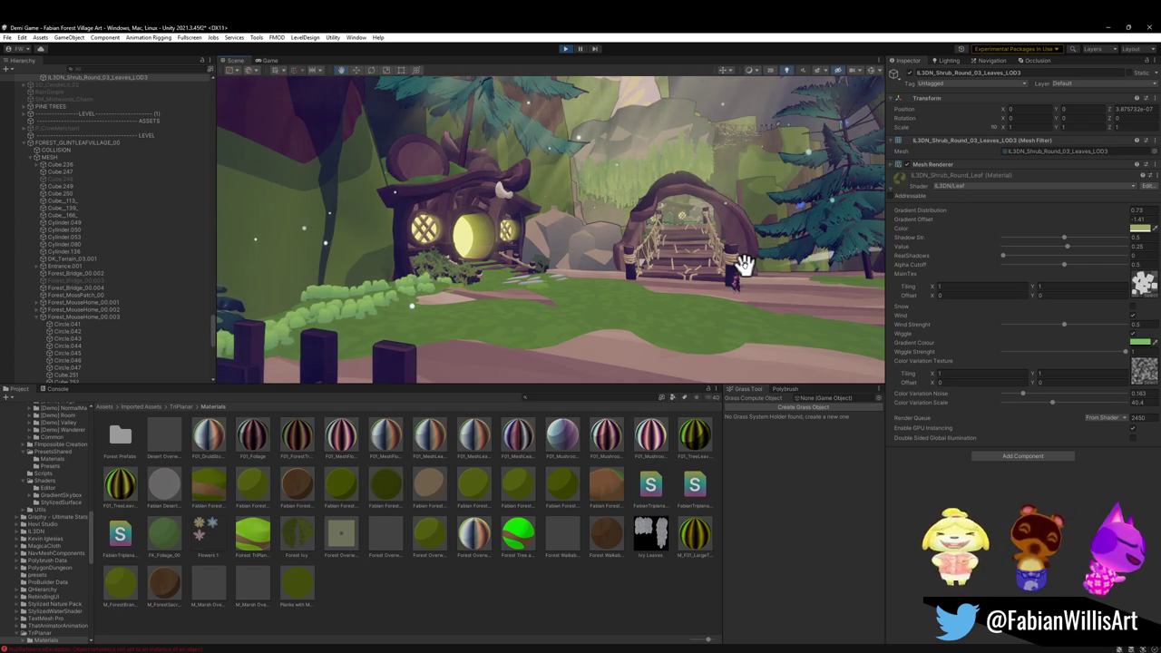
# - Look up at the giant tree above the archway, then orbit back down to the bridge
pyautogui.moveTo(462, 293)
pyautogui.mouseDown()
pyautogui.moveTo(518, 278)
pyautogui.moveTo(531, 230)
pyautogui.mouseUp()
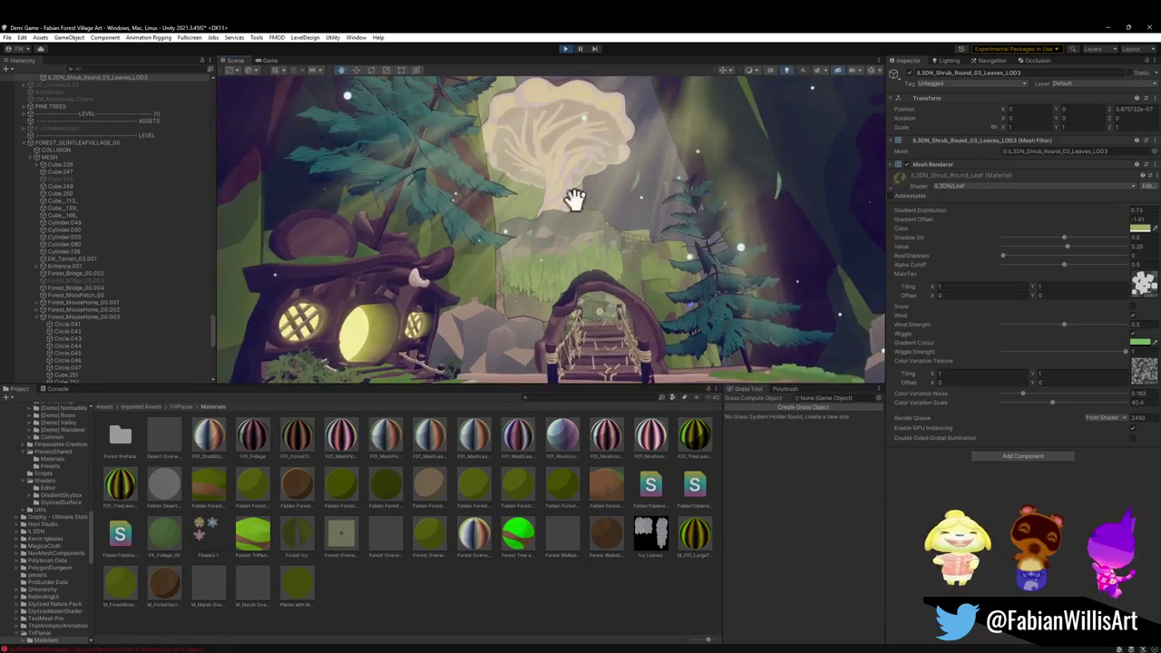
pyautogui.moveTo(604, 187)
pyautogui.mouseDown()
pyautogui.moveTo(616, 228)
pyautogui.moveTo(818, 259)
pyautogui.moveTo(635, 269)
pyautogui.moveTo(529, 256)
pyautogui.moveTo(545, 256)
pyautogui.moveTo(547, 360)
pyautogui.moveTo(606, 224)
pyautogui.moveTo(632, 202)
pyautogui.moveTo(625, 187)
pyautogui.moveTo(629, 215)
pyautogui.mouseUp()
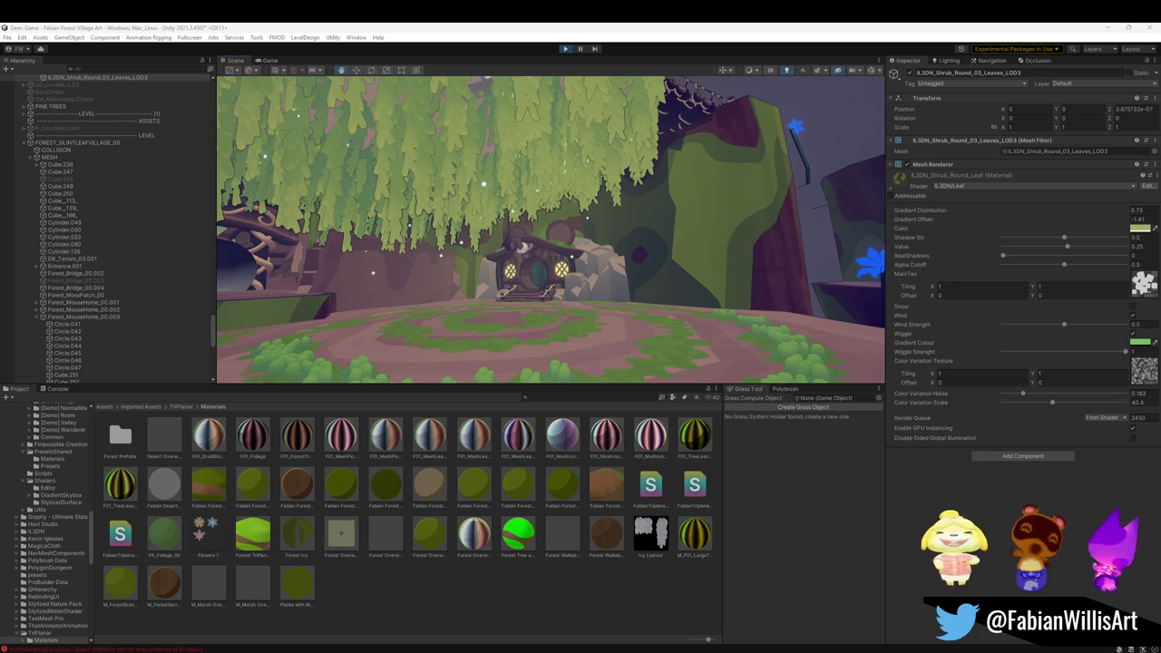
# - Fly along the path past the purple cliff and turn toward the house over the clearing
pyautogui.moveTo(502, 326)
pyautogui.mouseDown()
pyautogui.moveTo(578, 321)
pyautogui.moveTo(669, 345)
pyautogui.moveTo(751, 323)
pyautogui.moveTo(611, 252)
pyautogui.mouseUp()
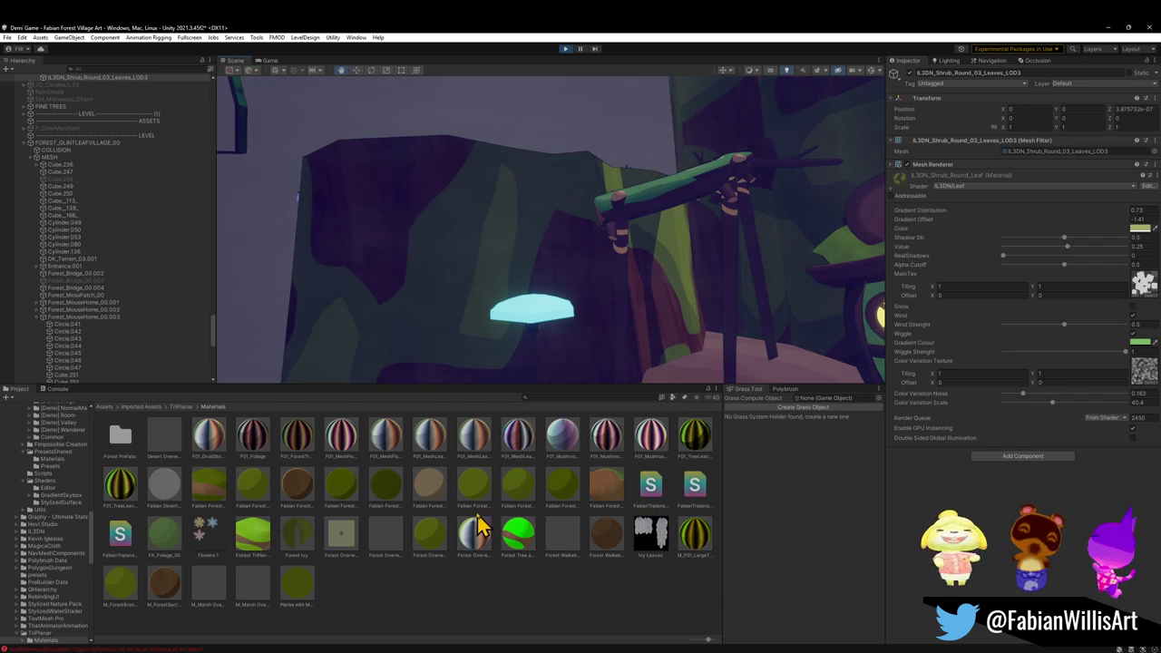
pyautogui.moveTo(461, 241)
pyautogui.mouseDown()
pyautogui.moveTo(687, 288)
pyautogui.moveTo(728, 309)
pyautogui.moveTo(872, 292)
pyautogui.moveTo(867, 256)
pyautogui.moveTo(654, 318)
pyautogui.mouseUp()
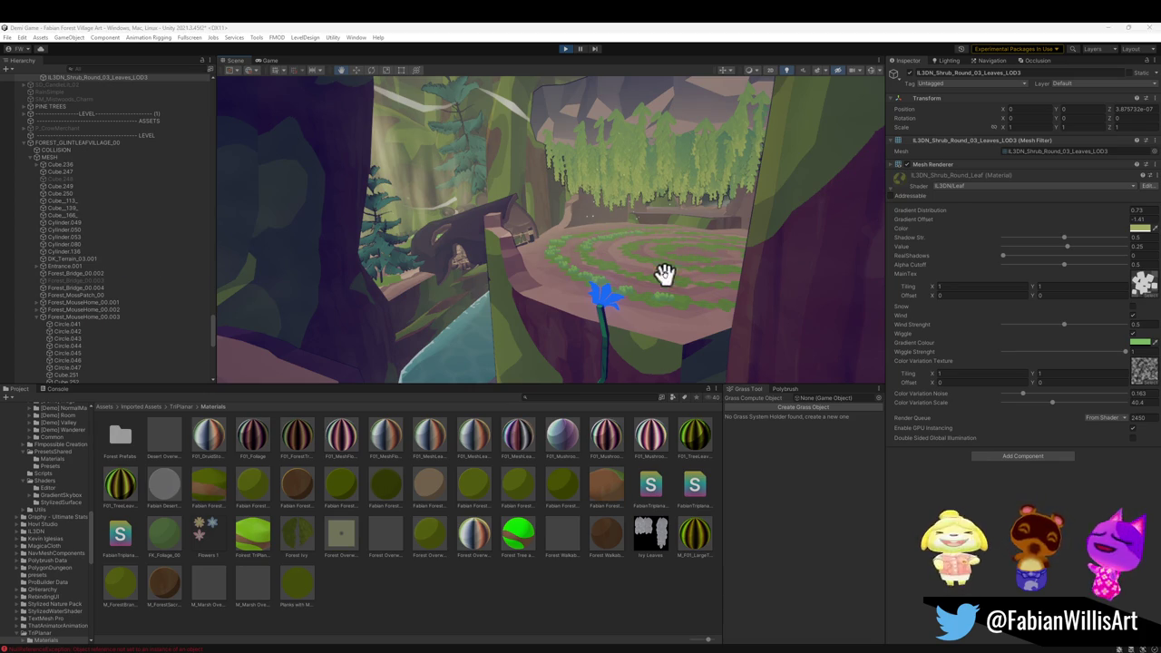
# - Exit play mode and clear all logged errors from the Console
pyautogui.click(566, 49)
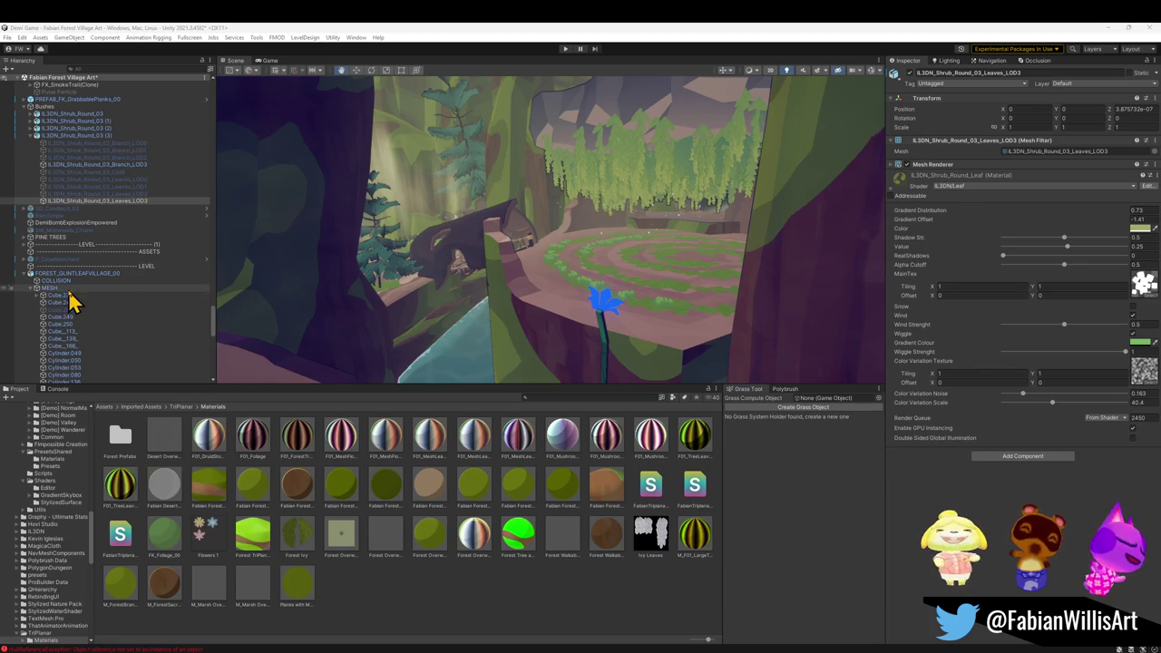
pyautogui.click(190, 649)
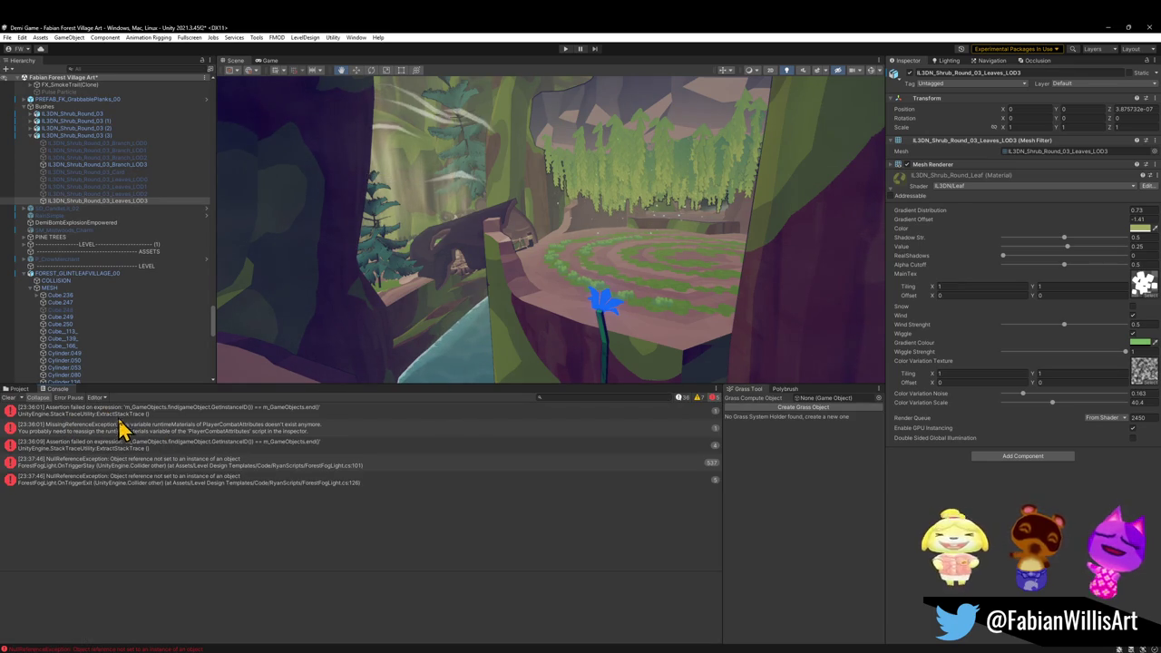
pyautogui.click(10, 400)
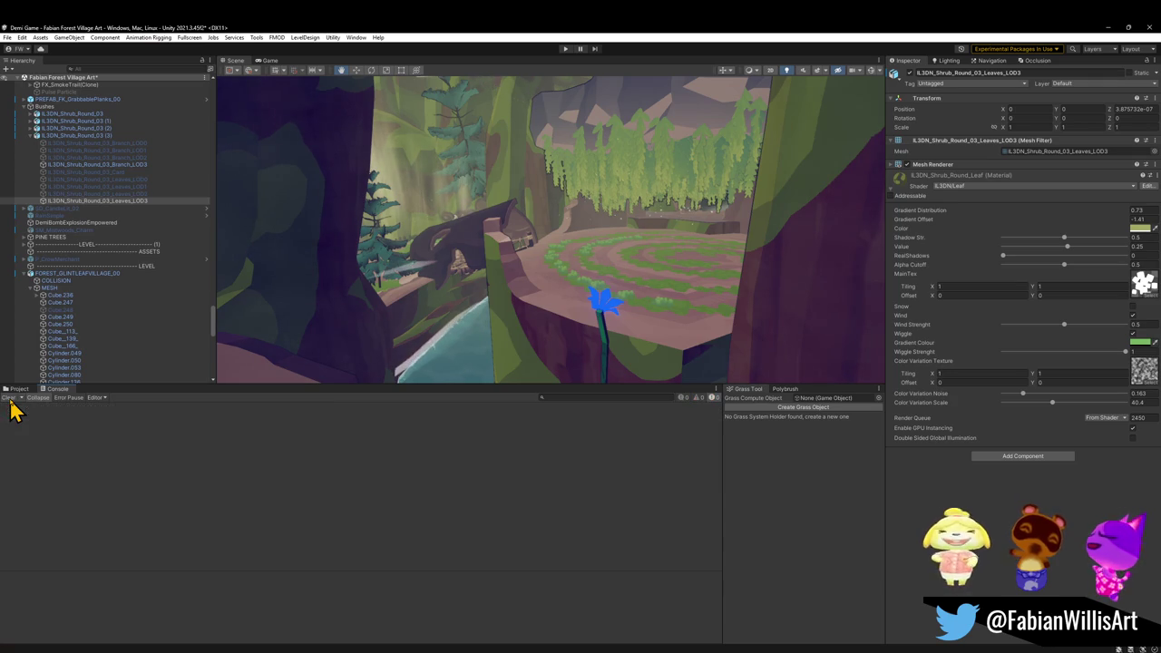
# - Return to the materials browser and select, then collapse, FOREST_GLINTLEAFVILLAGE_00 in the Hierarchy
pyautogui.click(19, 390)
pyautogui.click(26, 273)
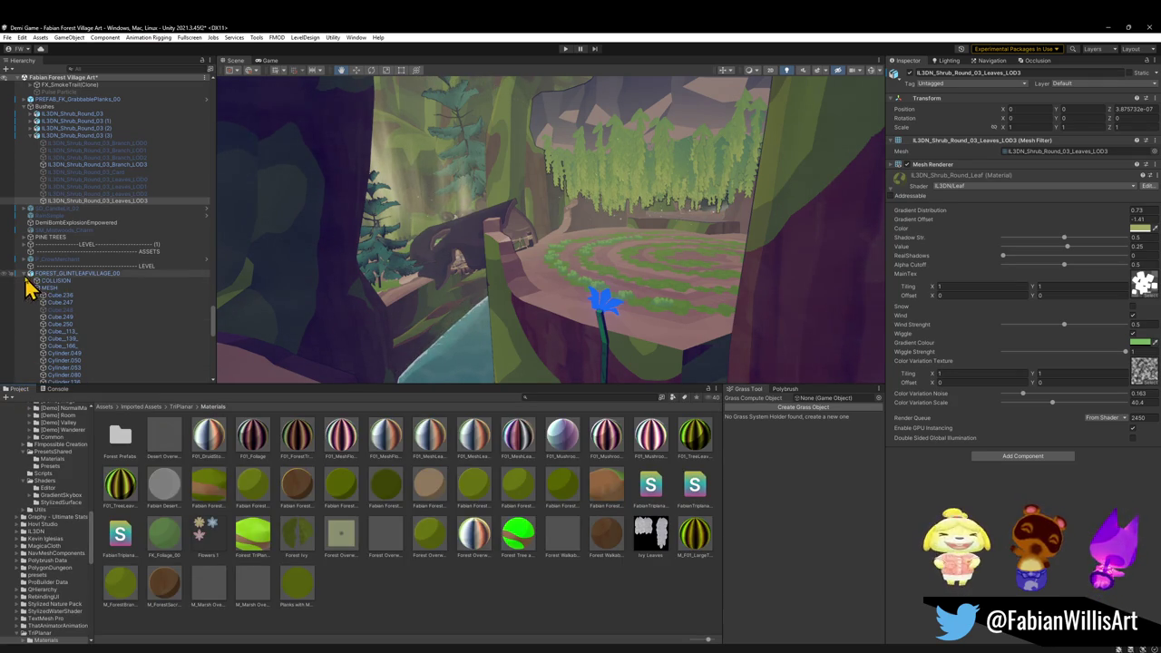
pyautogui.click(24, 274)
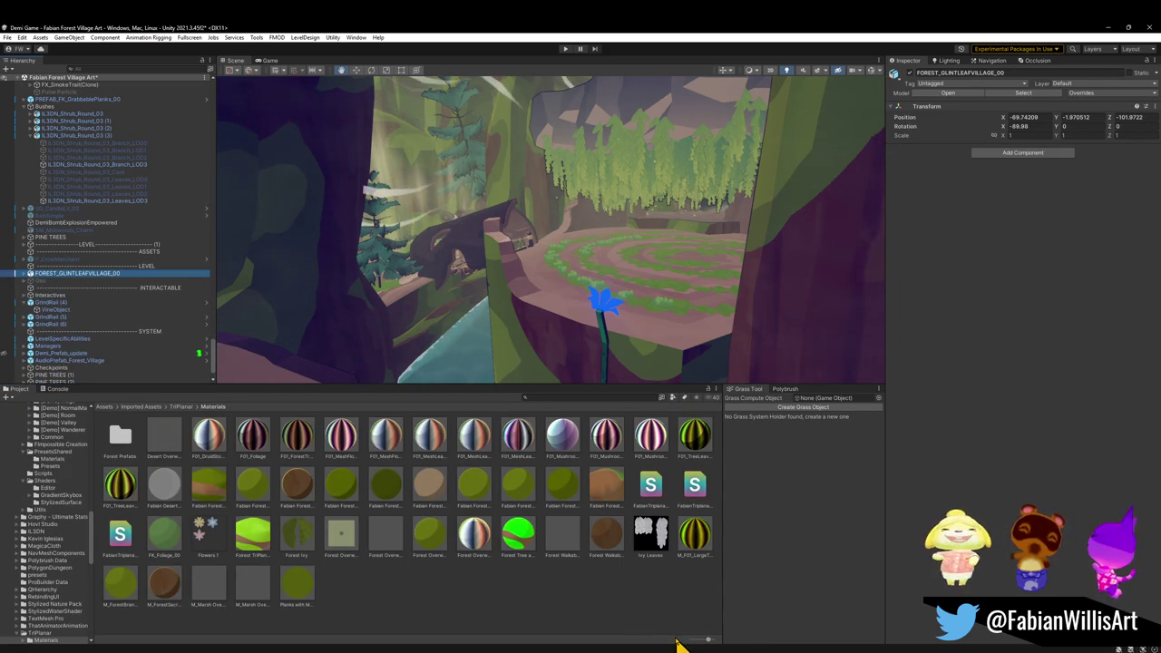
pyautogui.press('super')
pyautogui.press('Escape')
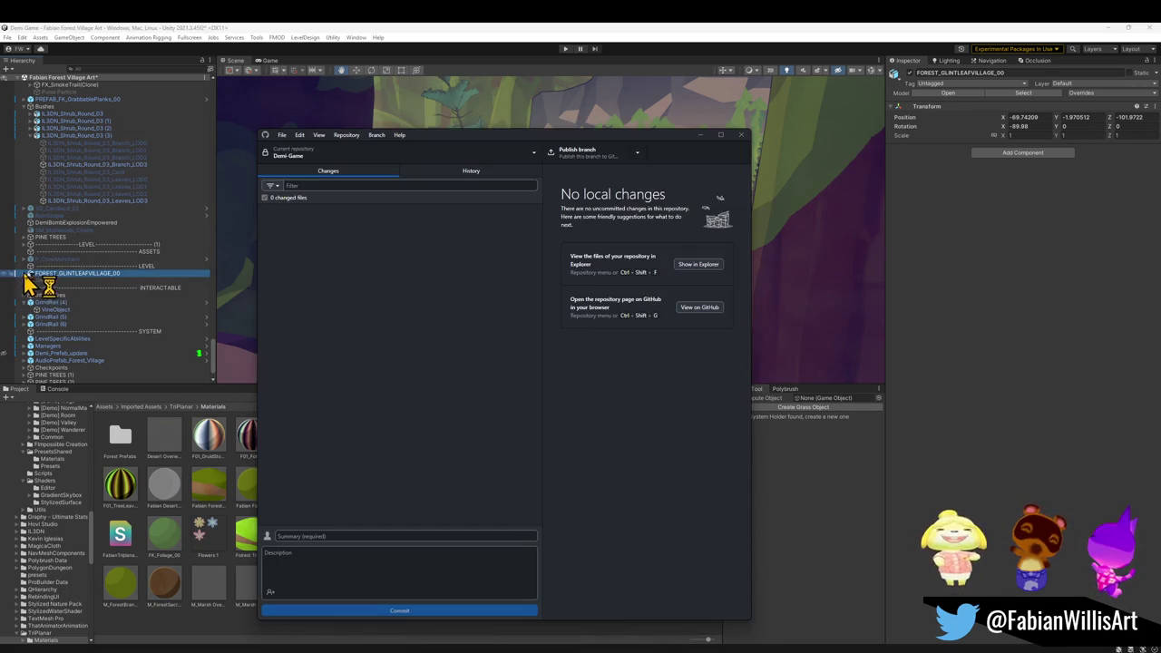
# - Expand FOREST_GLINTLEAFVILLAGE_00 and browse its children, ending on AudioPrefab_Forest_Village
pyautogui.click(25, 274)
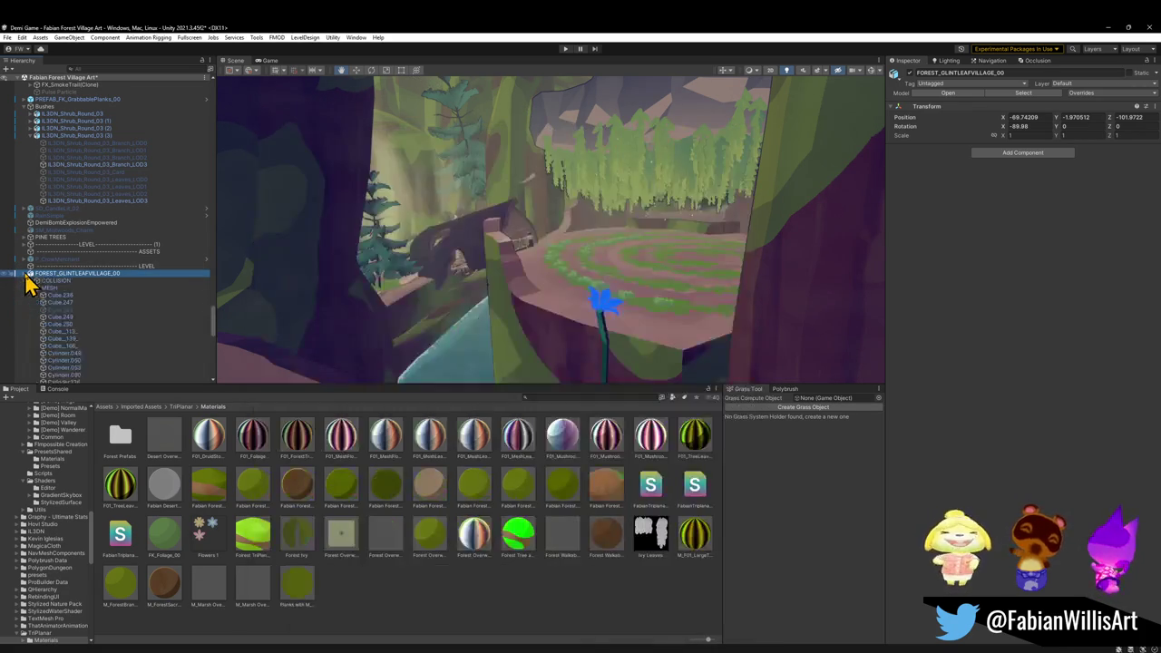
pyautogui.click(26, 274)
pyautogui.click(91, 309)
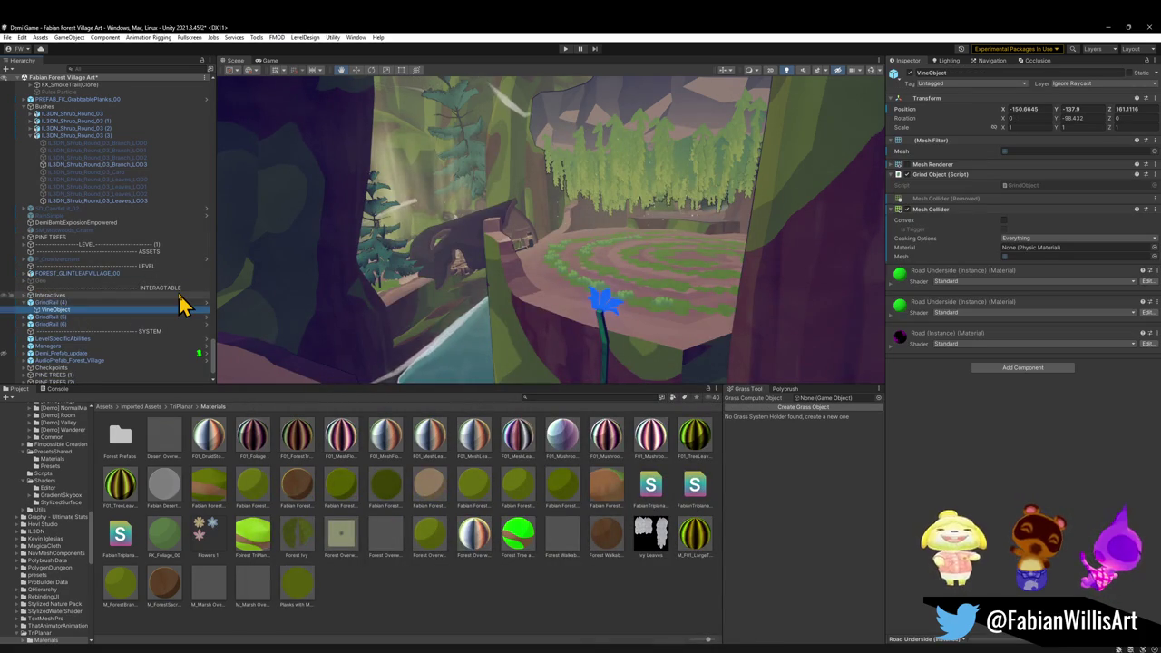
pyautogui.hotkey('ctrl', 'a')
pyautogui.scroll(5, 178, 304)
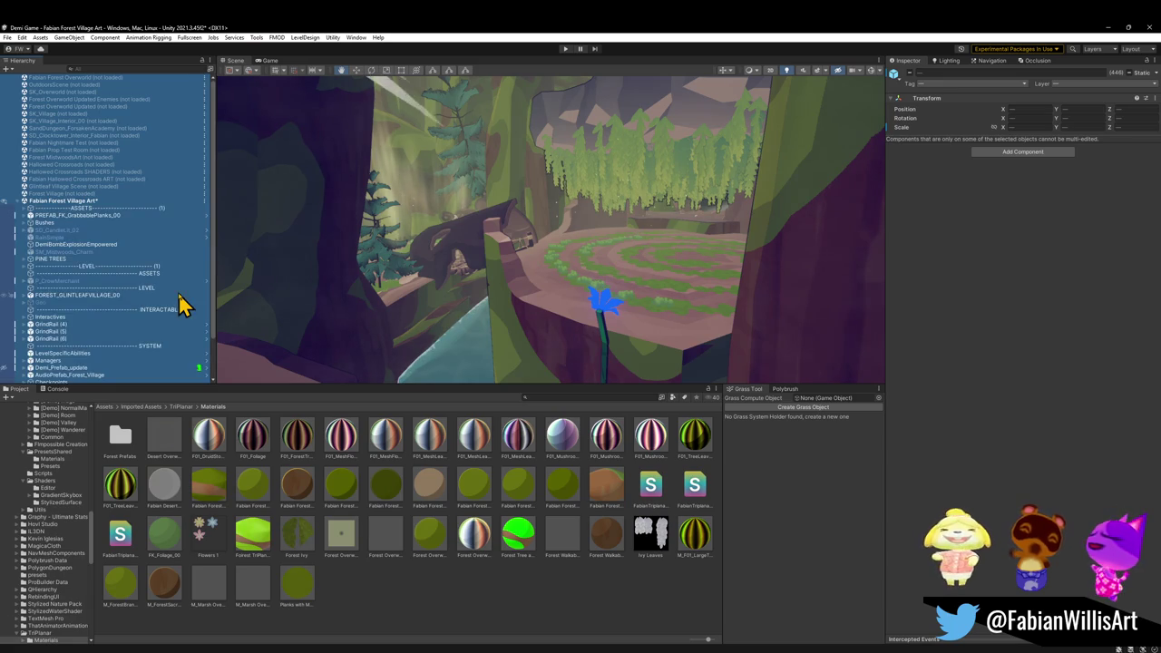
pyautogui.scroll(-3, 99, 336)
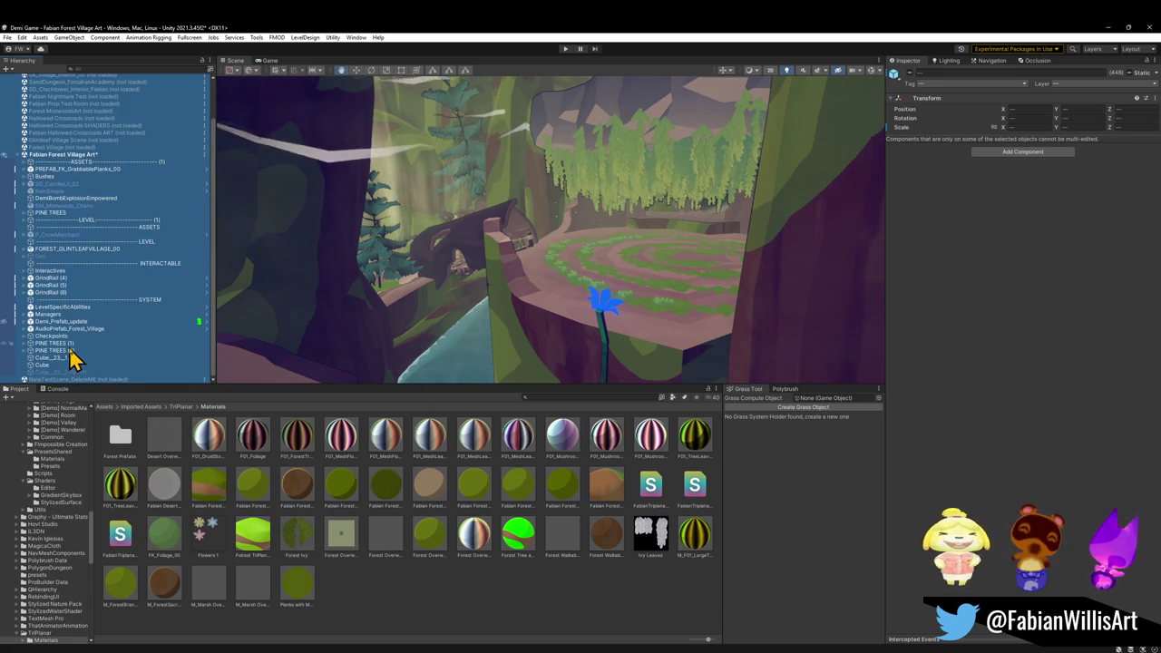
pyautogui.click(71, 344)
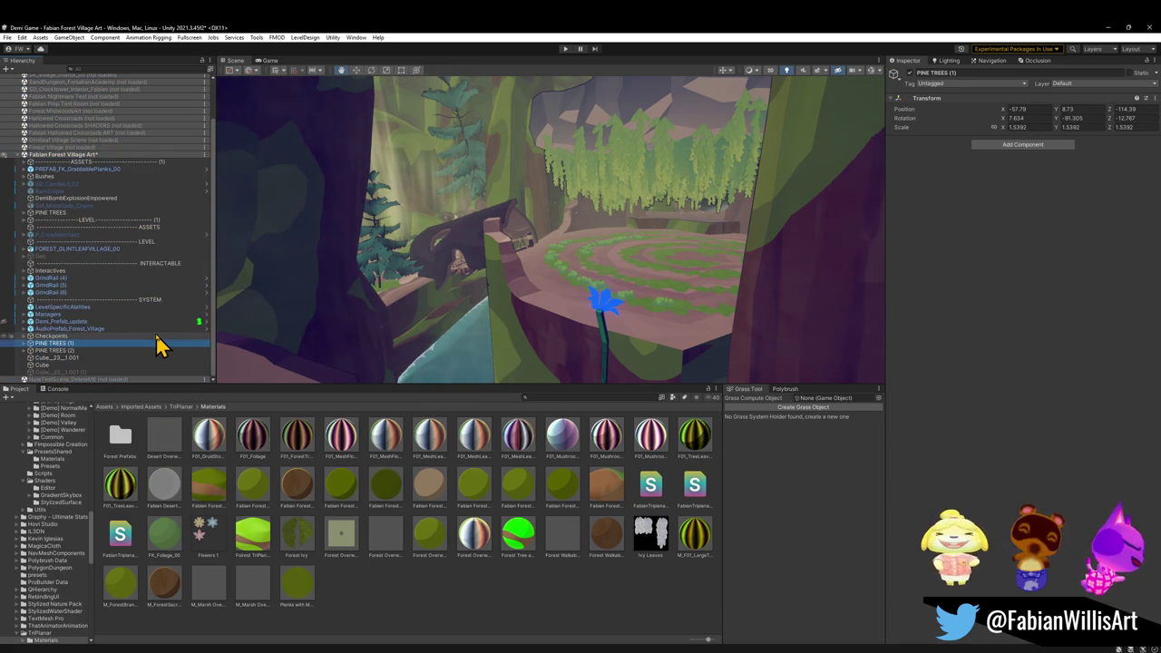
pyautogui.click(72, 322)
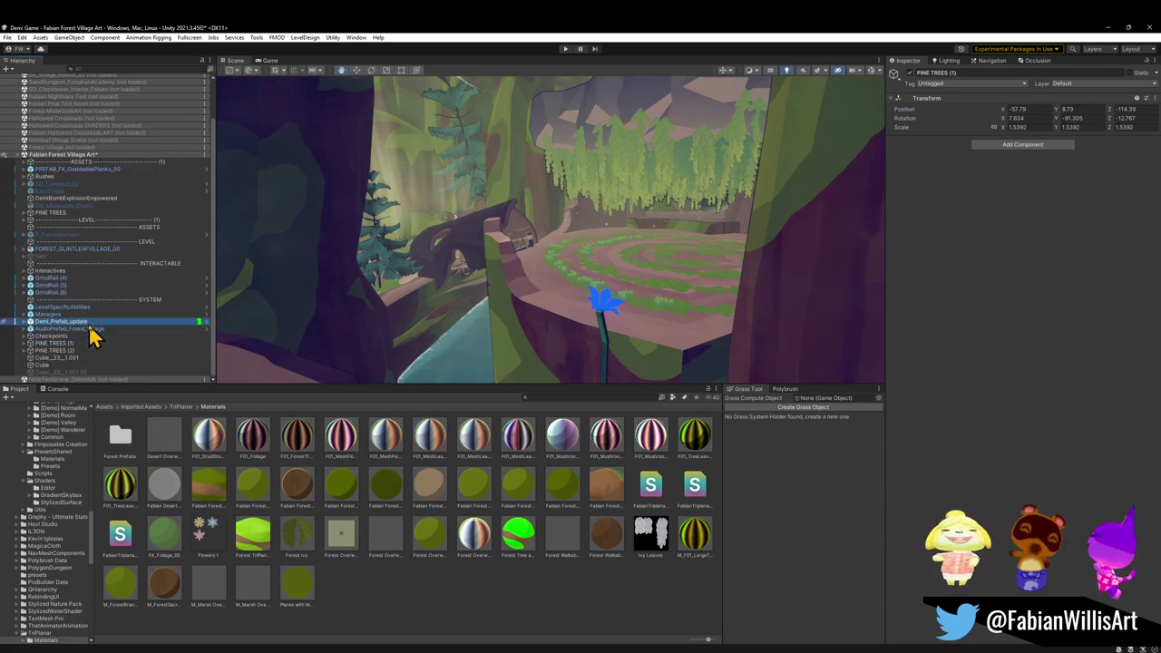
pyautogui.click(88, 329)
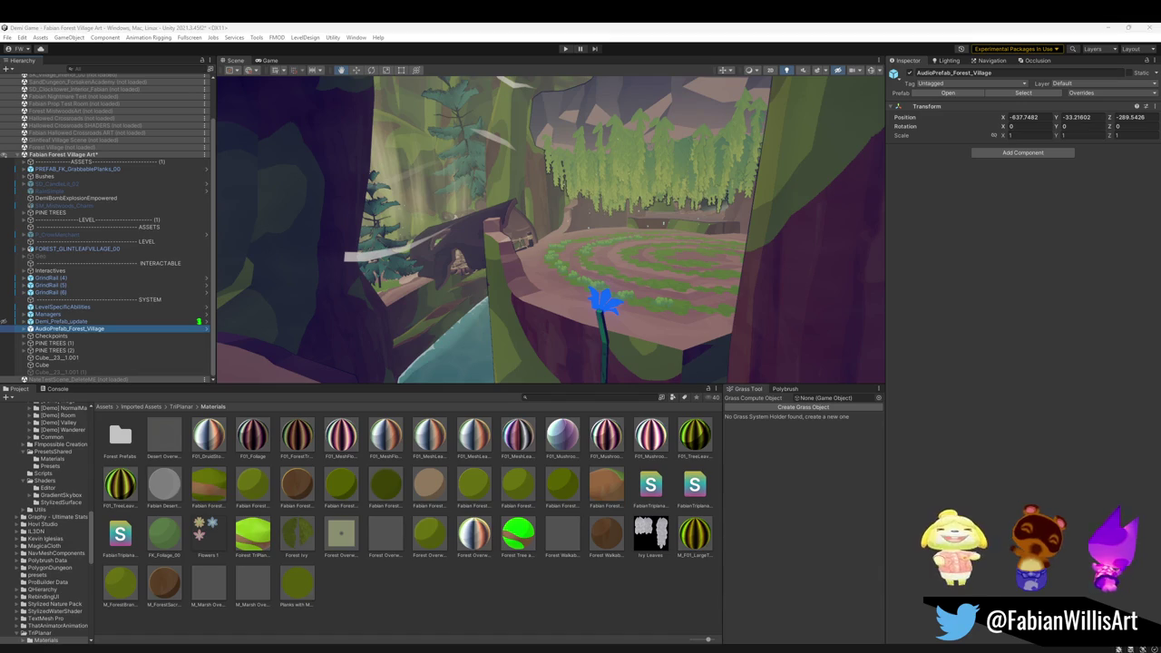
# - Fly the Scene view toward the spiral clearing and the ledge by the tree stump
pyautogui.moveTo(654, 337)
pyautogui.mouseDown()
pyautogui.moveTo(484, 228)
pyautogui.moveTo(668, 258)
pyautogui.moveTo(734, 254)
pyautogui.moveTo(599, 270)
pyautogui.moveTo(695, 277)
pyautogui.moveTo(586, 270)
pyautogui.moveTo(557, 321)
pyautogui.moveTo(531, 269)
pyautogui.moveTo(585, 263)
pyautogui.mouseUp()
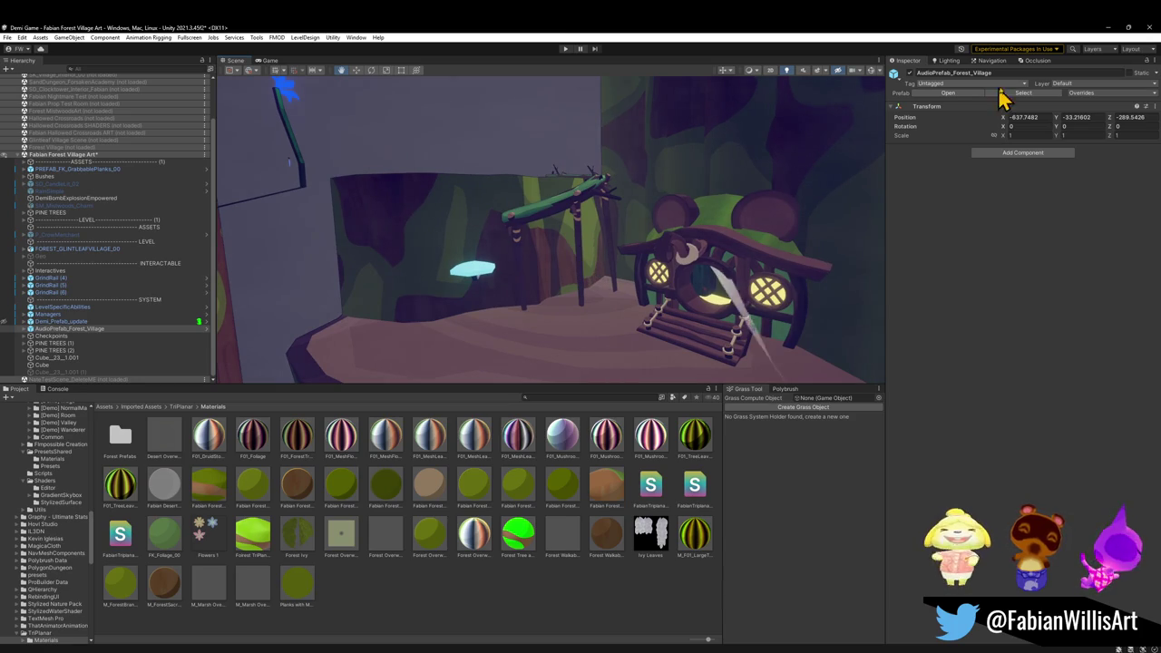
# - Preview a stone material on the cliff wall, fly toward the house, then minimize Unity
pyautogui.moveTo(206, 443)
pyautogui.mouseDown()
pyautogui.moveTo(529, 278)
pyautogui.moveTo(518, 267)
pyautogui.moveTo(514, 281)
pyautogui.moveTo(542, 279)
pyautogui.moveTo(590, 306)
pyautogui.moveTo(617, 254)
pyautogui.moveTo(575, 233)
pyautogui.moveTo(571, 262)
pyautogui.moveTo(623, 262)
pyautogui.mouseUp()
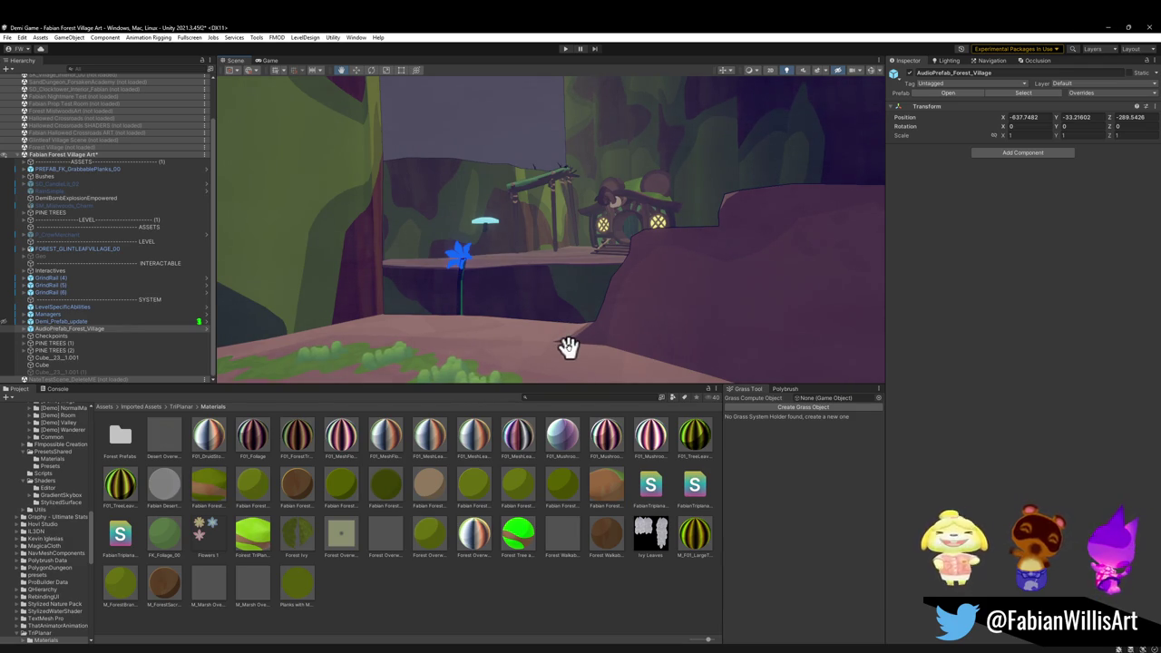
pyautogui.moveTo(633, 273)
pyautogui.mouseDown()
pyautogui.moveTo(575, 270)
pyautogui.moveTo(568, 293)
pyautogui.moveTo(590, 287)
pyautogui.mouseUp()
pyautogui.press('w')
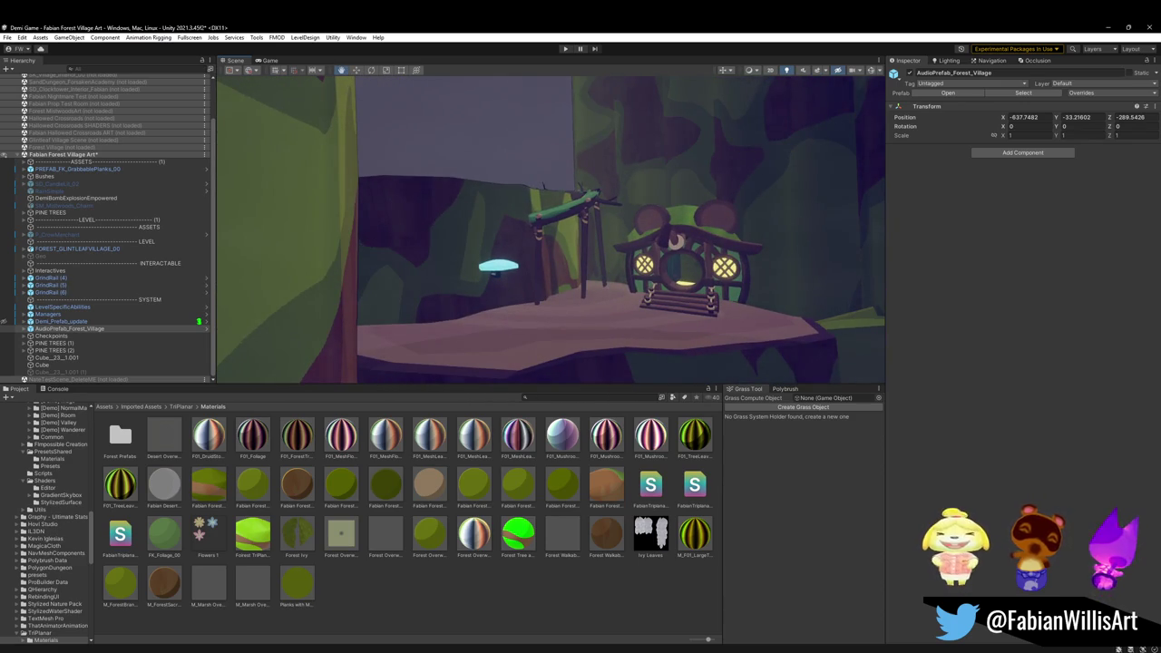
pyautogui.click(1106, 27)
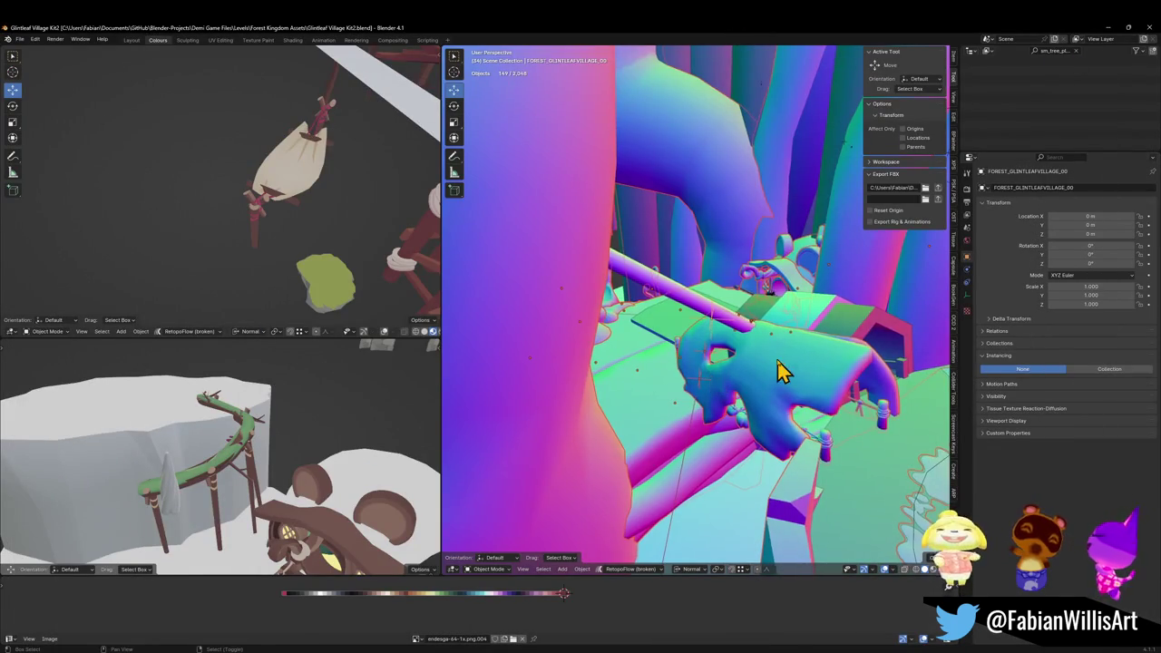
# - Walk the Blender camera past the curved rail toward the house and green platform
pyautogui.hotkey('shift', '`')
pyautogui.press('w')
pyautogui.press('w')
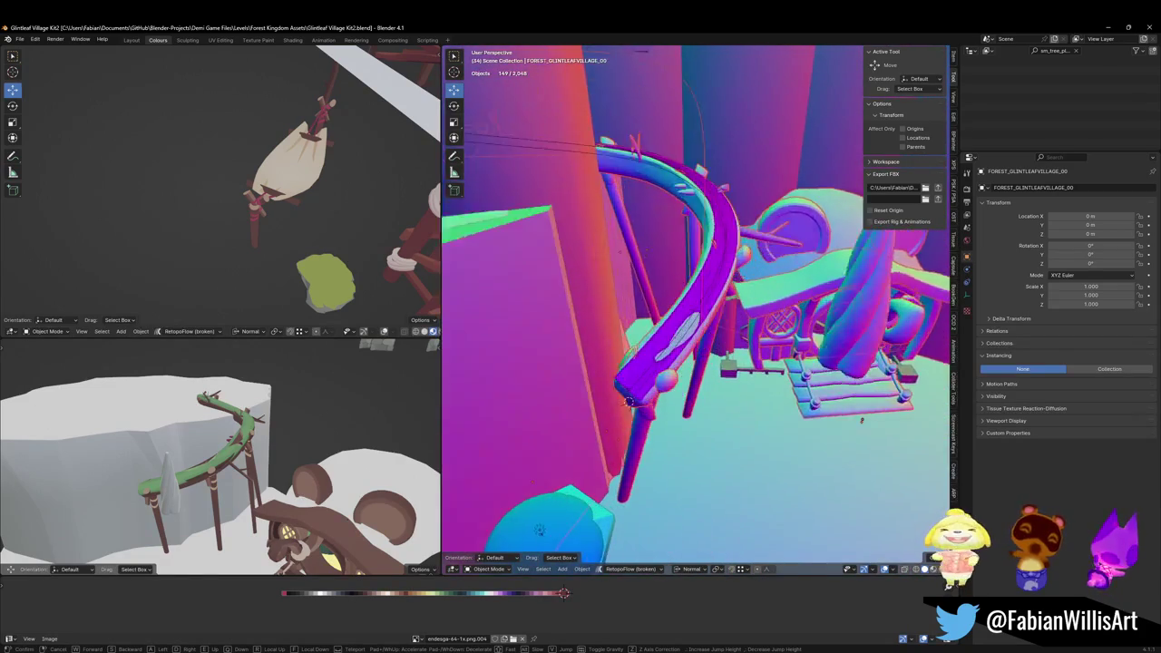
pyautogui.press('s')
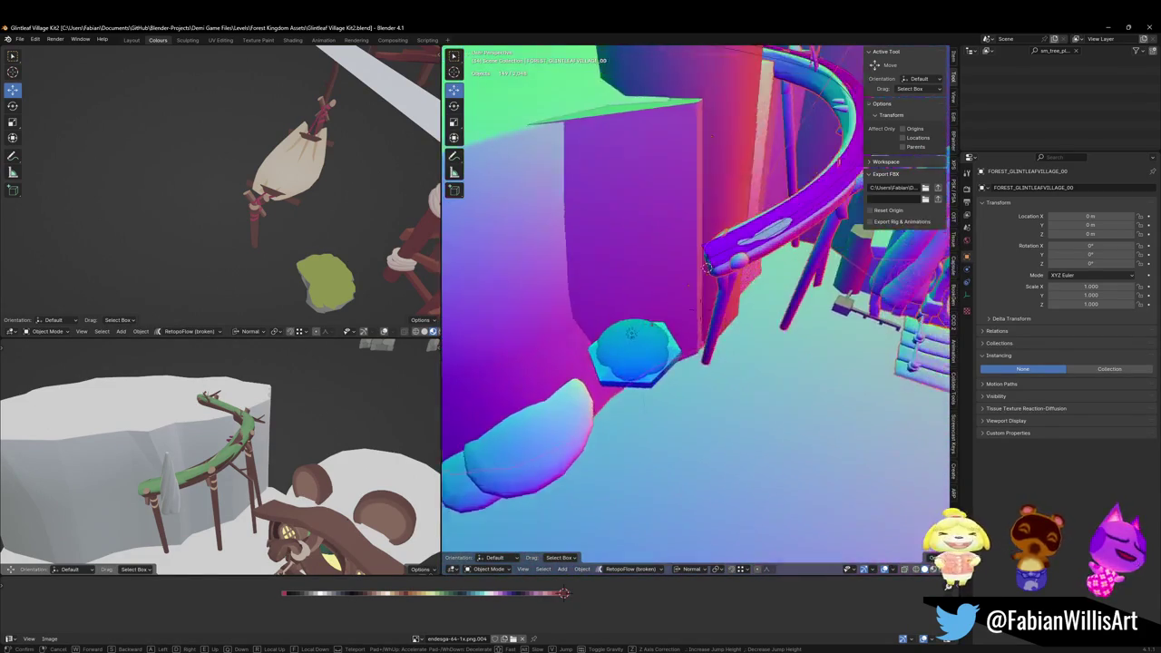
pyautogui.press('w')
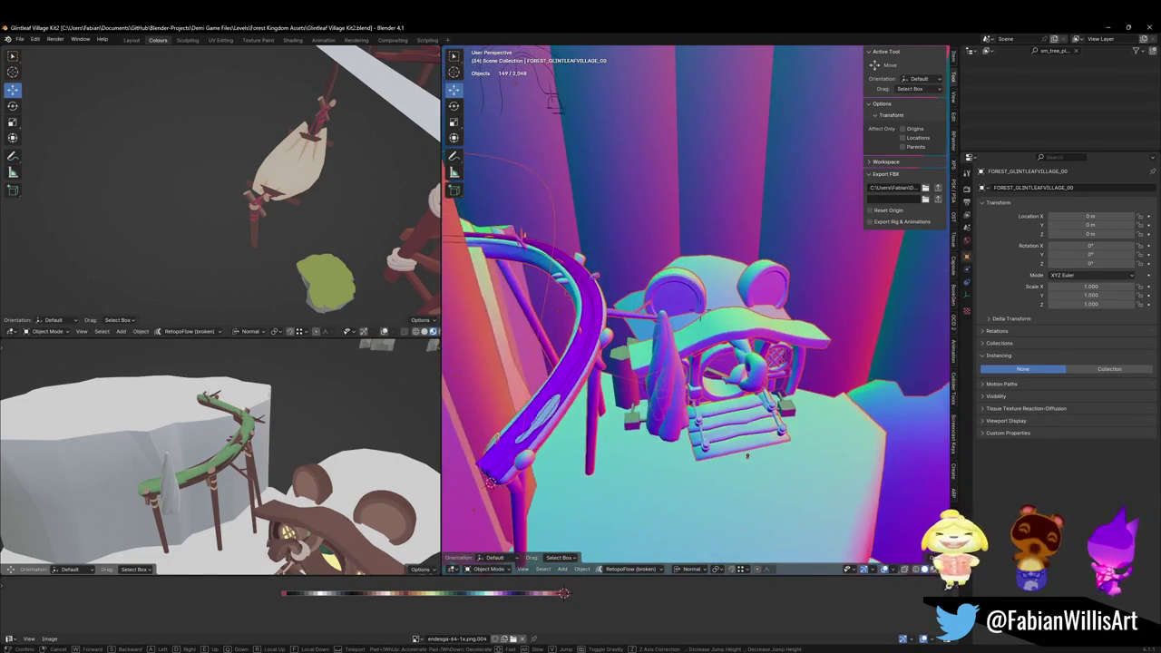
pyautogui.press('w')
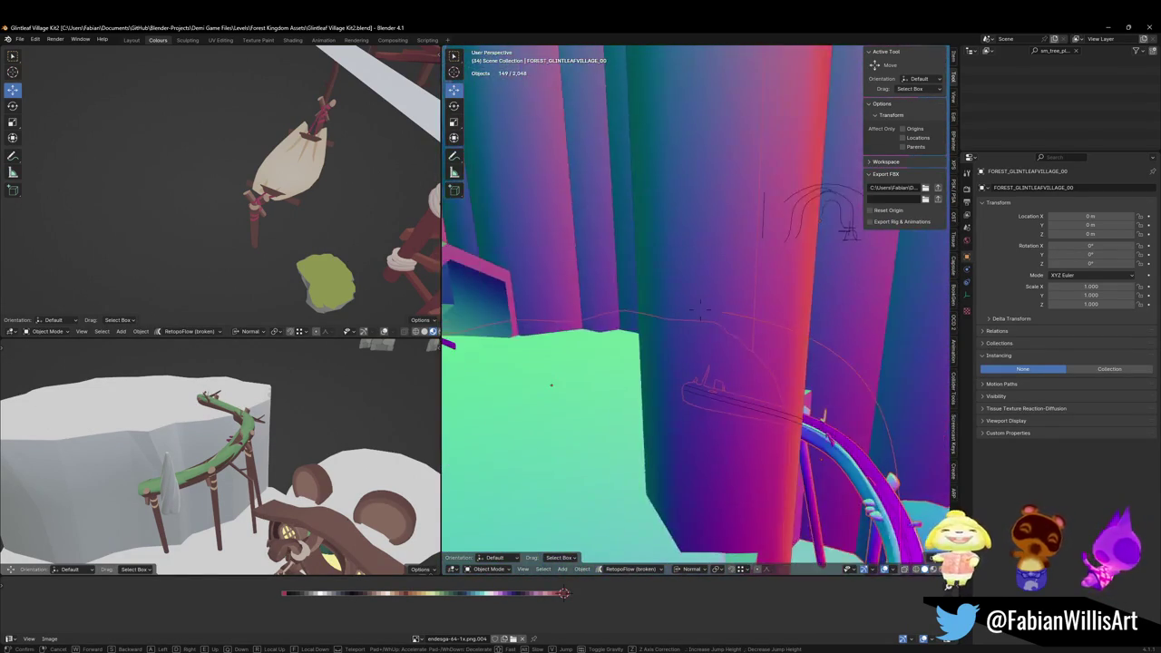
pyautogui.press('s')
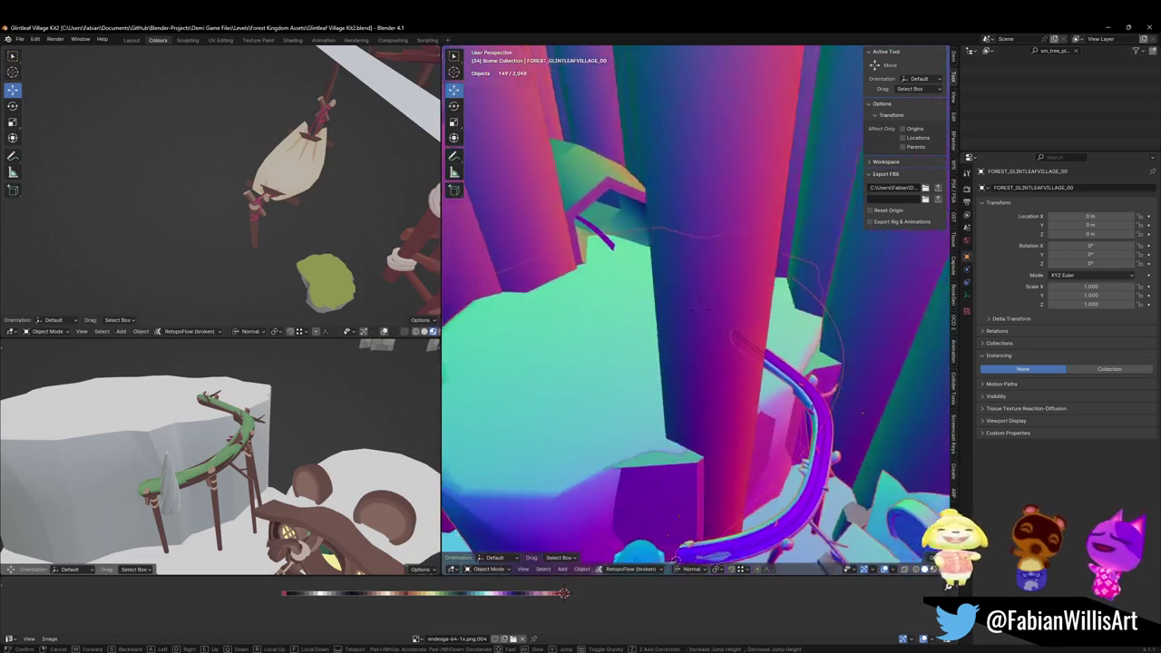
pyautogui.press('w')
pyautogui.click(781, 370)
pyautogui.scroll(3, 725, 376)
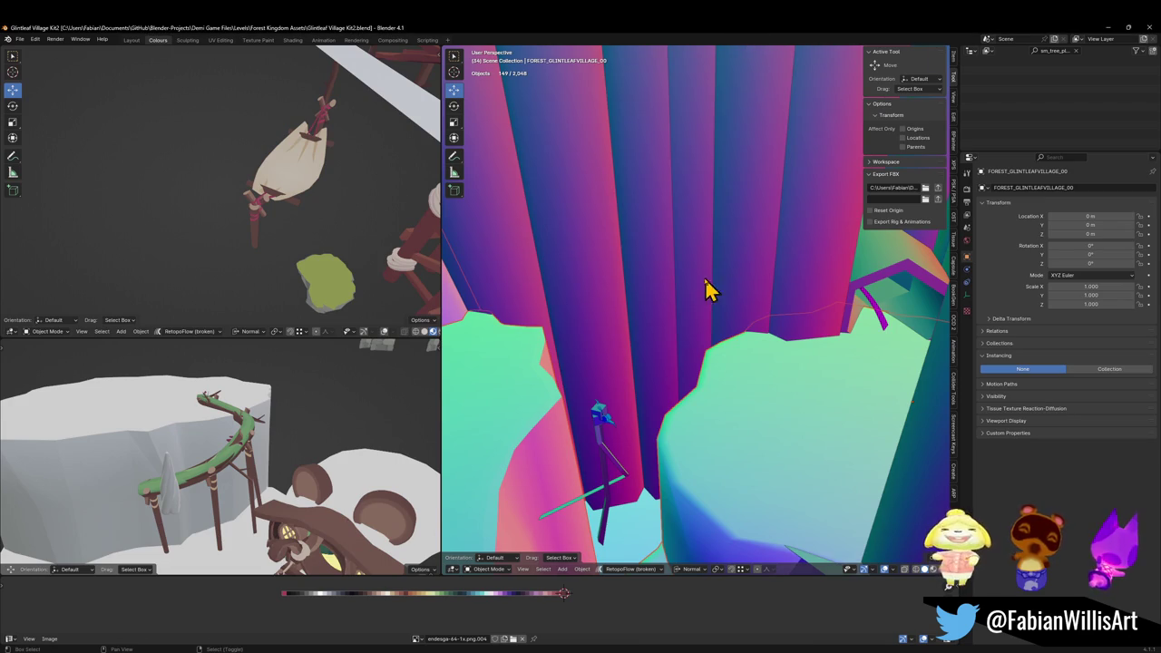
# - Walk among the columns, selecting Cube_99, then Cube_151 with Cube_172, and view the tree trunks
pyautogui.hotkey('shift', '`')
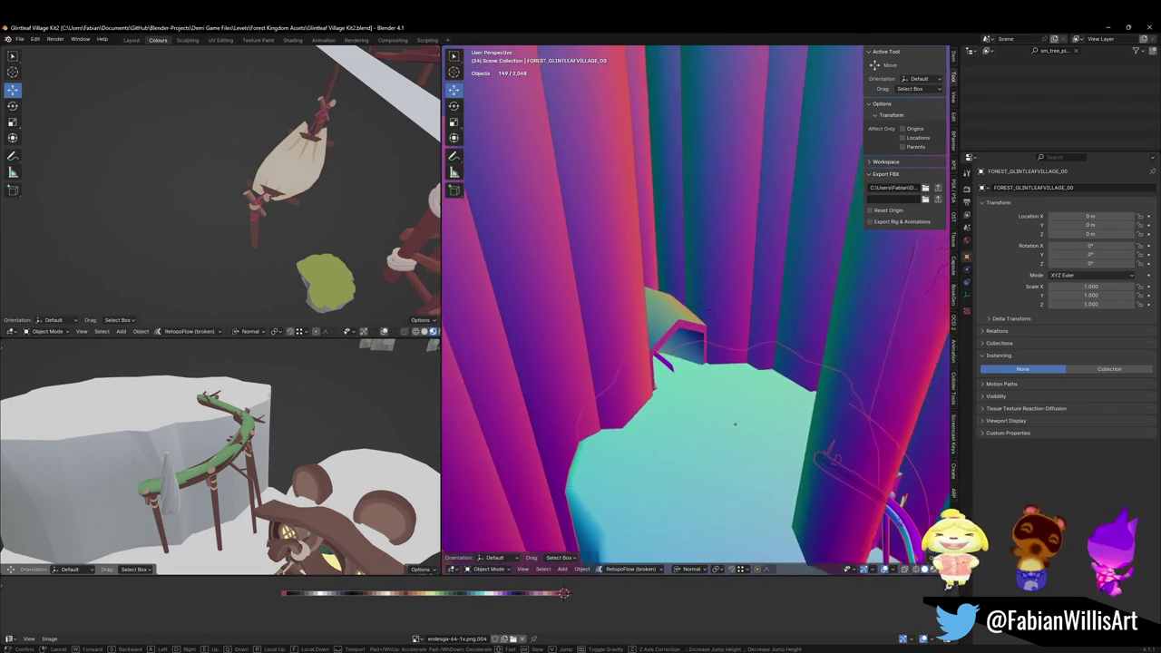
pyautogui.click(733, 234)
pyautogui.click(790, 384)
pyautogui.hotkey('shift', '`')
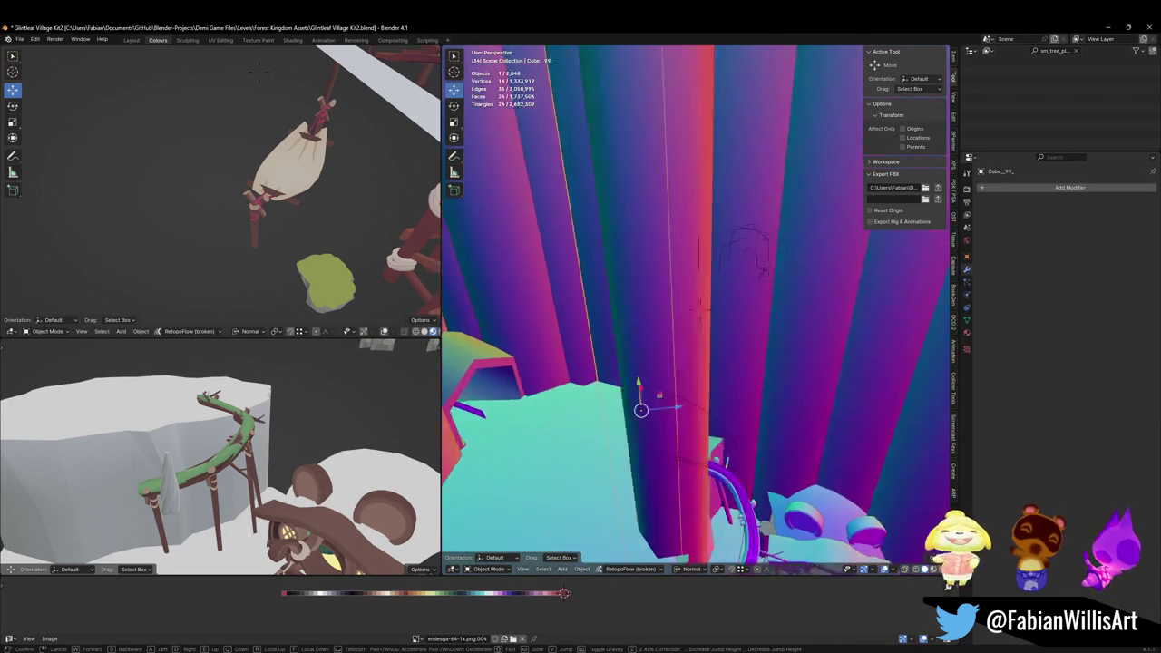
pyautogui.click(821, 298)
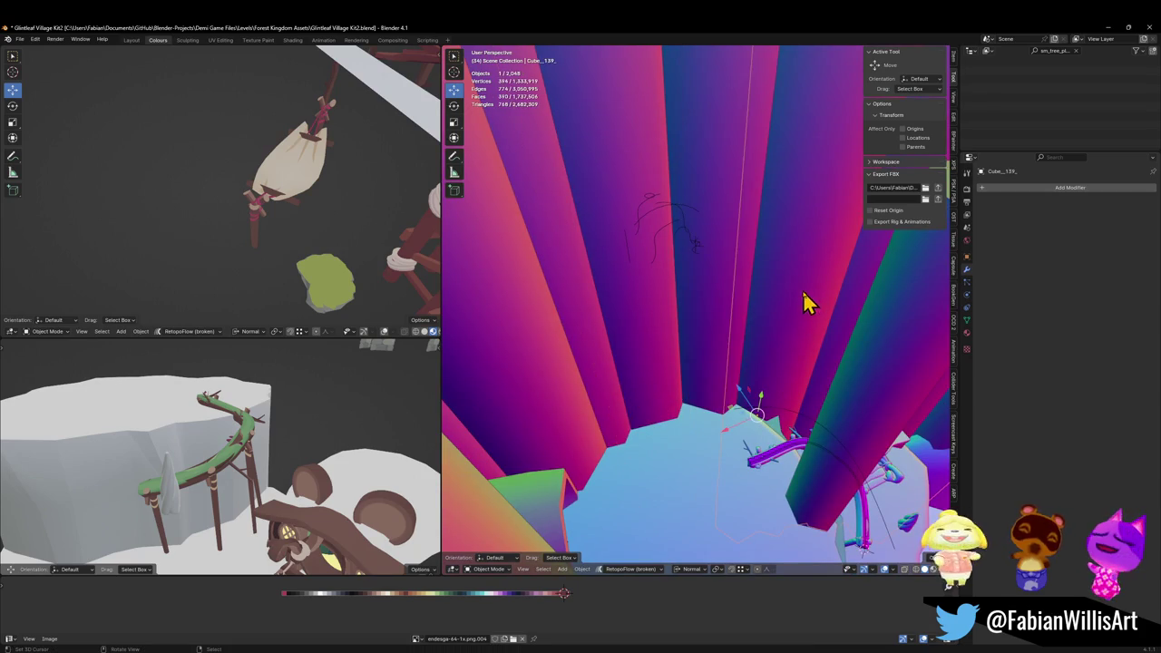
pyautogui.click(662, 361)
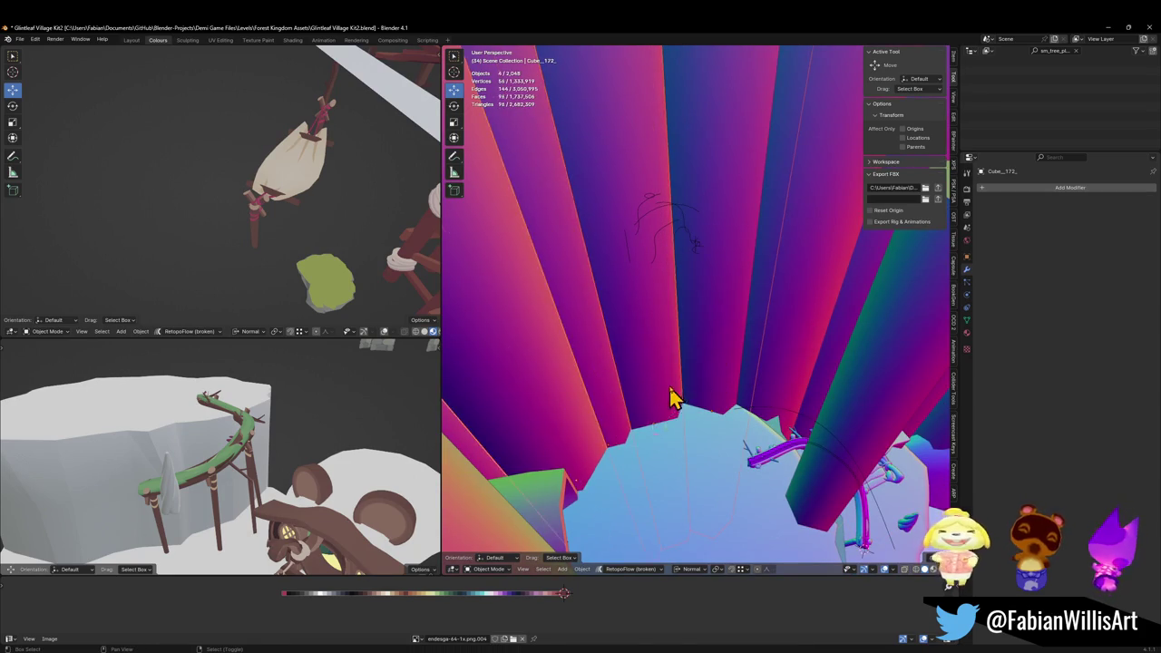
pyautogui.keyDown('shift'); pyautogui.click(653, 402); pyautogui.keyUp('shift')
pyautogui.hotkey('shift', '`')
pyautogui.press('w')
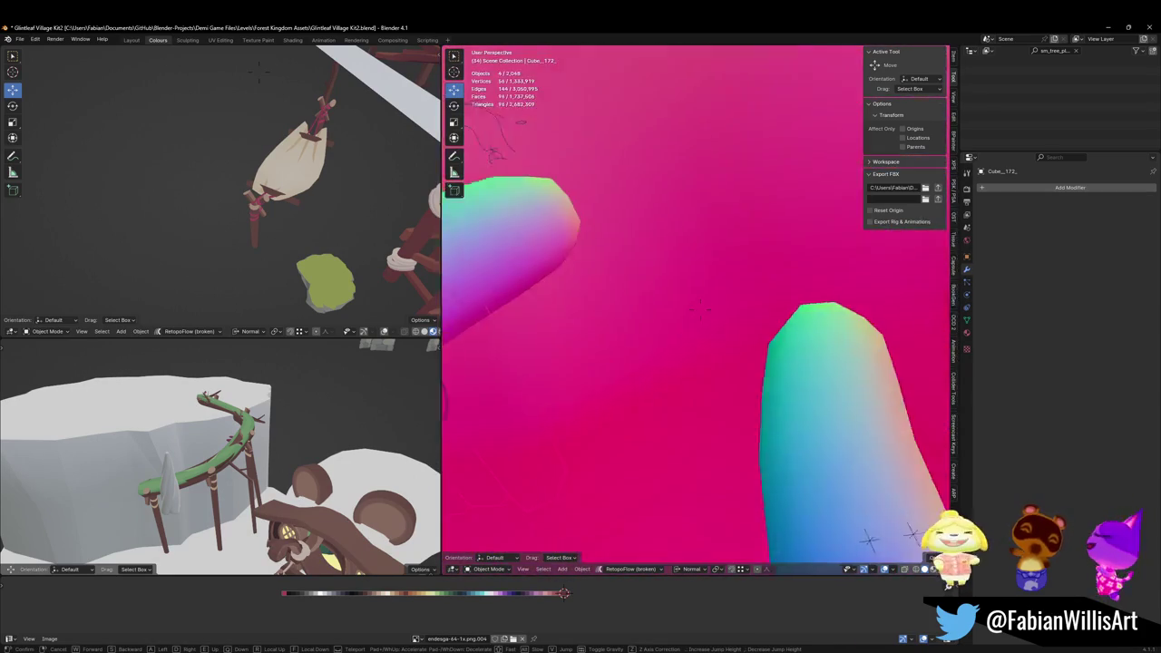
pyautogui.click(676, 396)
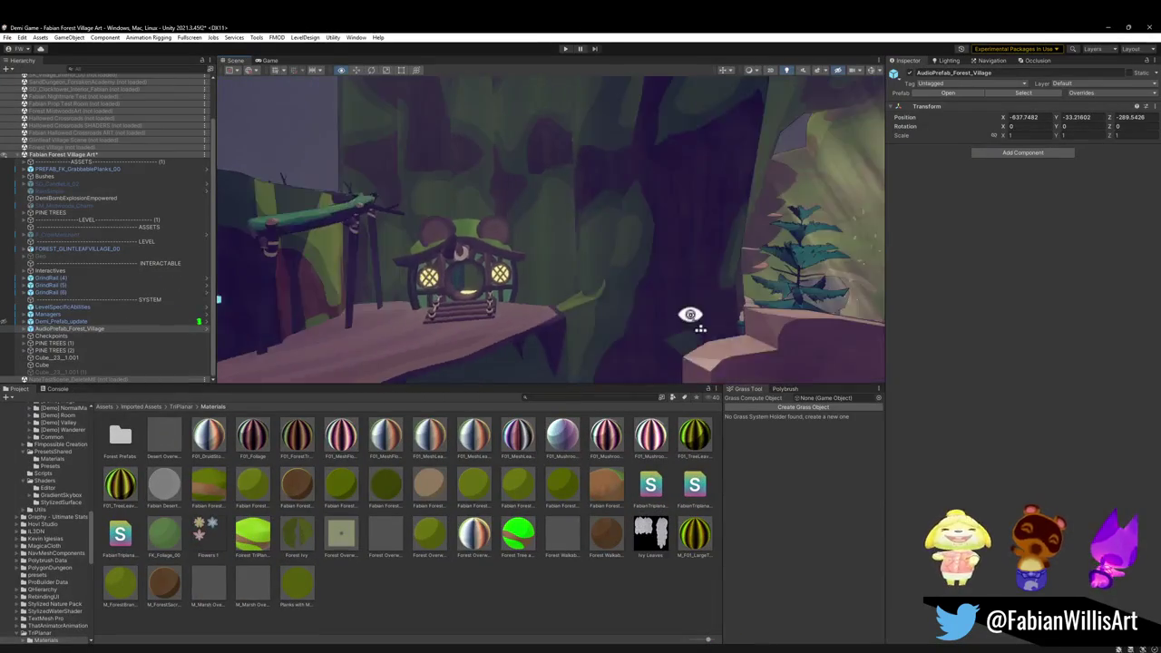
# - Tilt the Scene view over the house and ledge, then minimize Unity to show Blender
pyautogui.moveTo(690, 315); pyautogui.dragTo(689, 263)
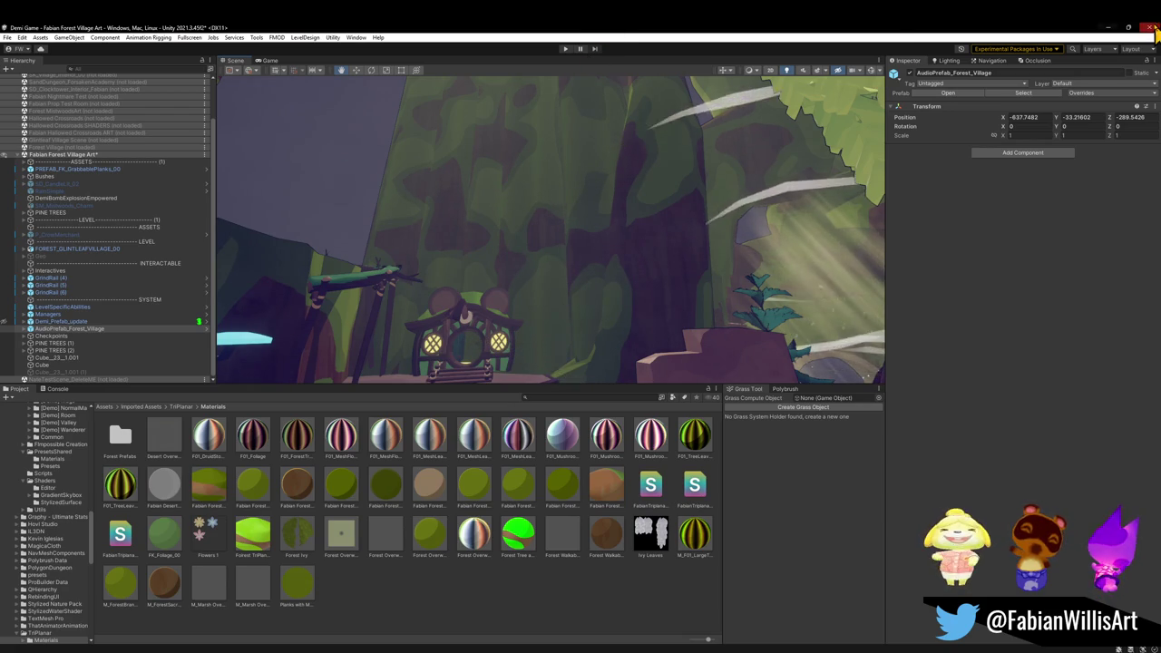
pyautogui.click(1108, 27)
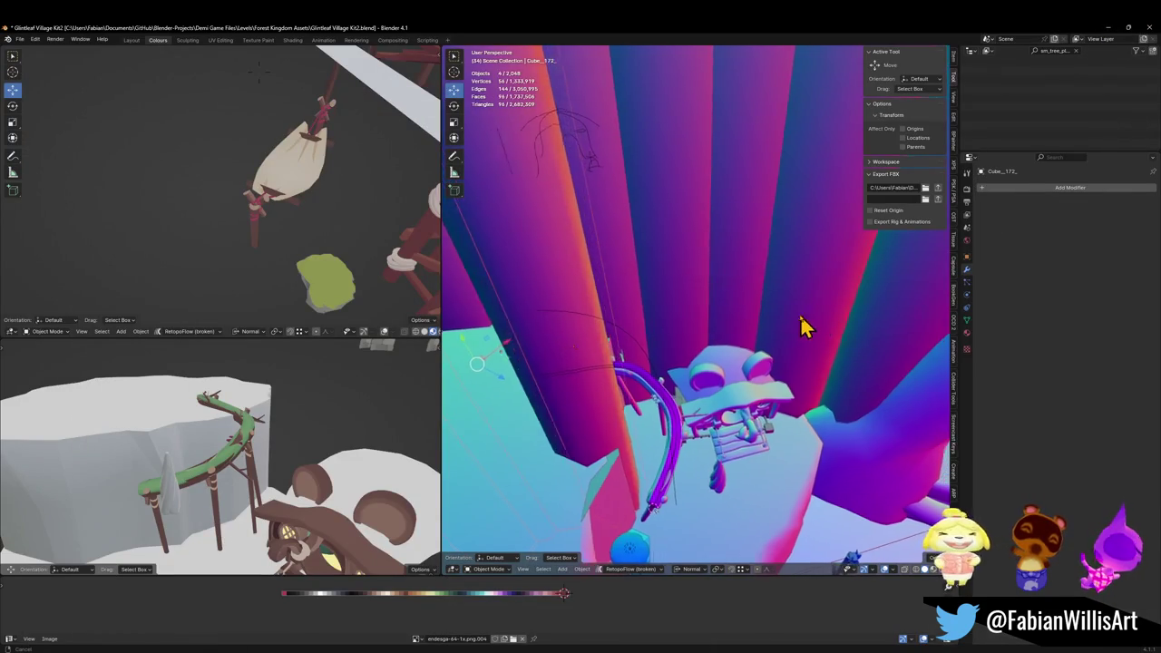
# - Orbit around the platform, select the tree trunk Cylinder.136, and enter Edit Mode on it
pyautogui.scroll(2, 819, 328)
pyautogui.click(868, 391)
pyautogui.scroll(3, 868, 391)
pyautogui.scroll(-10, 724, 381)
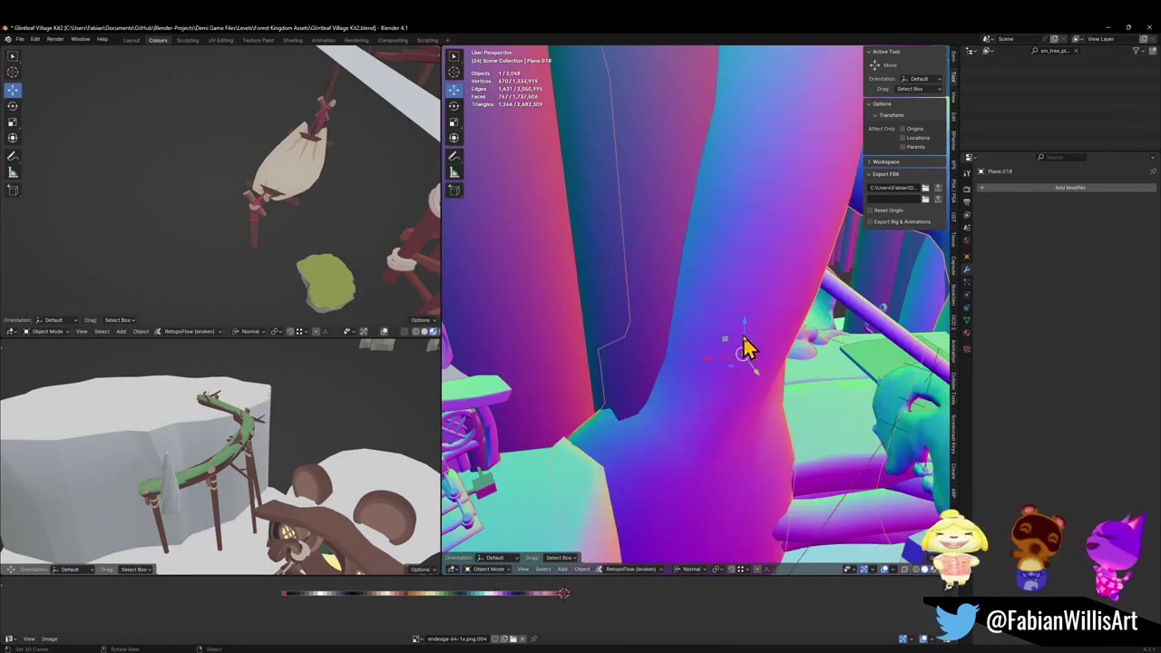
pyautogui.scroll(8, 739, 317)
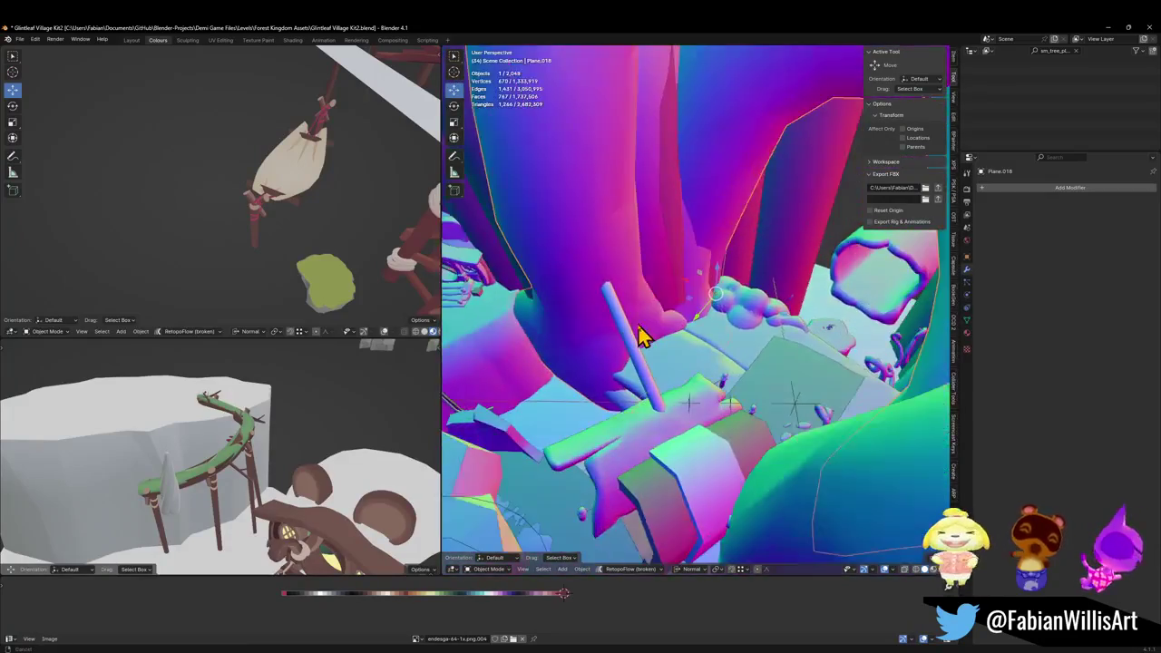
pyautogui.moveTo(640, 336)
pyautogui.mouseDown()
pyautogui.moveTo(647, 316)
pyautogui.moveTo(718, 303)
pyautogui.moveTo(681, 327)
pyautogui.moveTo(801, 332)
pyautogui.moveTo(700, 329)
pyautogui.moveTo(736, 290)
pyautogui.mouseUp()
pyautogui.click(736, 290)
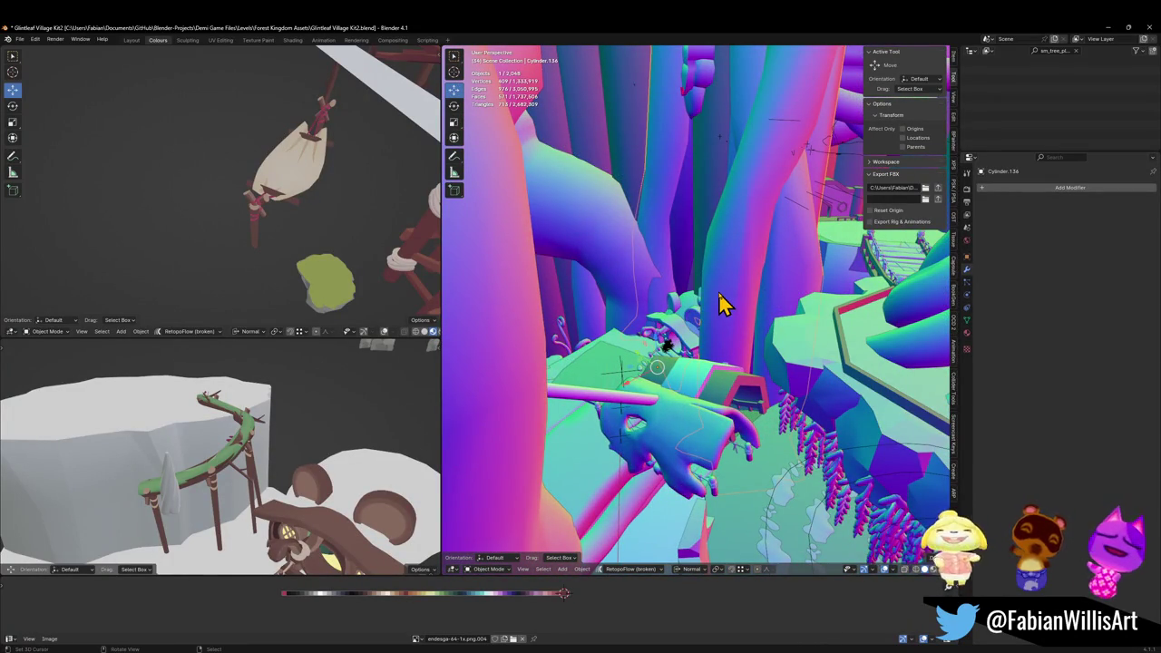
pyautogui.moveTo(660, 257)
pyautogui.mouseDown()
pyautogui.moveTo(726, 275)
pyautogui.moveTo(725, 331)
pyautogui.moveTo(699, 360)
pyautogui.mouseUp()
pyautogui.press('Tab')
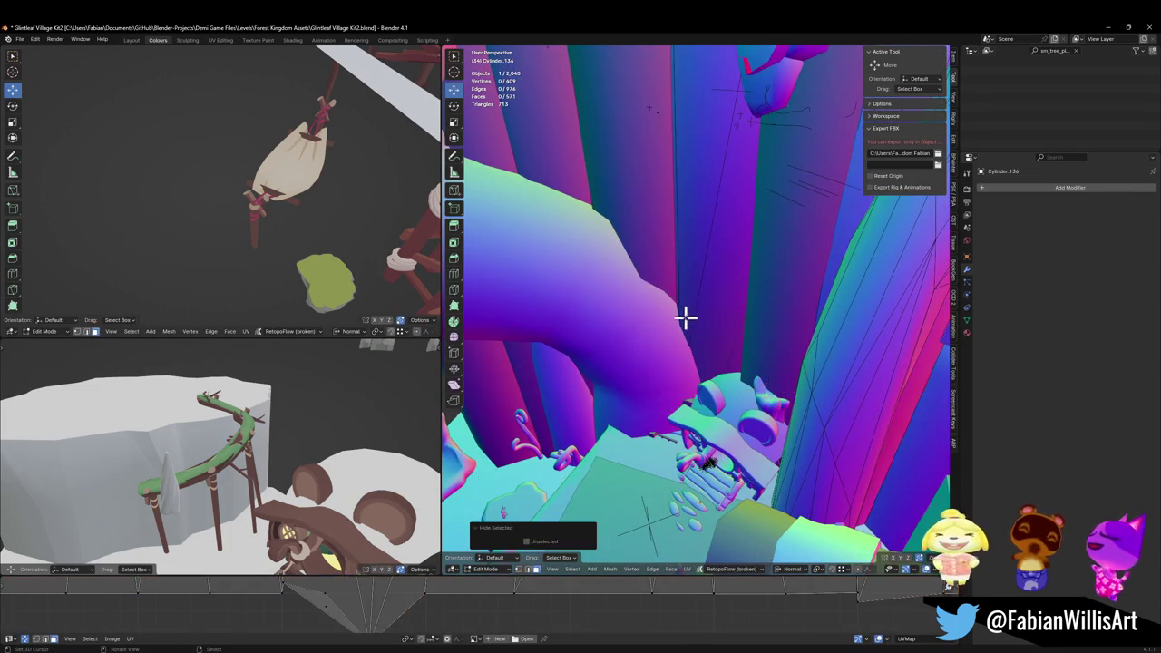
# - Select the linked trunk piece, duplicate its faces, and shift the copy along Z
pyautogui.keyDown('ctrl'); pyautogui.click(701, 318); pyautogui.keyUp('ctrl')
pyautogui.click(686, 334)
pyautogui.hotkey('ctrl', 'l')
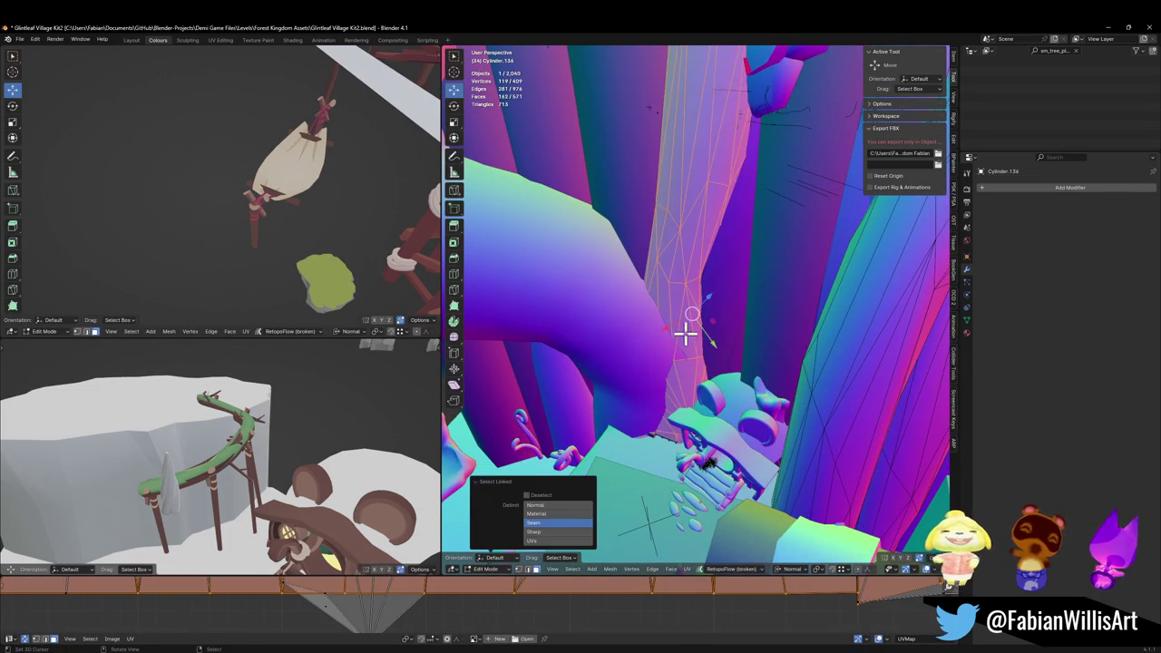
pyautogui.hotkey('shift', 'd')
pyautogui.click(659, 387)
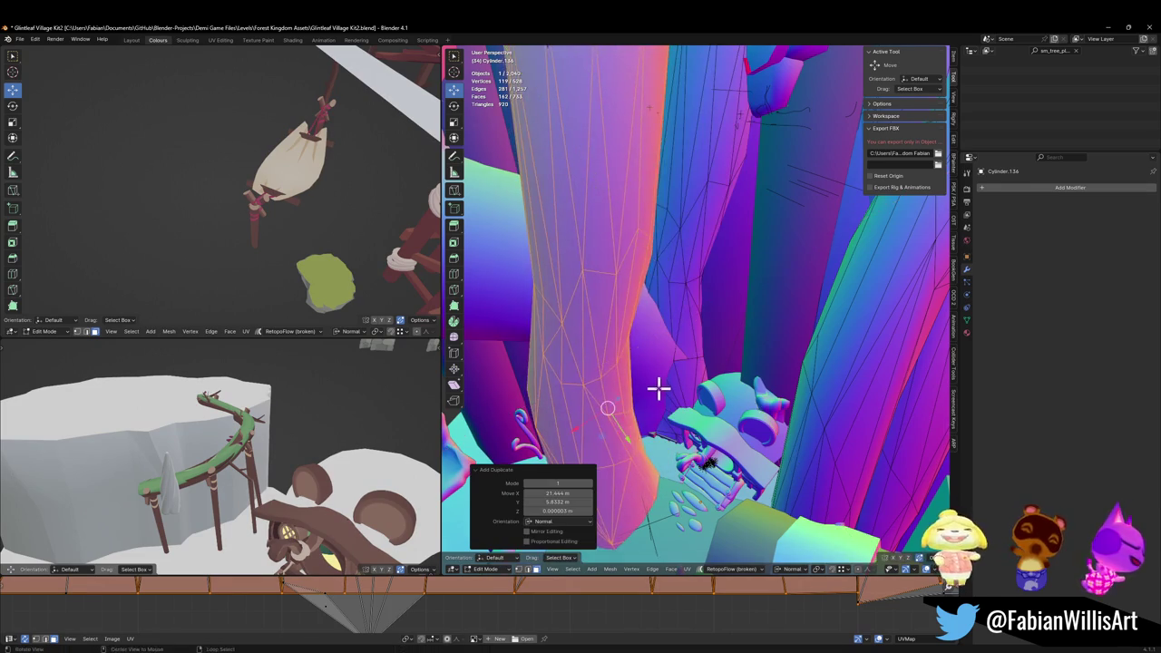
pyautogui.press('g')
pyautogui.press('z')
pyautogui.press('z')
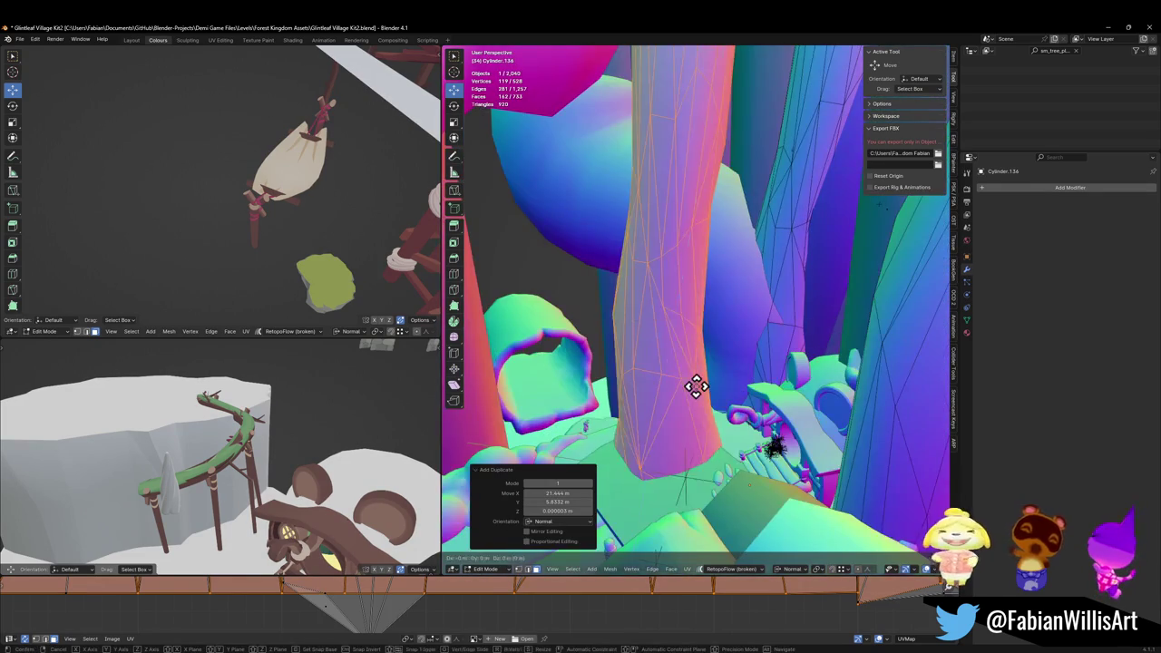
pyautogui.click(697, 296)
# - Separate the duplicated faces into their own object and set its origin to geometry
pyautogui.press('p')
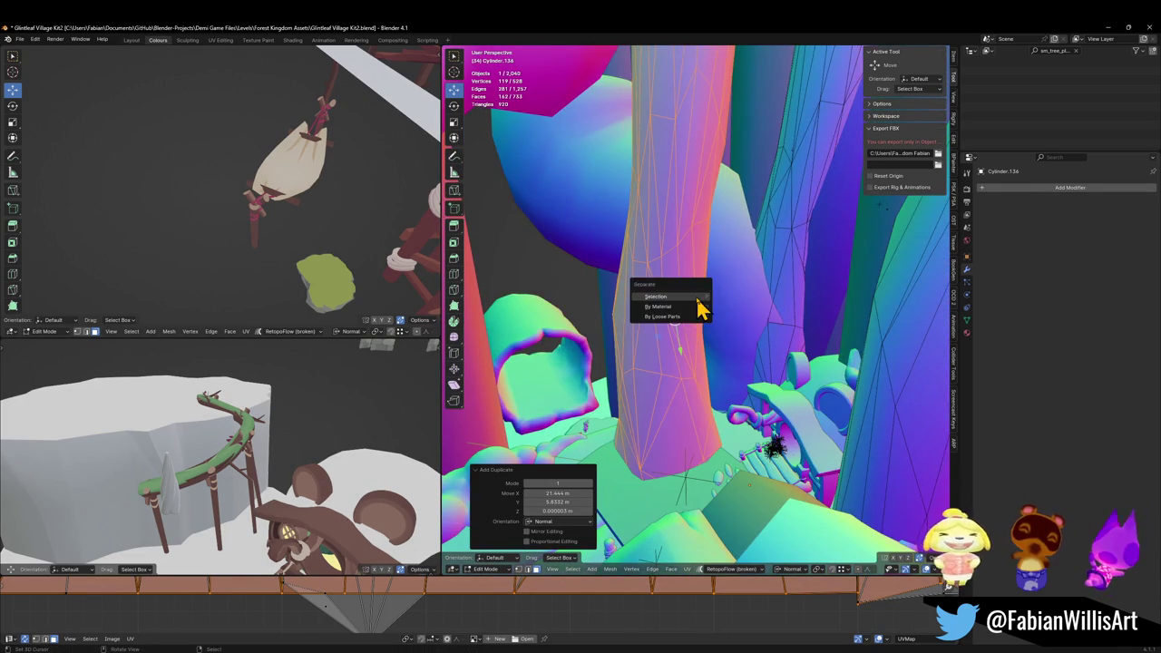
pyautogui.click(694, 302)
pyautogui.press('Tab')
pyautogui.moveTo(659, 321)
pyautogui.mouseDown()
pyautogui.moveTo(707, 337)
pyautogui.moveTo(742, 331)
pyautogui.mouseUp()
pyautogui.press('q')
pyautogui.click(727, 323)
# - Place the new trunk and scale it horizontally while keeping its height
pyautogui.press('g')
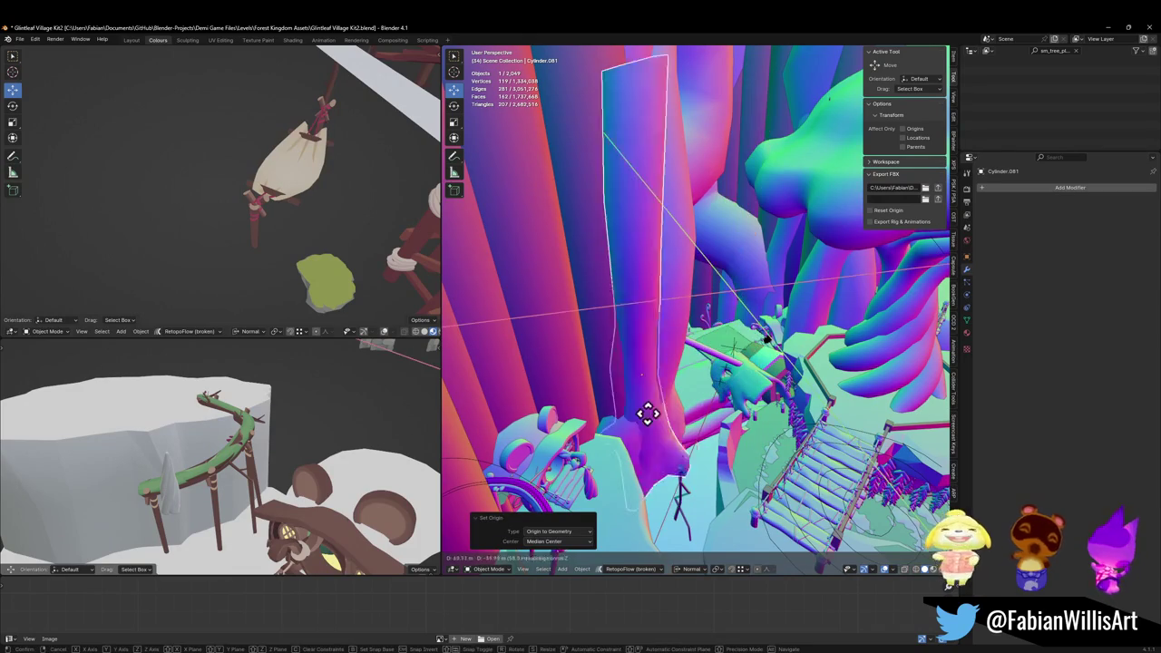
pyautogui.click(633, 426)
pyautogui.press('s')
pyautogui.hotkey('shift', 'z')
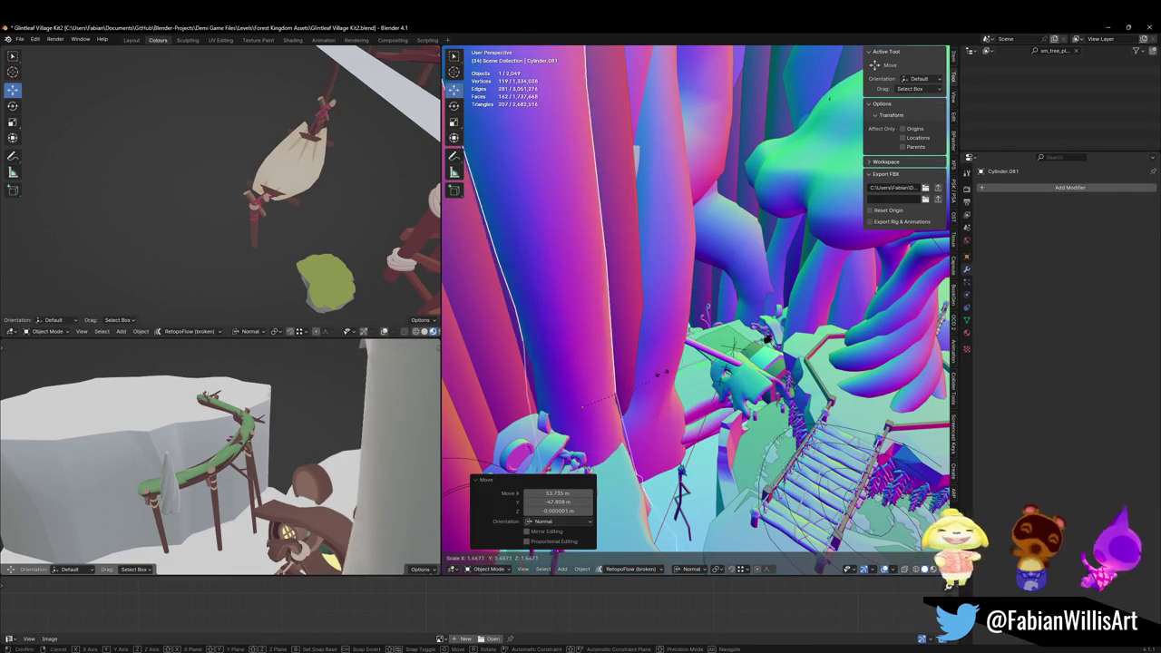
pyautogui.click(618, 392)
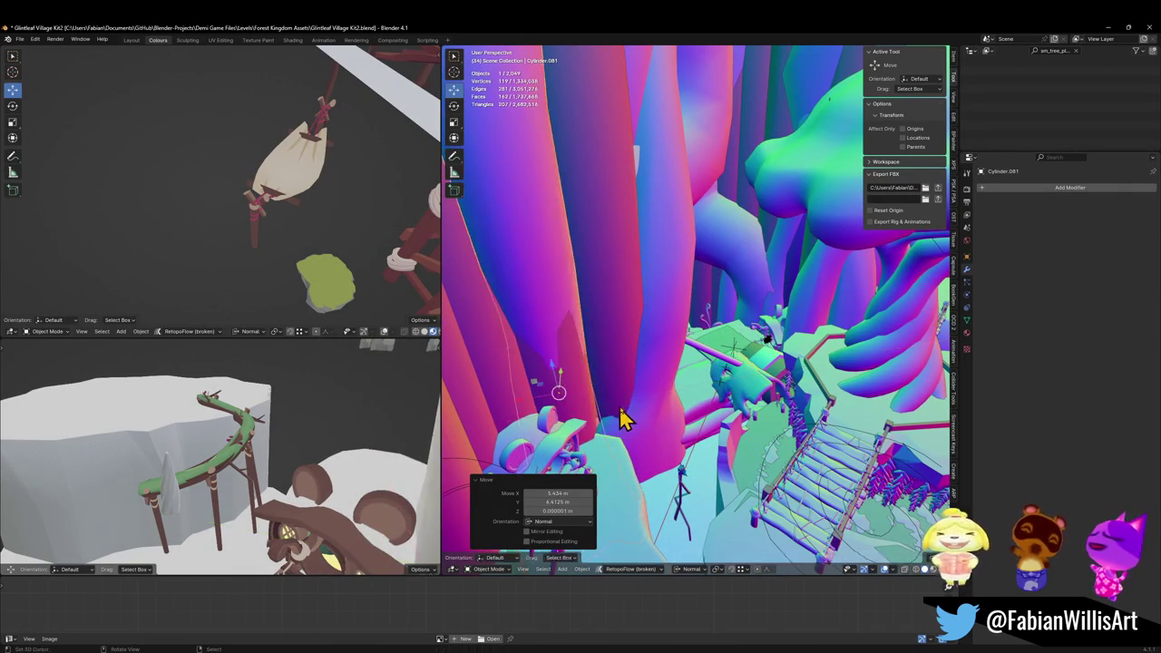
# - Adjust the trunk's height along Z, then slide it to a new spot on the ground plane
pyautogui.press('g')
pyautogui.press('z')
pyautogui.press('z')
pyautogui.click(617, 313)
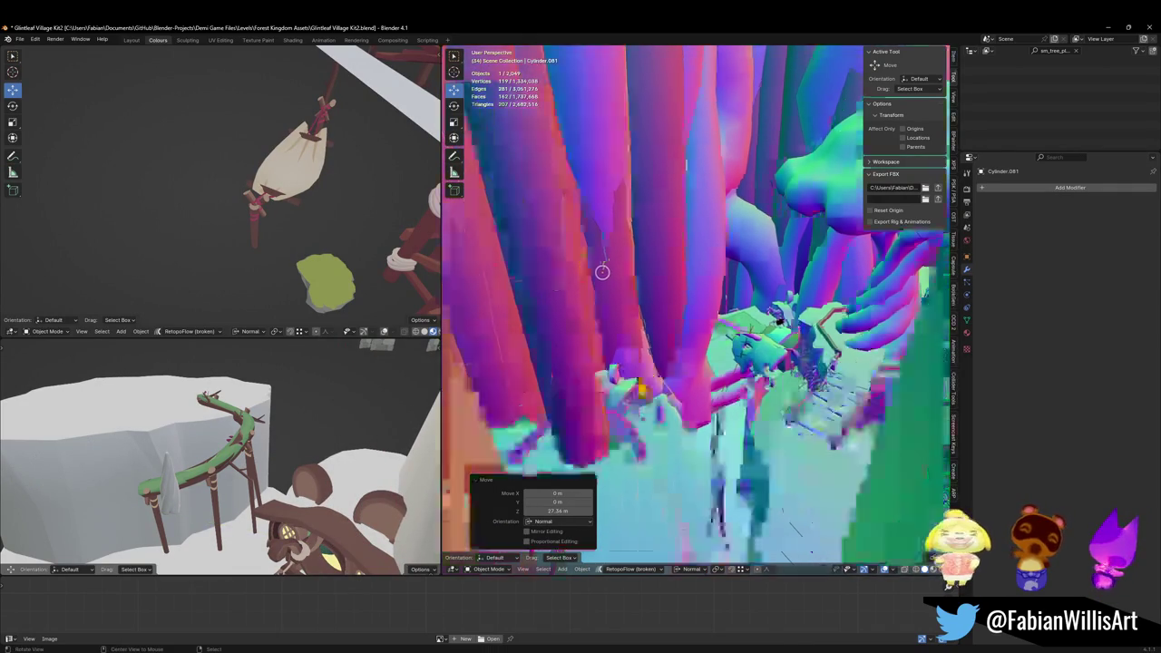
pyautogui.press('g')
pyautogui.press('z')
pyautogui.press('z')
pyautogui.hotkey('shift', 'z')
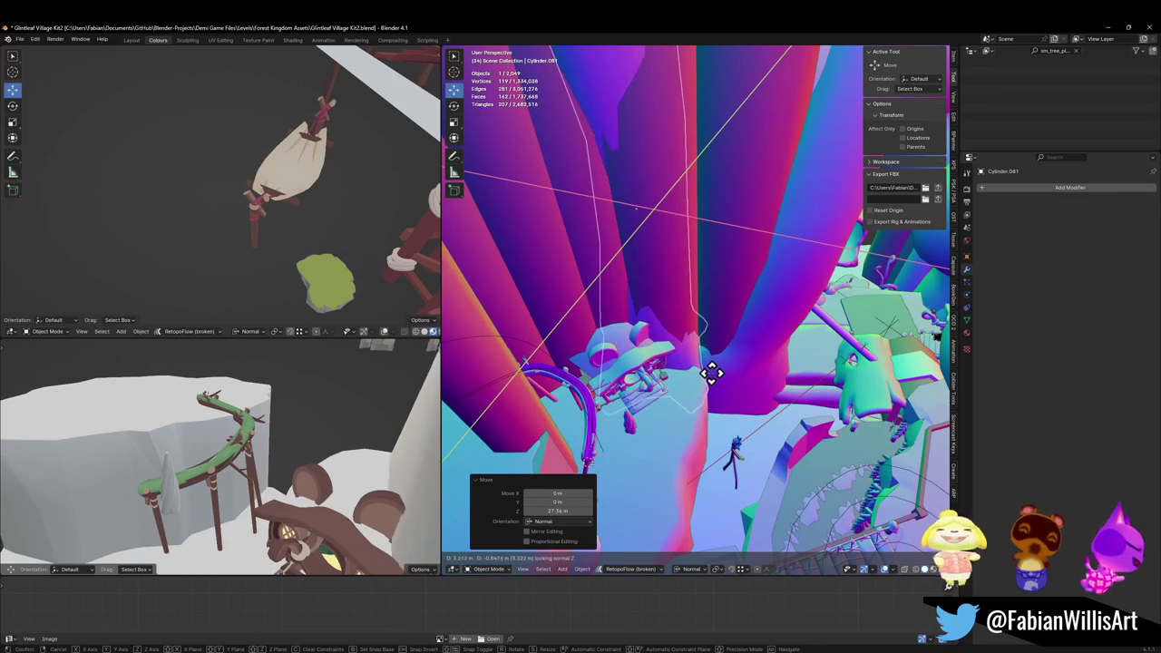
pyautogui.click(705, 362)
# - Delete the unwanted large Cube_139 object
pyautogui.scroll(3, 726, 361)
pyautogui.click(740, 346)
pyautogui.scroll(-4, 707, 337)
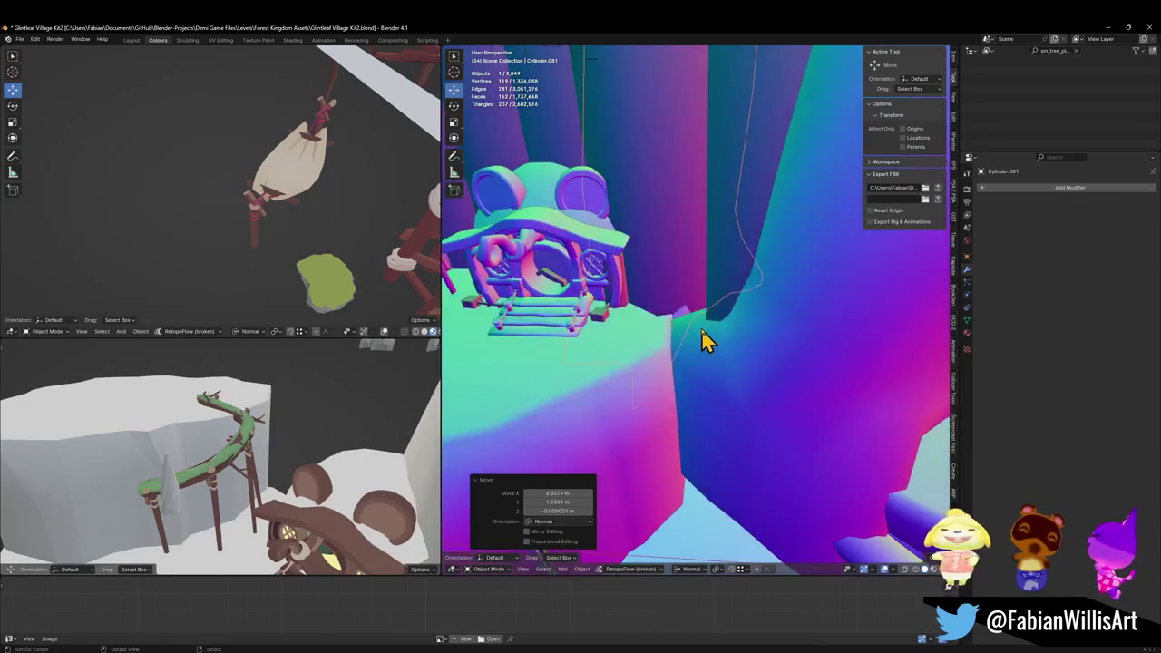
pyautogui.scroll(2, 690, 301)
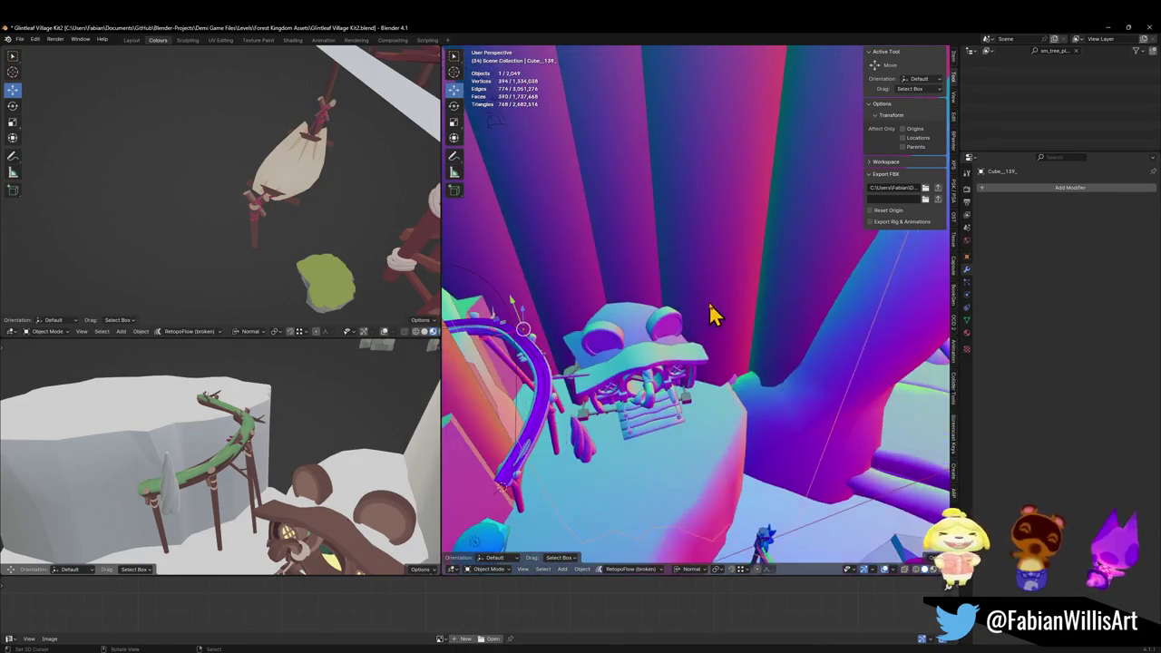
pyautogui.press('Delete')
# - Move the Cylinder.081 trunk to a new position
pyautogui.click(712, 320)
pyautogui.press('g')
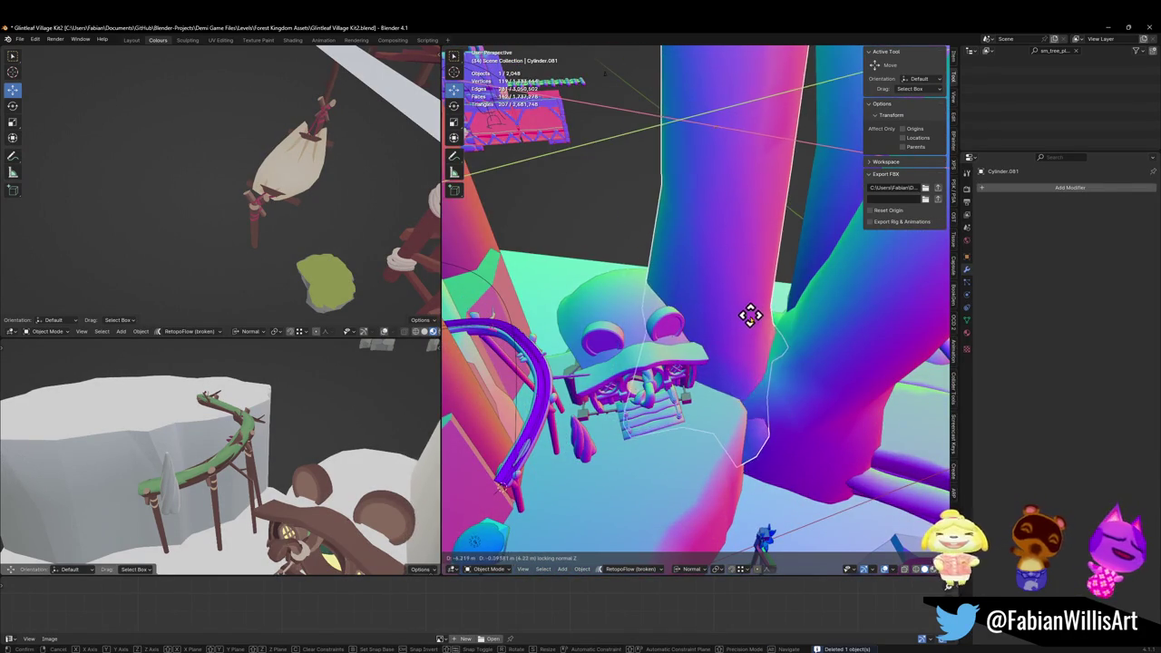
pyautogui.click(748, 313)
pyautogui.scroll(4, 745, 317)
pyautogui.scroll(-5, 744, 326)
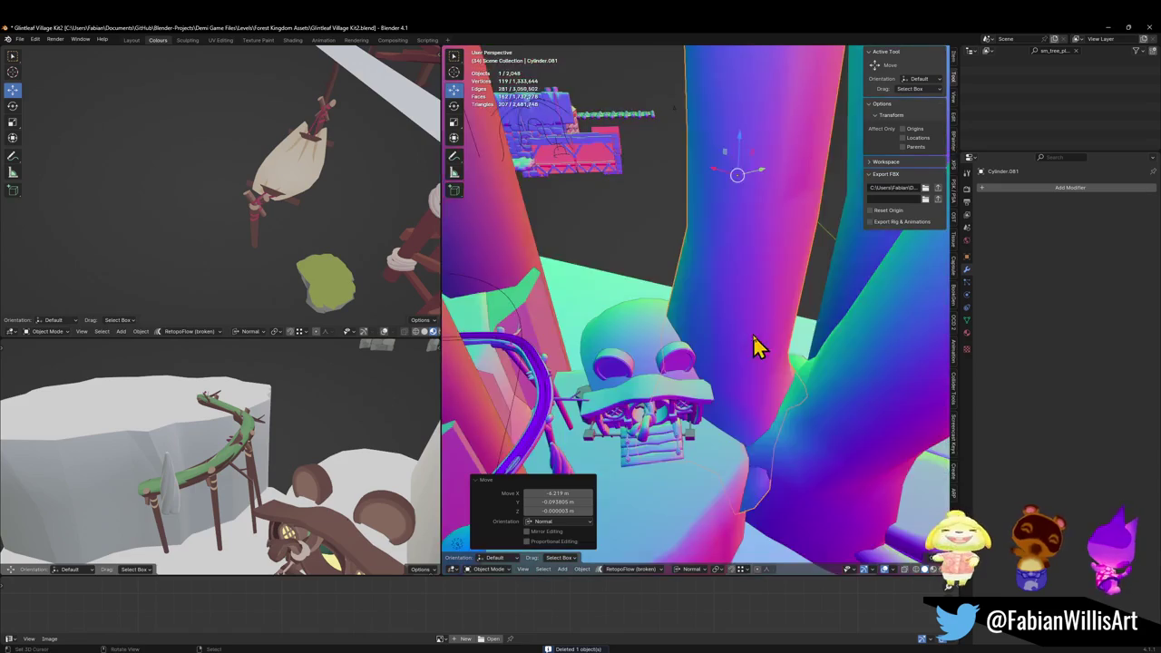
# - Add a trunk copy beside the frog house, rotated about Z and nudged into place
pyautogui.hotkey('shift', 'd')
pyautogui.hotkey('shift', 'z')
pyautogui.click(699, 322)
pyautogui.moveTo(700, 305)
pyautogui.mouseDown()
pyautogui.moveTo(758, 337)
pyautogui.moveTo(640, 306)
pyautogui.moveTo(687, 307)
pyautogui.mouseUp()
pyautogui.press('r')
pyautogui.press('z')
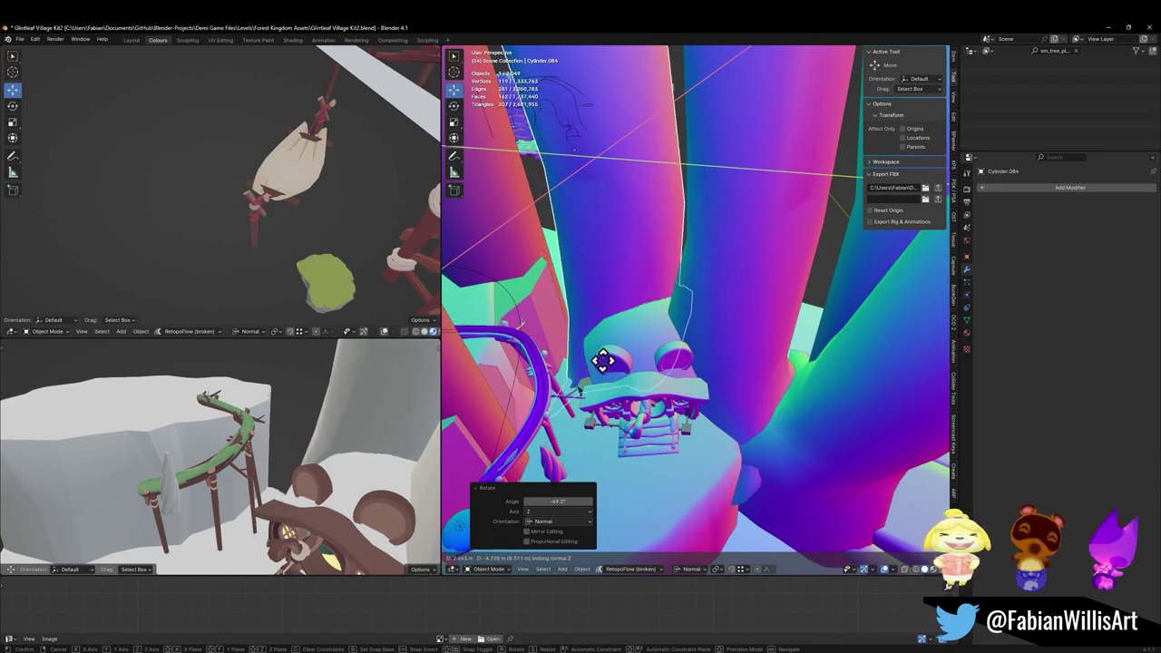
pyautogui.click(624, 367)
pyautogui.press('g')
pyautogui.click(623, 376)
pyautogui.moveTo(622, 376)
pyautogui.mouseDown()
pyautogui.moveTo(635, 317)
pyautogui.moveTo(679, 329)
pyautogui.moveTo(694, 264)
pyautogui.moveTo(698, 313)
pyautogui.moveTo(673, 304)
pyautogui.moveTo(717, 315)
pyautogui.moveTo(734, 345)
pyautogui.mouseUp()
# - Add a second trunk copy rotated about Z, then deselect everything
pyautogui.hotkey('shift', 'd')
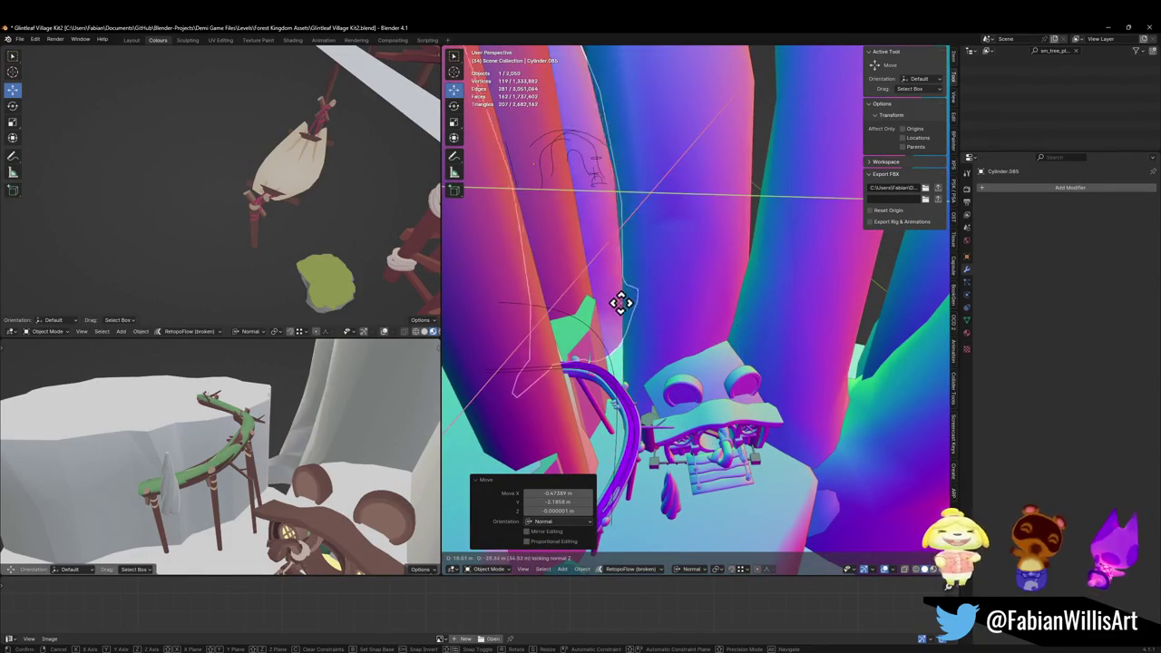
pyautogui.click(632, 348)
pyautogui.moveTo(695, 299)
pyautogui.mouseDown()
pyautogui.moveTo(630, 381)
pyautogui.moveTo(733, 381)
pyautogui.mouseUp()
pyautogui.press('r')
pyautogui.press('z')
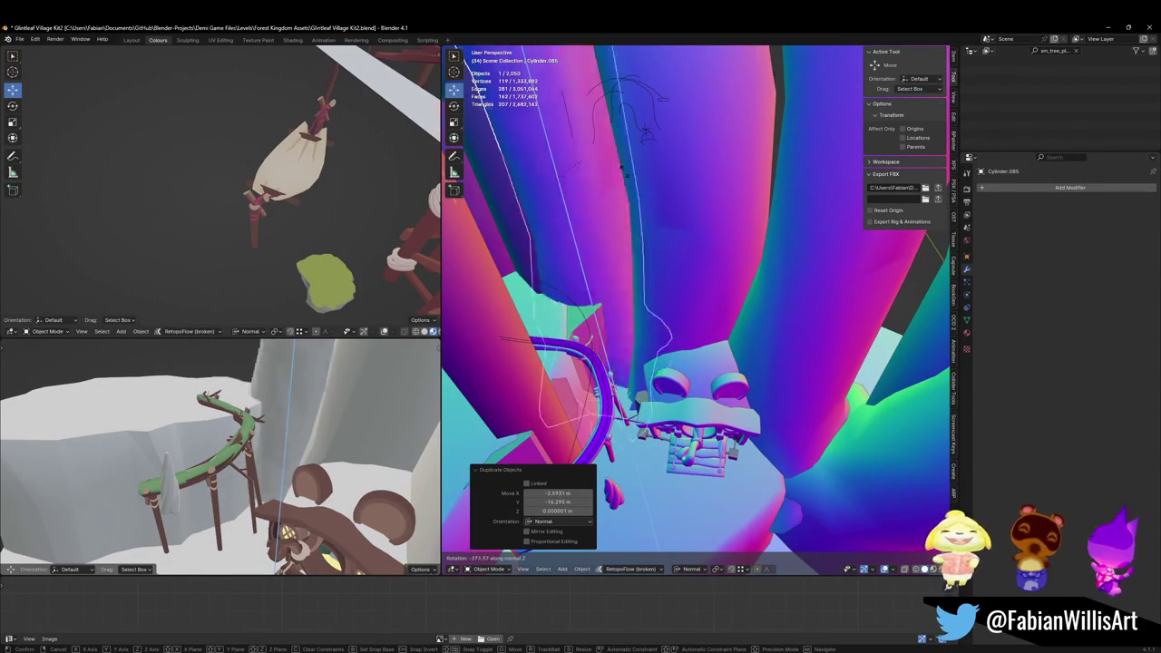
pyautogui.click(630, 228)
pyautogui.moveTo(630, 227)
pyautogui.mouseDown()
pyautogui.moveTo(659, 187)
pyautogui.moveTo(715, 213)
pyautogui.moveTo(643, 206)
pyautogui.moveTo(695, 245)
pyautogui.moveTo(669, 253)
pyautogui.moveTo(750, 259)
pyautogui.mouseUp()
pyautogui.hotkey('alt', 'a')
pyautogui.scroll(6, 720, 249)
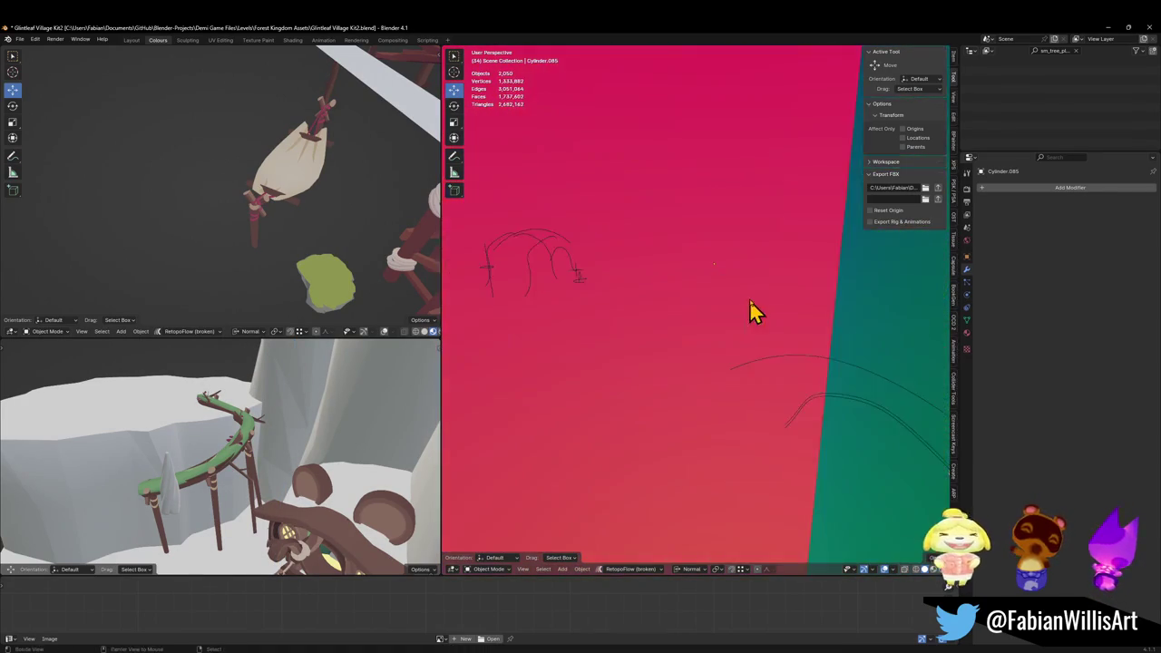
pyautogui.scroll(-6, 745, 299)
pyautogui.click(662, 345)
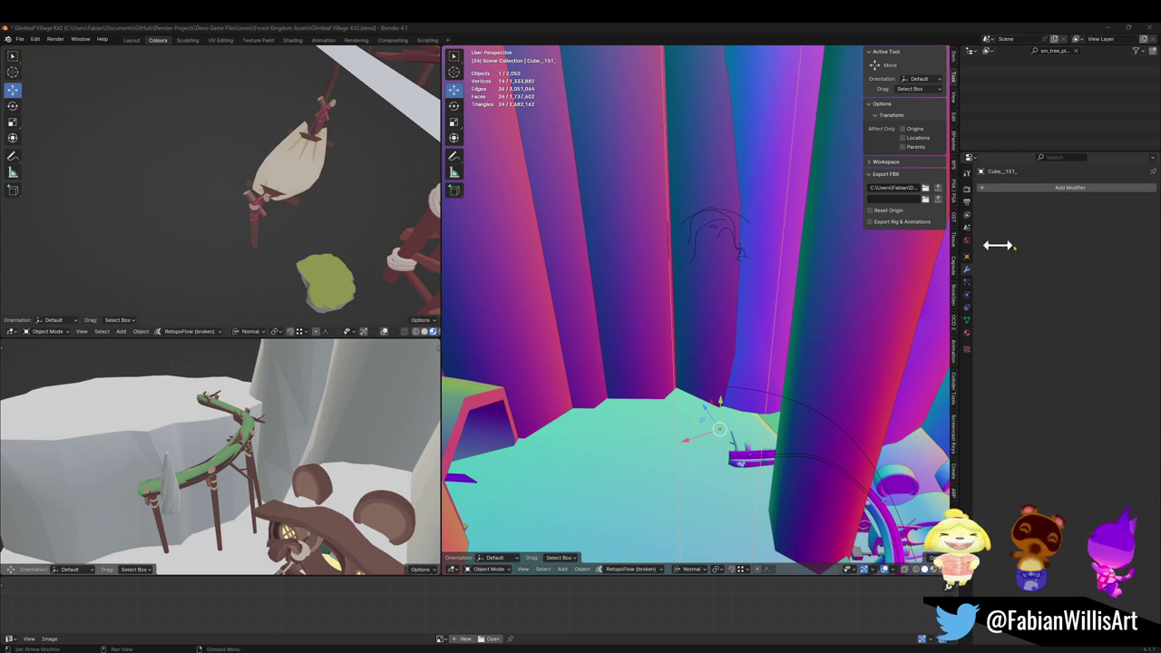
# - Walk in among the trees, delete two trunk pieces, and select Cylinder.085
pyautogui.hotkey('shift', '`')
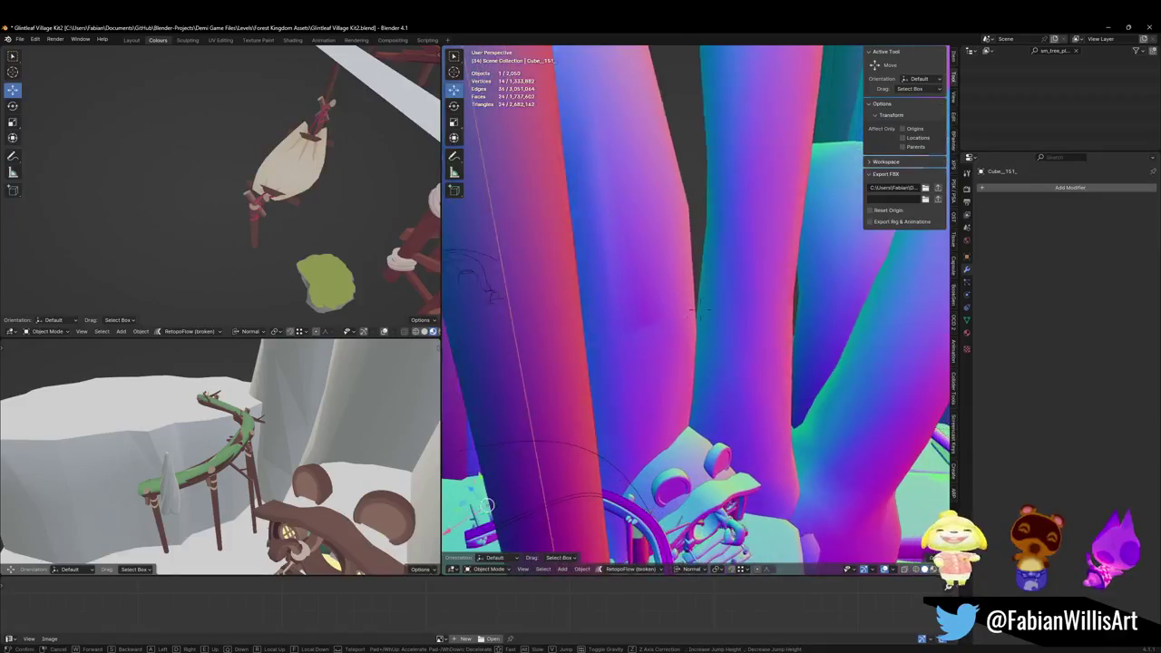
pyautogui.press('q')
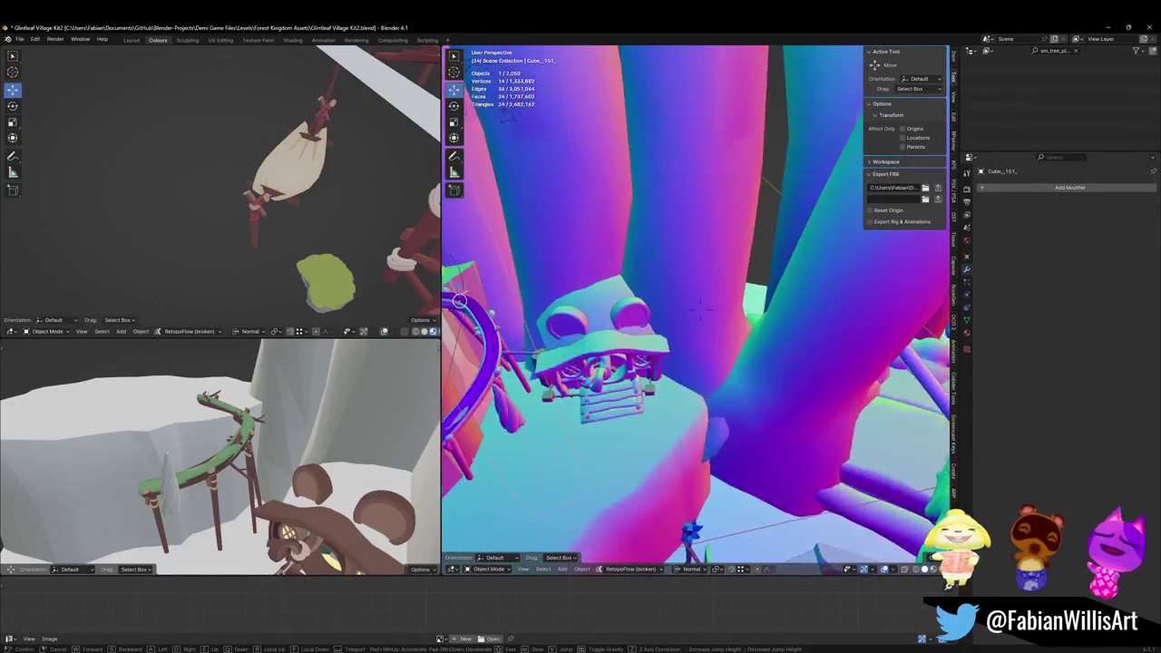
pyautogui.press('w')
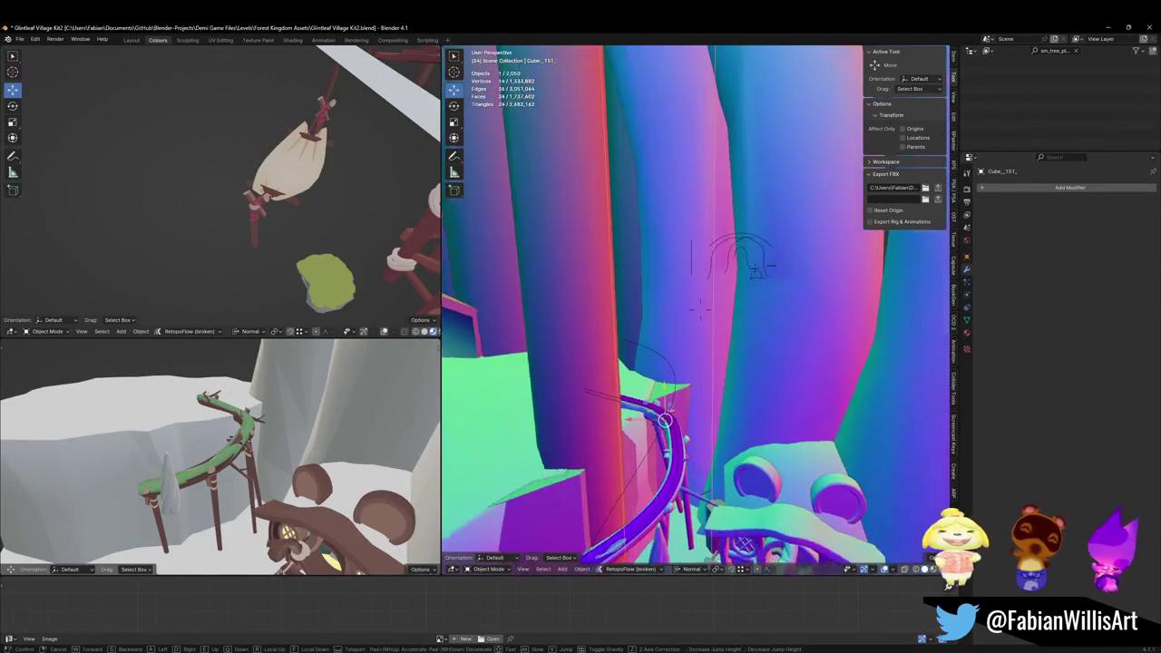
pyautogui.click(693, 243)
pyautogui.keyDown('shift'); pyautogui.click(733, 288); pyautogui.keyUp('shift')
pyautogui.press('Delete')
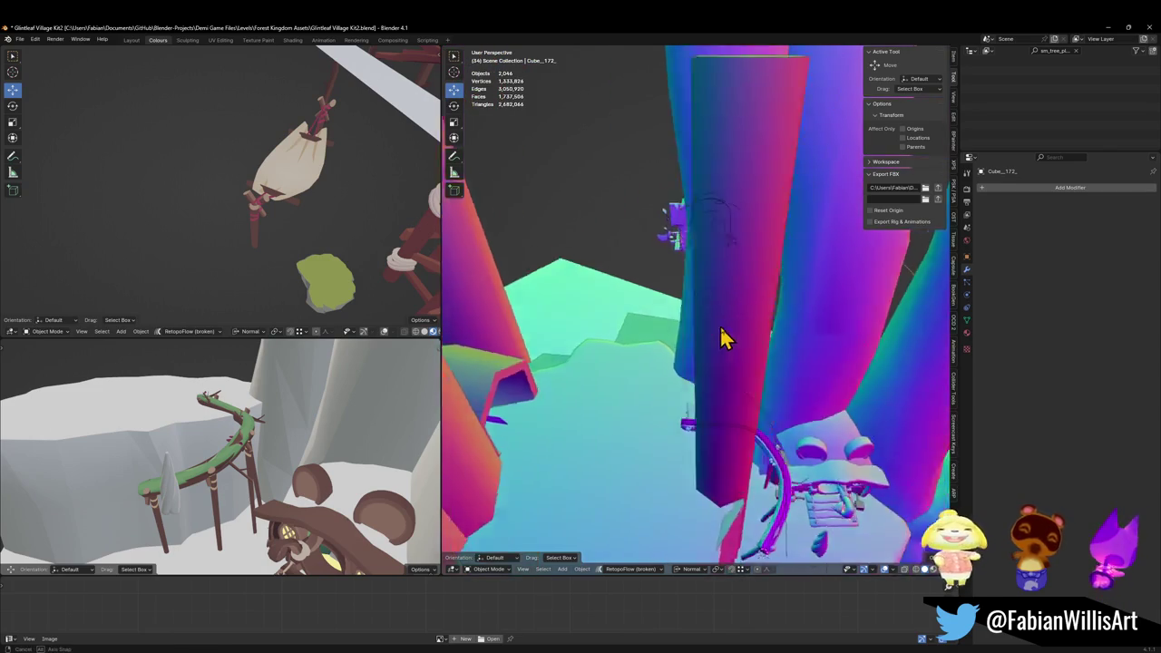
pyautogui.click(688, 337)
# - Duplicate Cylinder.085, raising the copy, rotating it about Z, and adjusting its height
pyautogui.hotkey('shift', 'd')
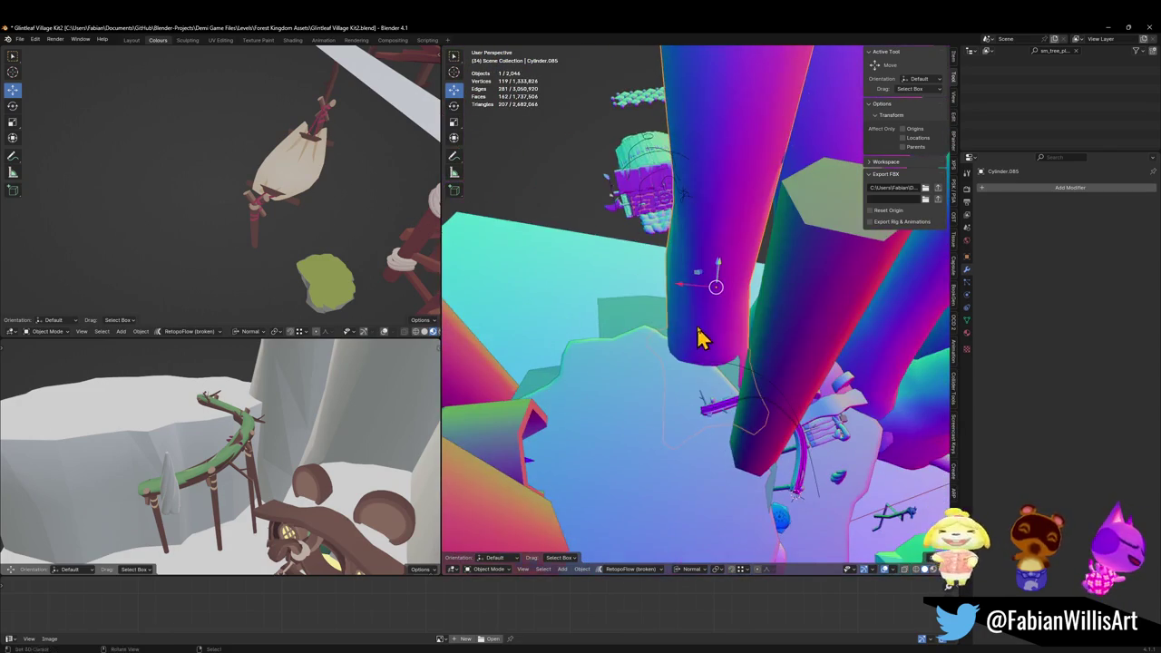
pyautogui.press('z')
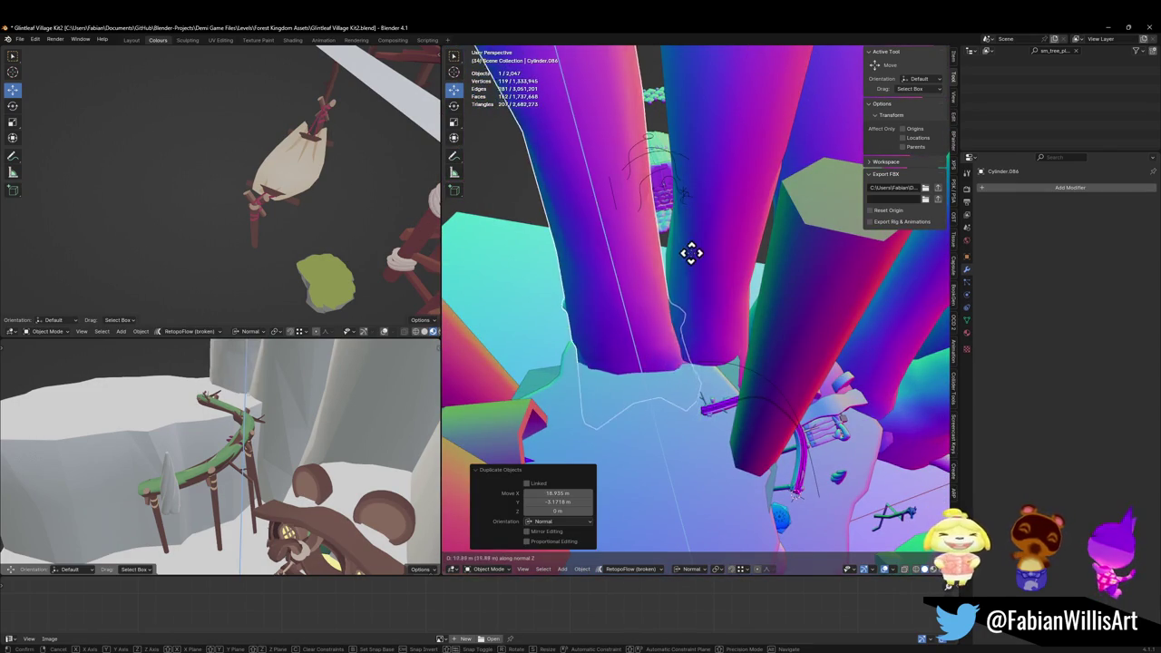
pyautogui.click(668, 241)
pyautogui.press('r')
pyautogui.press('z')
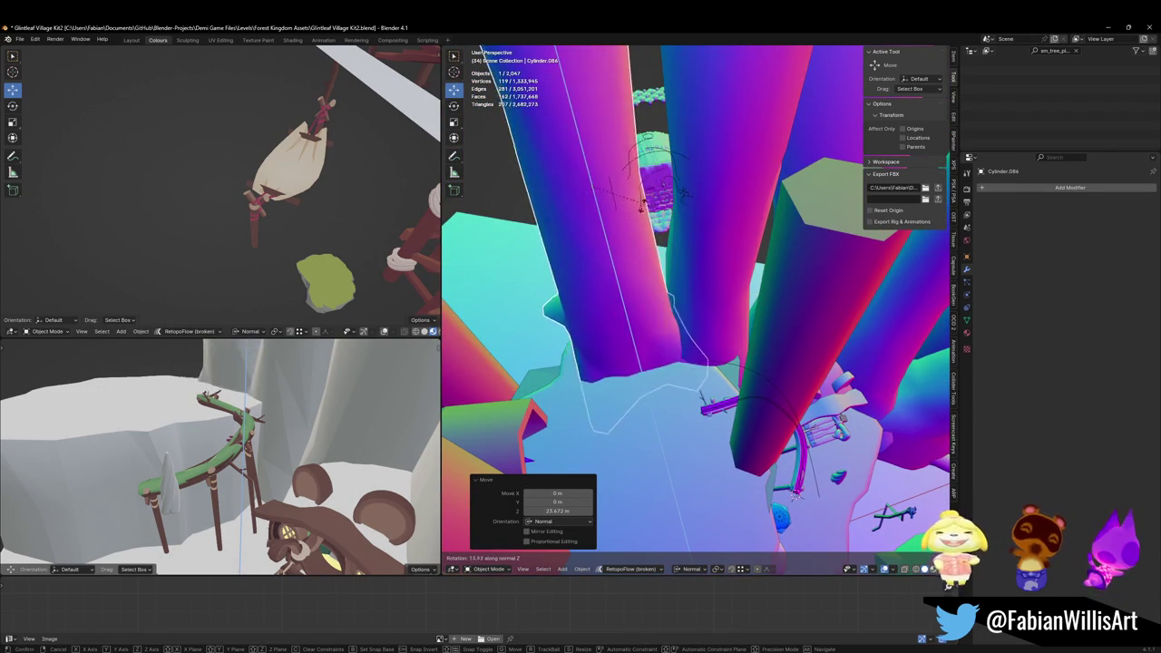
pyautogui.click(633, 204)
pyautogui.moveTo(633, 305)
pyautogui.mouseDown()
pyautogui.moveTo(591, 293)
pyautogui.moveTo(668, 293)
pyautogui.moveTo(731, 311)
pyautogui.moveTo(752, 336)
pyautogui.mouseUp()
pyautogui.press('g')
pyautogui.press('z')
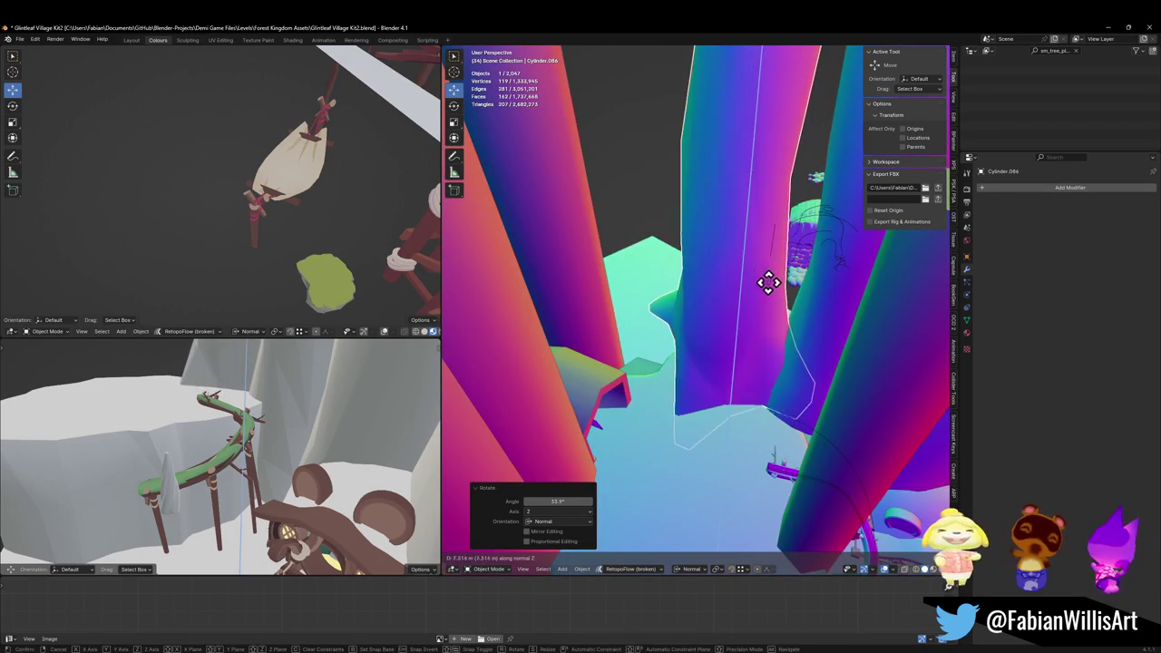
pyautogui.click(772, 311)
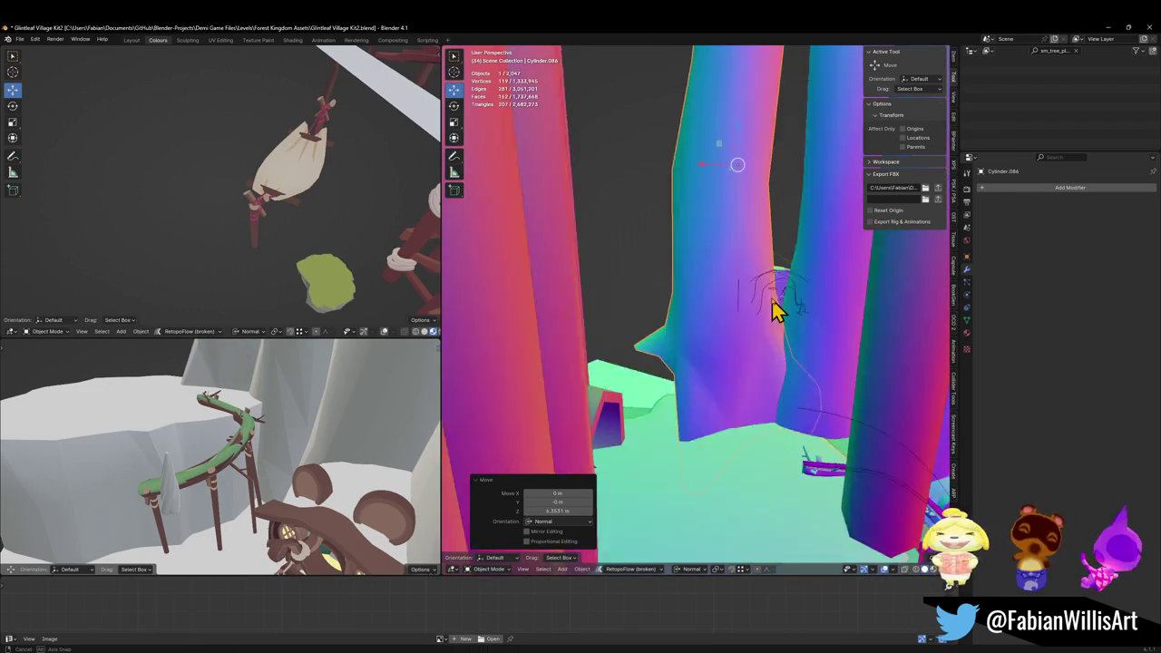
# - Duplicate the trunk again, frame it, and lower it along its own Z axis
pyautogui.hotkey('shift', 'd')
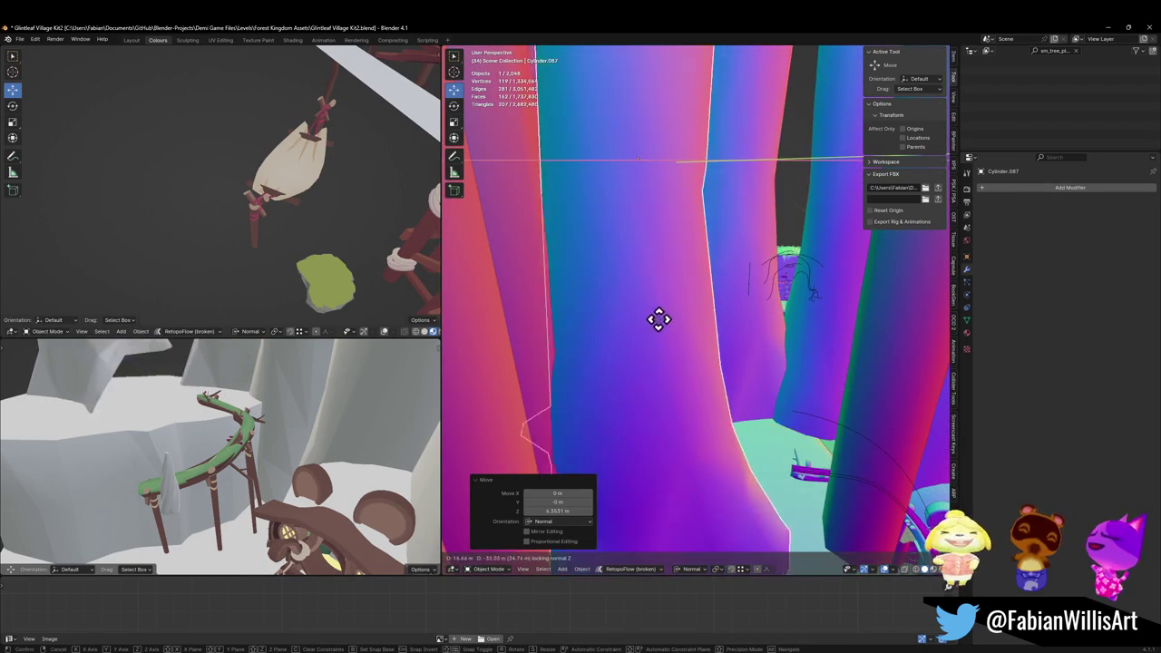
pyautogui.press('Escape')
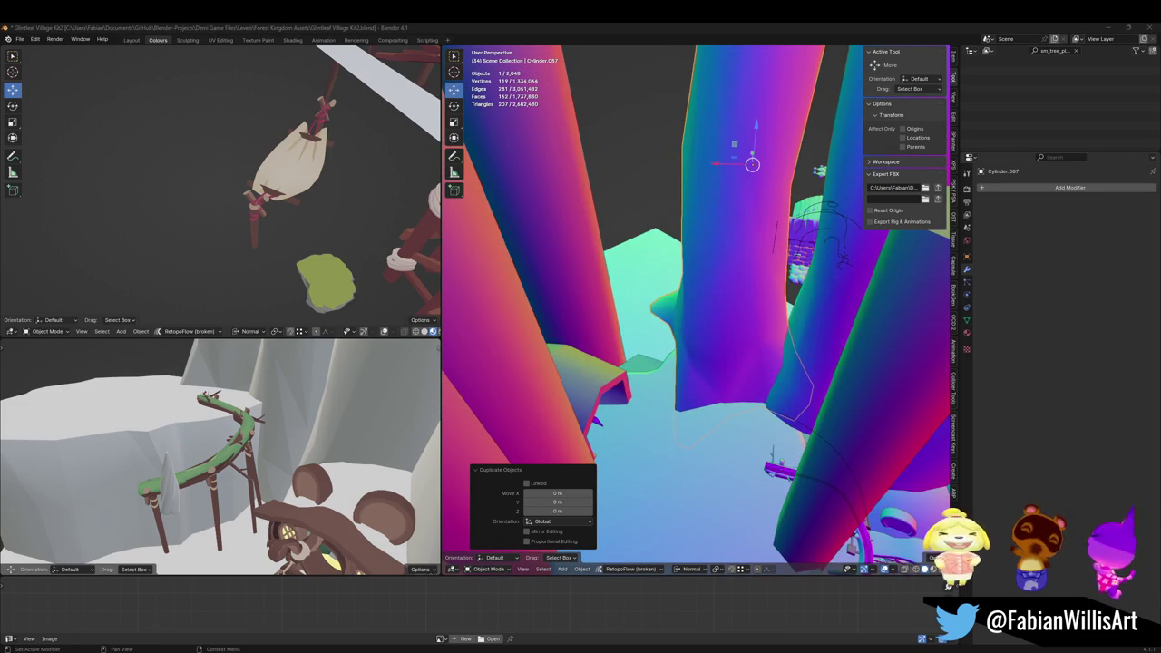
pyautogui.press('KP_Decimal')
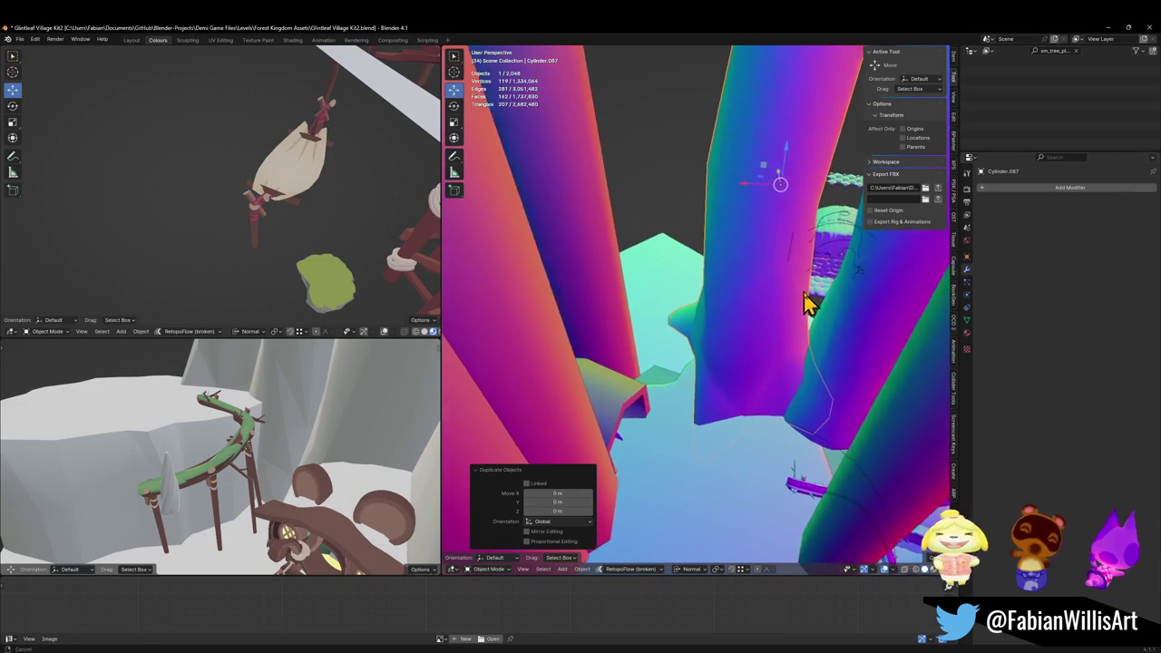
pyautogui.press('g')
pyautogui.press('z')
pyautogui.press('z')
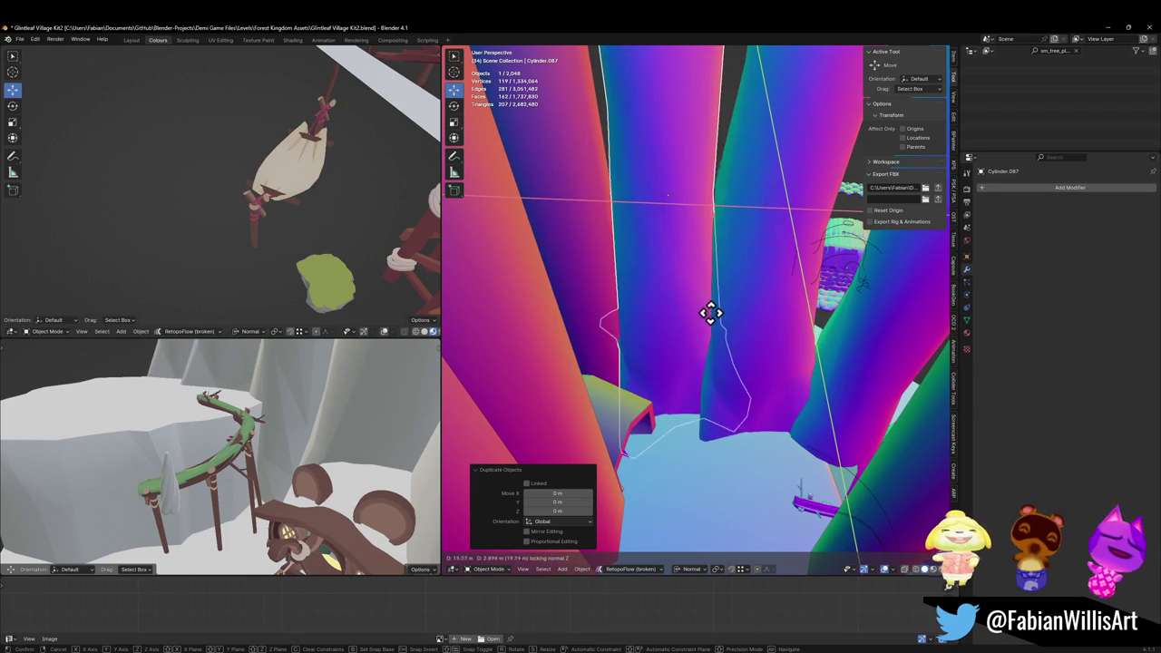
pyautogui.click(704, 321)
pyautogui.press('g')
pyautogui.press('z')
pyautogui.press('z')
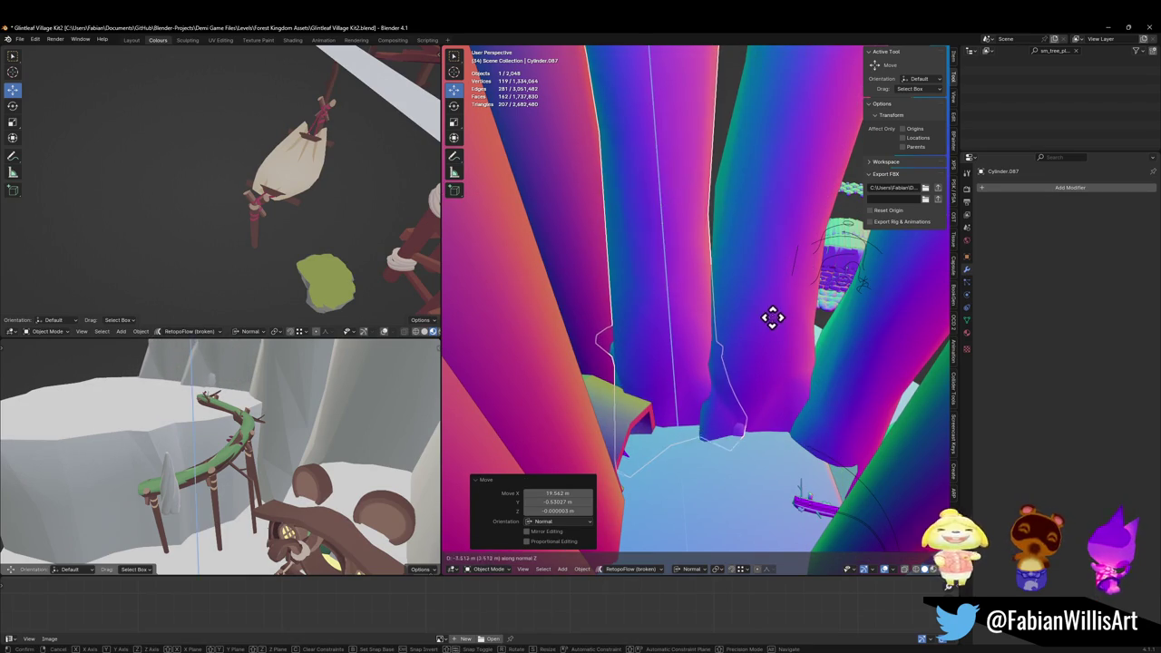
pyautogui.click(758, 358)
# - Try a Z rotation on the trunk, then cancel it and undo
pyautogui.press('r')
pyautogui.press('z')
pyautogui.press('z')
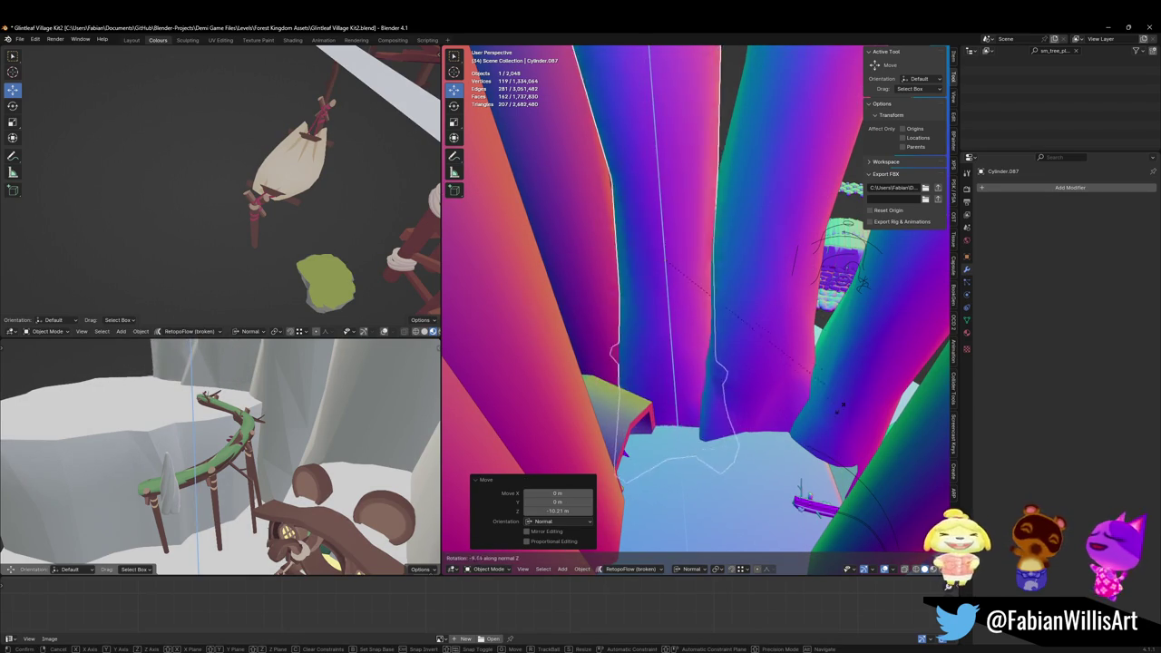
pyautogui.press('Escape')
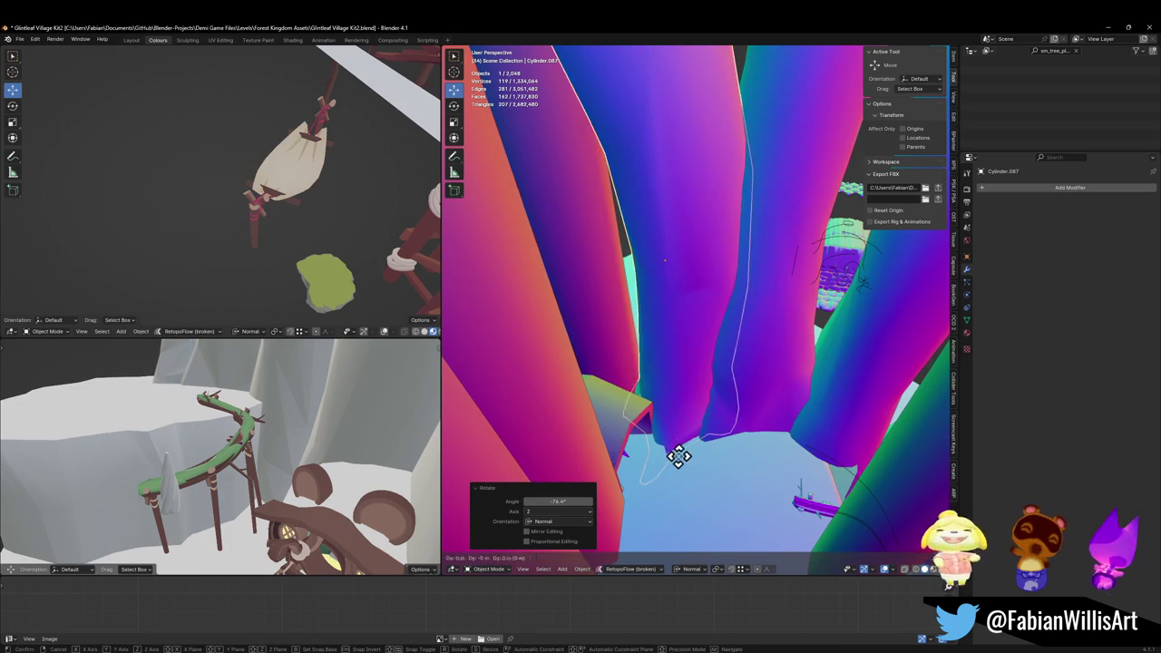
pyautogui.hotkey('ctrl', 'z')
# - Select another tree trunk, frame it, and enter Edit Mode on it
pyautogui.scroll(10, 694, 354)
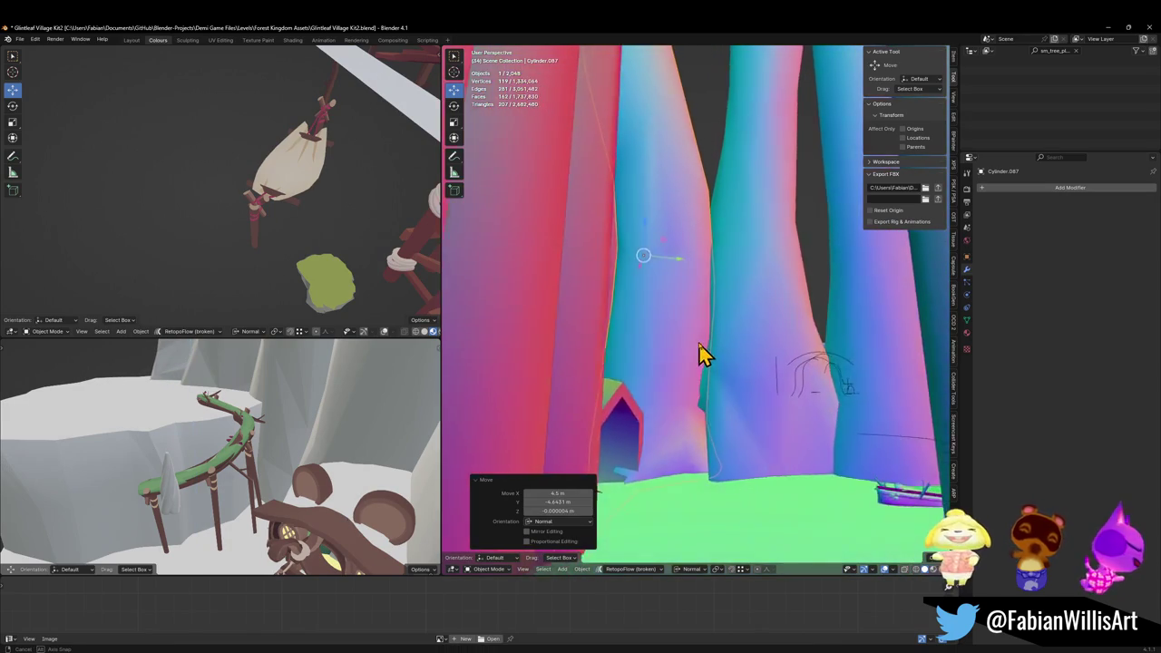
pyautogui.hotkey('alt', 'a')
pyautogui.scroll(-5, 716, 413)
pyautogui.click(720, 409)
pyautogui.press('KP_Decimal')
pyautogui.press('Tab')
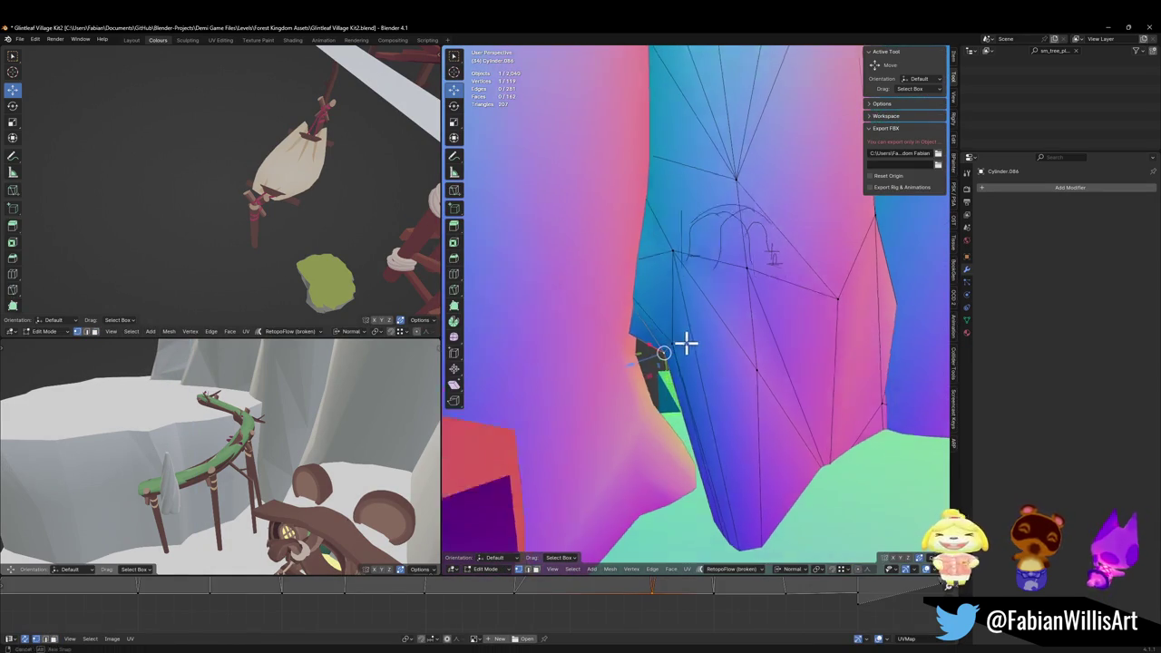
# - Pull a base vertex of the trunk into place, save, and slide it along its edge
pyautogui.moveTo(663, 407)
pyautogui.mouseDown()
pyautogui.moveTo(655, 445)
pyautogui.moveTo(628, 473)
pyautogui.mouseUp()
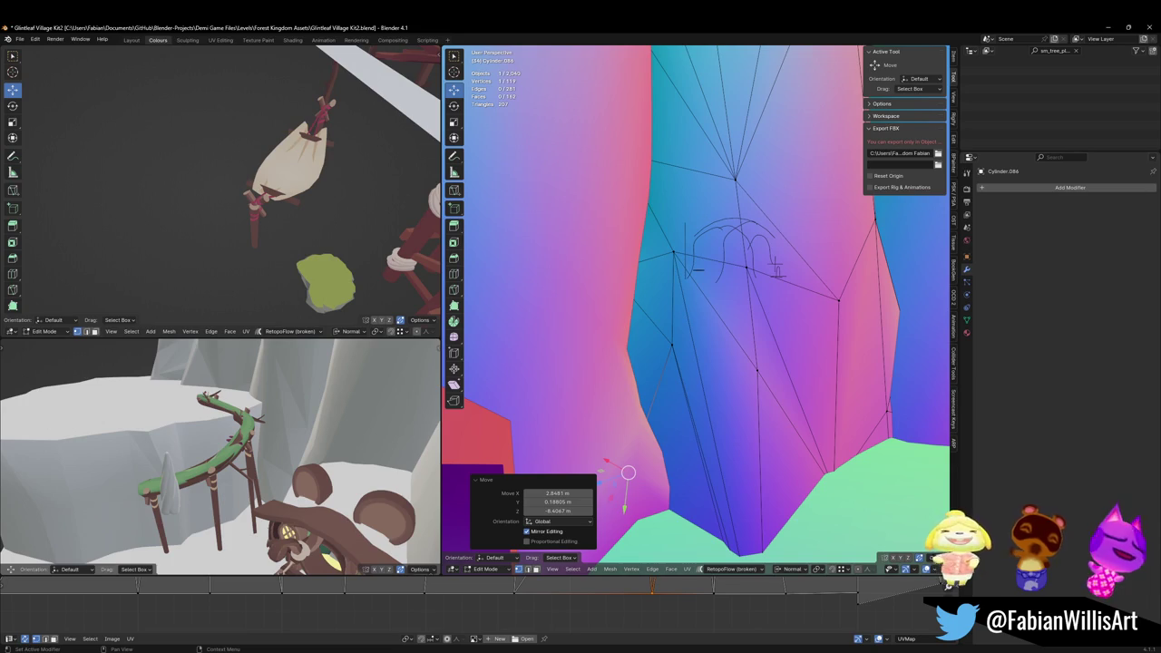
pyautogui.hotkey('ctrl', 's')
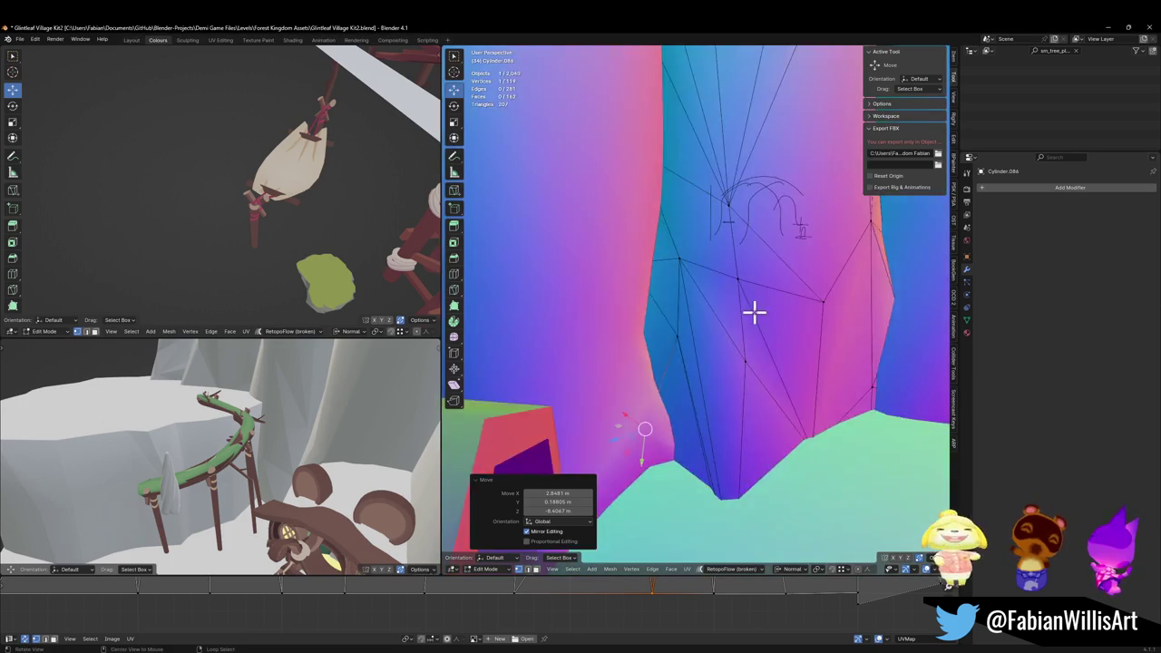
pyautogui.press('g')
pyautogui.press('g')
pyautogui.click(723, 363)
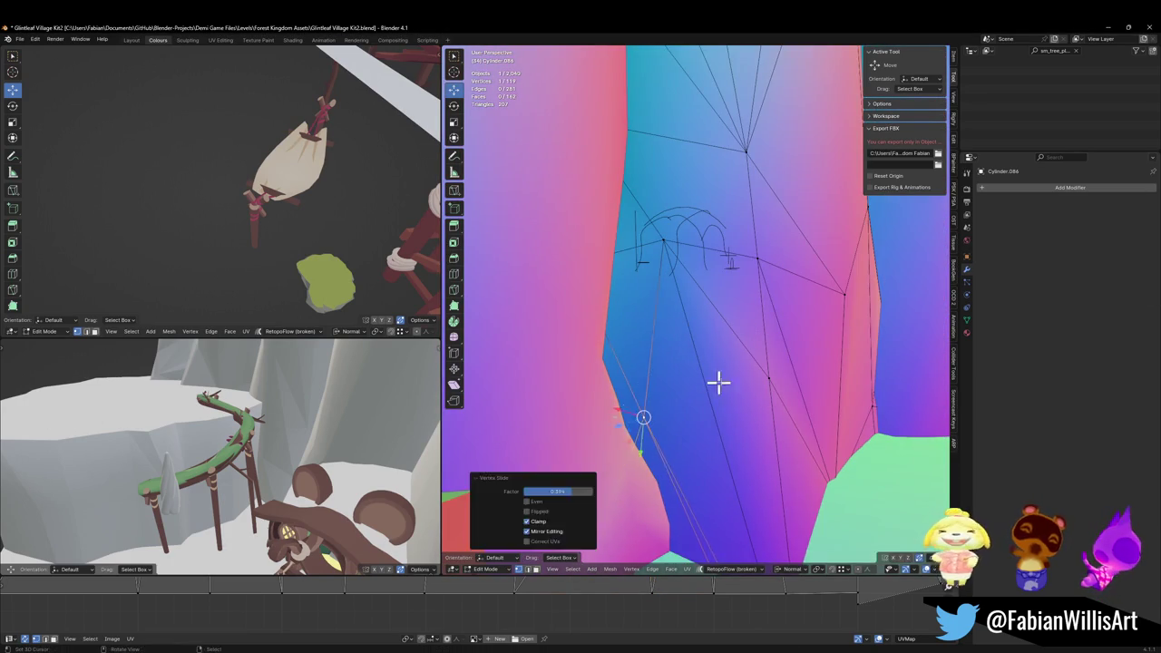
pyautogui.scroll(5, 707, 389)
pyautogui.scroll(-5, 811, 312)
pyautogui.scroll(-3, 760, 290)
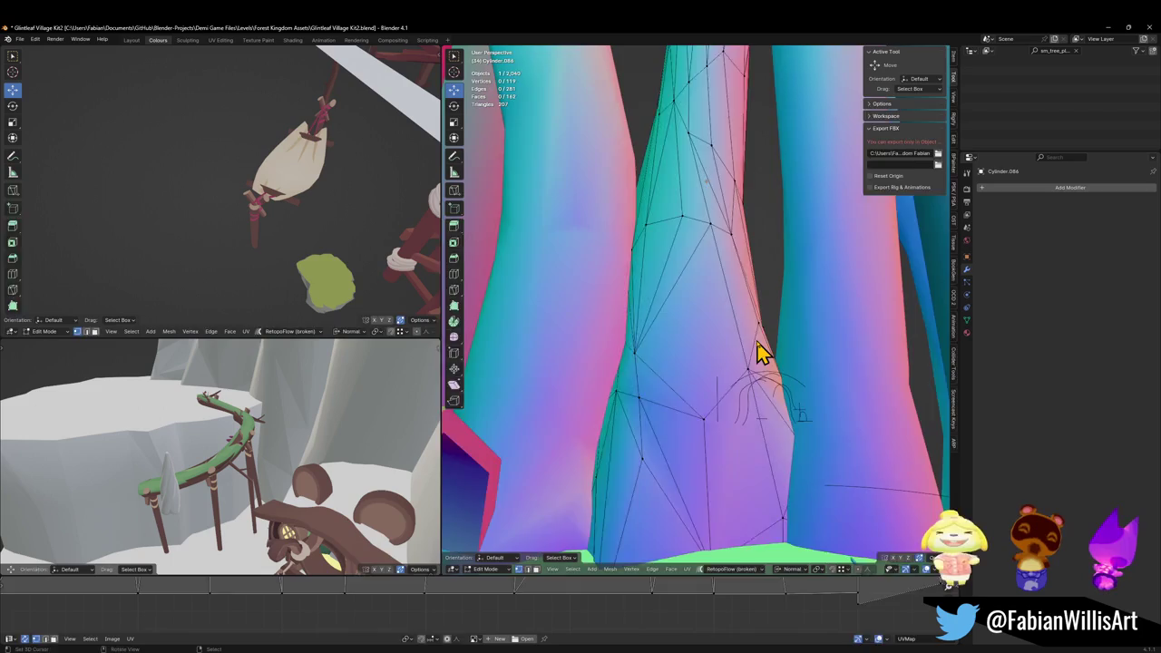
# - Return to Object Mode, select FOREST_GLINTLEAFVILLAGE_00, and save Glintleaf Village Kit2.blend
pyautogui.press('Tab')
pyautogui.scroll(4, 738, 311)
pyautogui.scroll(-4, 707, 293)
pyautogui.moveTo(705, 291)
pyautogui.mouseDown()
pyautogui.moveTo(663, 300)
pyautogui.moveTo(647, 280)
pyautogui.moveTo(690, 306)
pyautogui.moveTo(795, 318)
pyautogui.moveTo(680, 311)
pyautogui.moveTo(768, 316)
pyautogui.moveTo(682, 332)
pyautogui.moveTo(637, 317)
pyautogui.moveTo(686, 318)
pyautogui.moveTo(670, 320)
pyautogui.moveTo(696, 303)
pyautogui.mouseUp()
pyautogui.moveTo(775, 337); pyautogui.dragTo(749, 352)
pyautogui.click(785, 374)
pyautogui.hotkey('ctrl', 's')
# - Export the village as FBX, then select the wall plane Plane.018 in Unity's Scene view
pyautogui.click(937, 188)
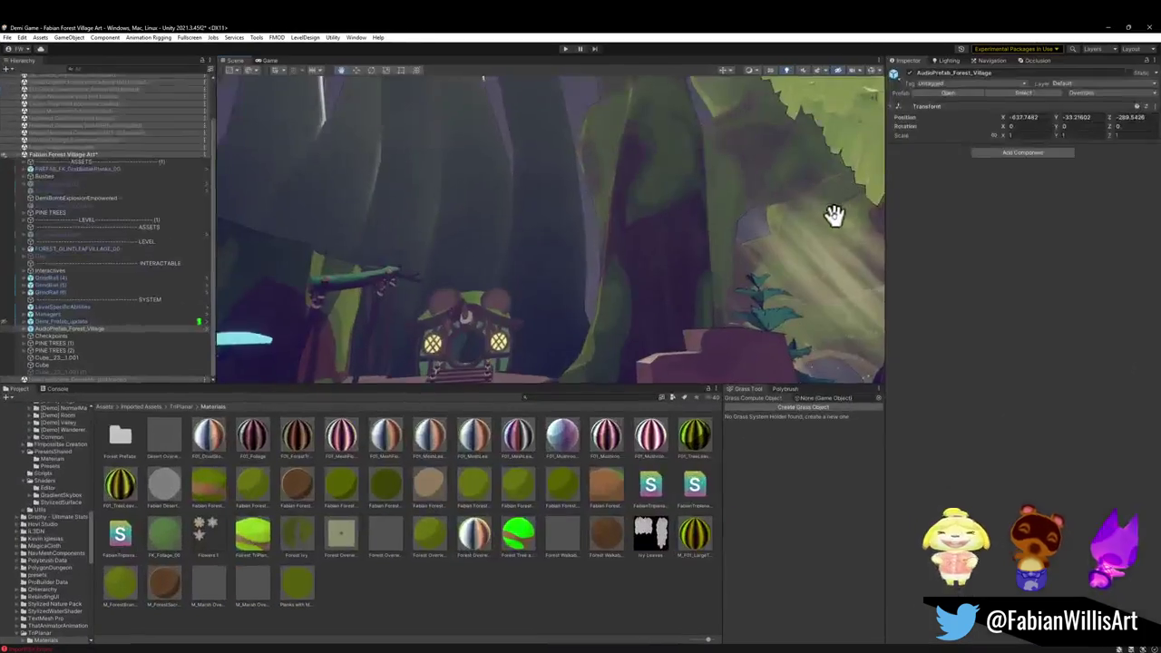
pyautogui.moveTo(496, 254)
pyautogui.mouseDown()
pyautogui.moveTo(589, 298)
pyautogui.moveTo(620, 337)
pyautogui.mouseUp()
pyautogui.click(674, 278)
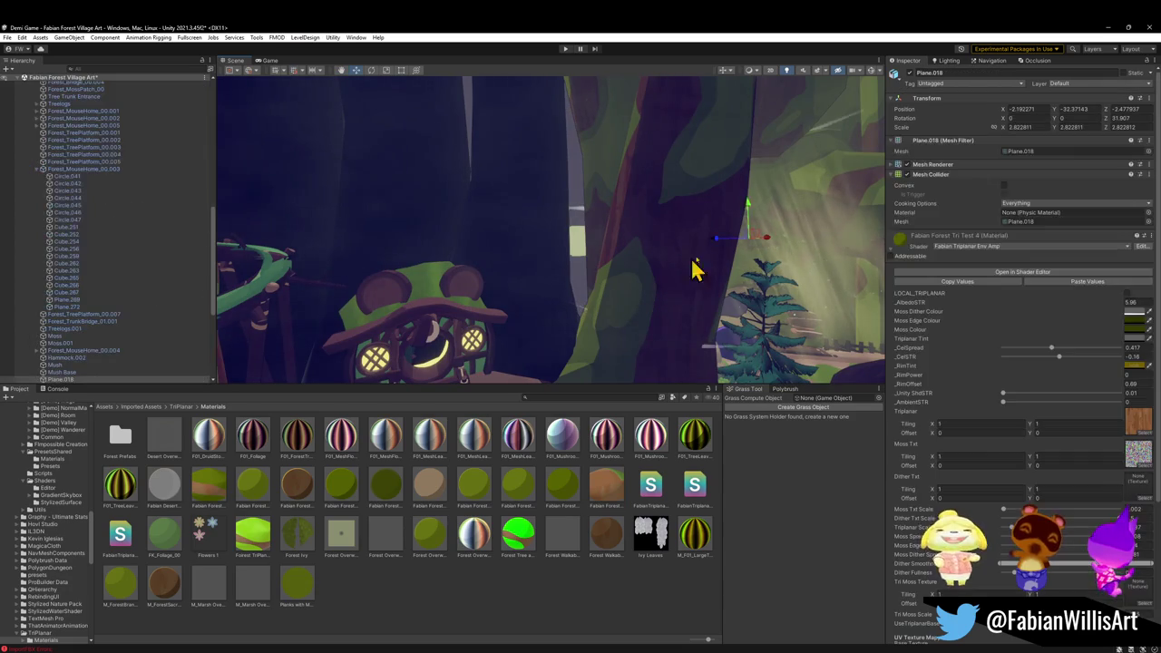
pyautogui.moveTo(635, 267)
pyautogui.mouseDown()
pyautogui.moveTo(568, 233)
pyautogui.moveTo(598, 245)
pyautogui.mouseUp()
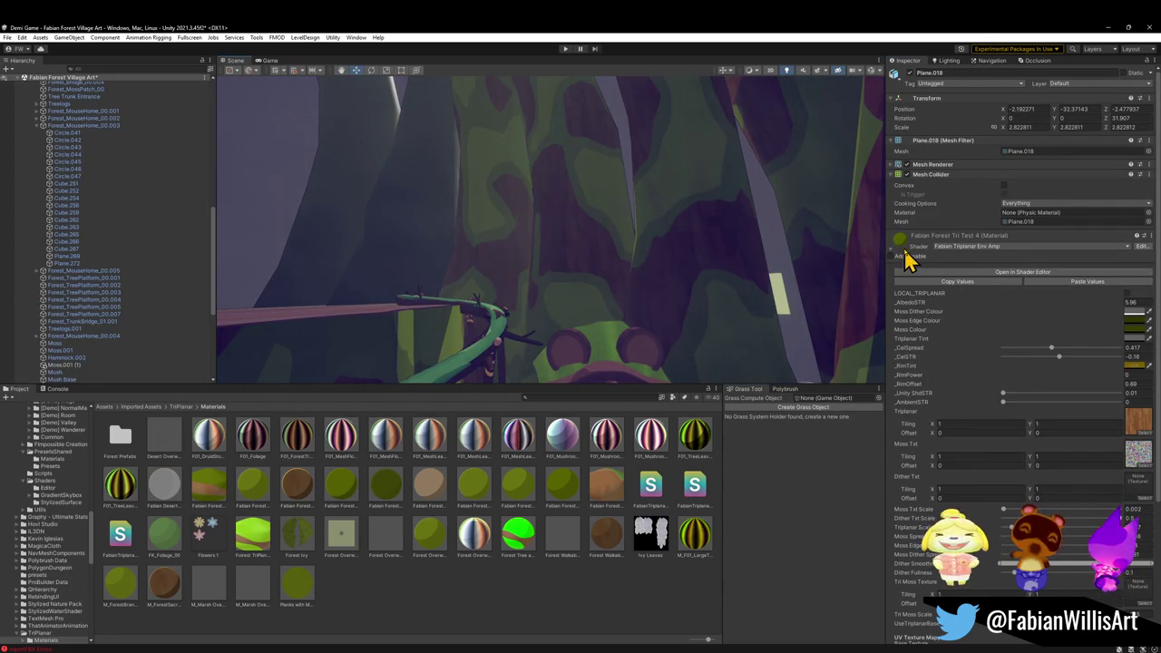
pyautogui.click(415, 252)
# - Drag a forest material from the Project Materials folder onto the mouse house wall
pyautogui.moveTo(337, 260)
pyautogui.mouseDown()
pyautogui.moveTo(609, 252)
pyautogui.moveTo(601, 303)
pyautogui.moveTo(581, 296)
pyautogui.moveTo(562, 257)
pyautogui.moveTo(516, 264)
pyautogui.moveTo(534, 270)
pyautogui.moveTo(549, 313)
pyautogui.mouseUp()
pyautogui.moveTo(295, 544)
pyautogui.mouseDown()
pyautogui.moveTo(322, 416)
pyautogui.moveTo(547, 241)
pyautogui.moveTo(550, 187)
pyautogui.moveTo(503, 192)
pyautogui.mouseUp()
pyautogui.moveTo(698, 249)
pyautogui.mouseDown()
pyautogui.moveTo(629, 259)
pyautogui.moveTo(613, 276)
pyautogui.mouseUp()
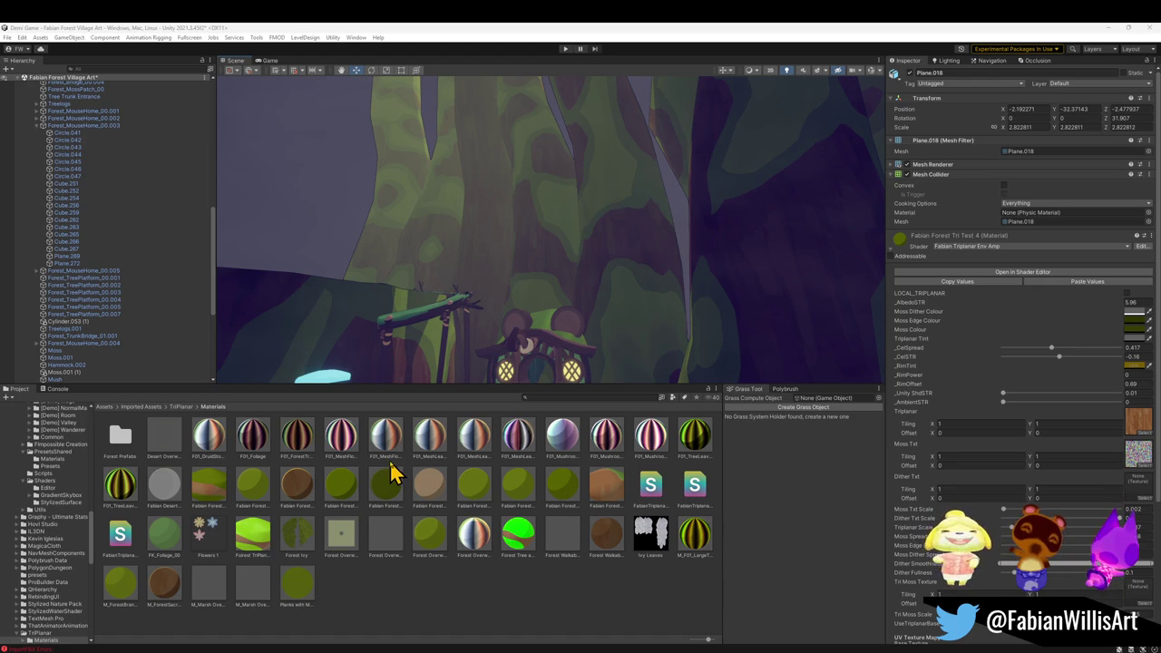
pyautogui.click(135, 155)
# - Load the NateTestScene_DeleteME scene, dismissing the save prompt without saving
pyautogui.hotkey('ctrl', 'a')
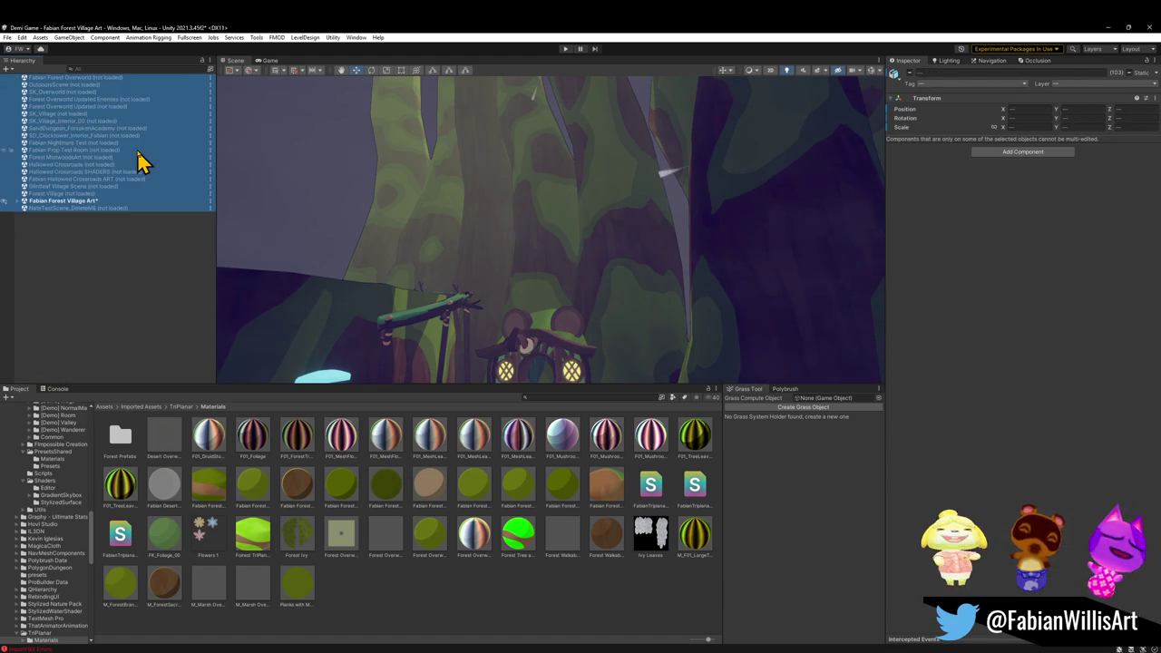
pyautogui.click(86, 229)
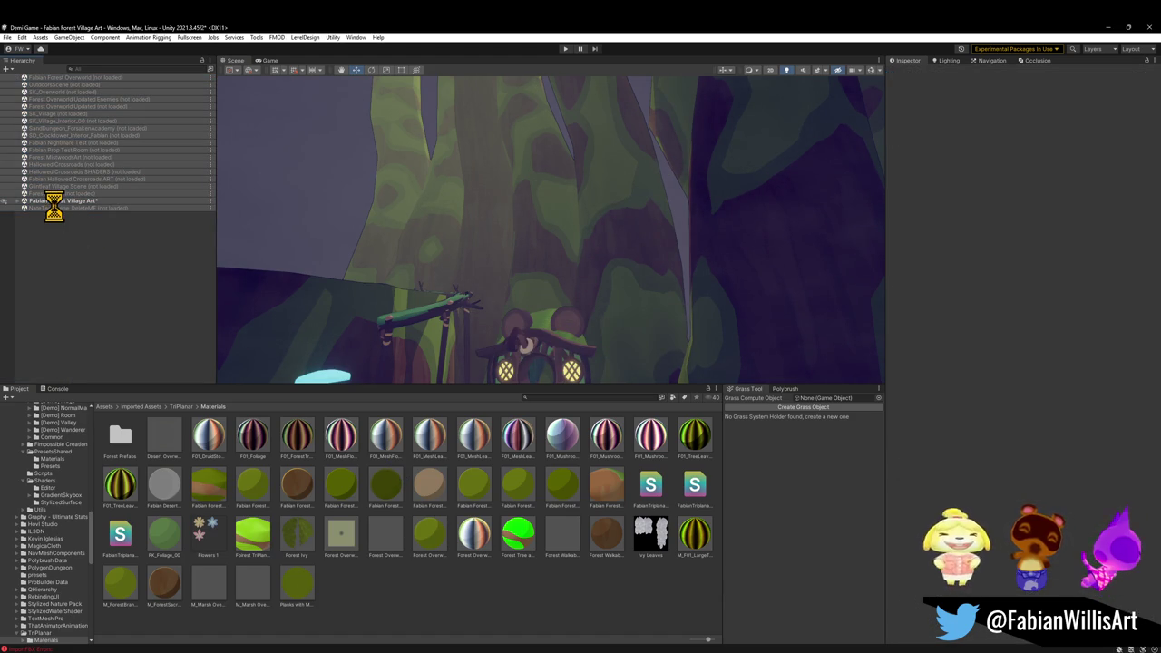
pyautogui.click(88, 215)
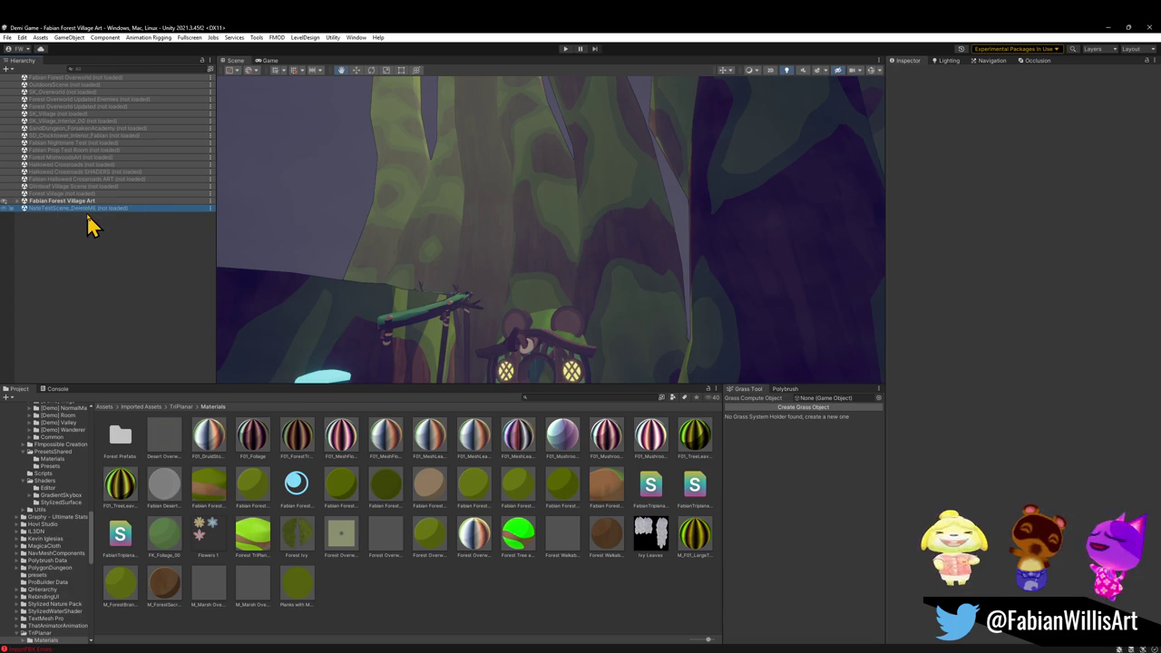
pyautogui.doubleClick(86, 211)
pyautogui.rightClick(91, 210)
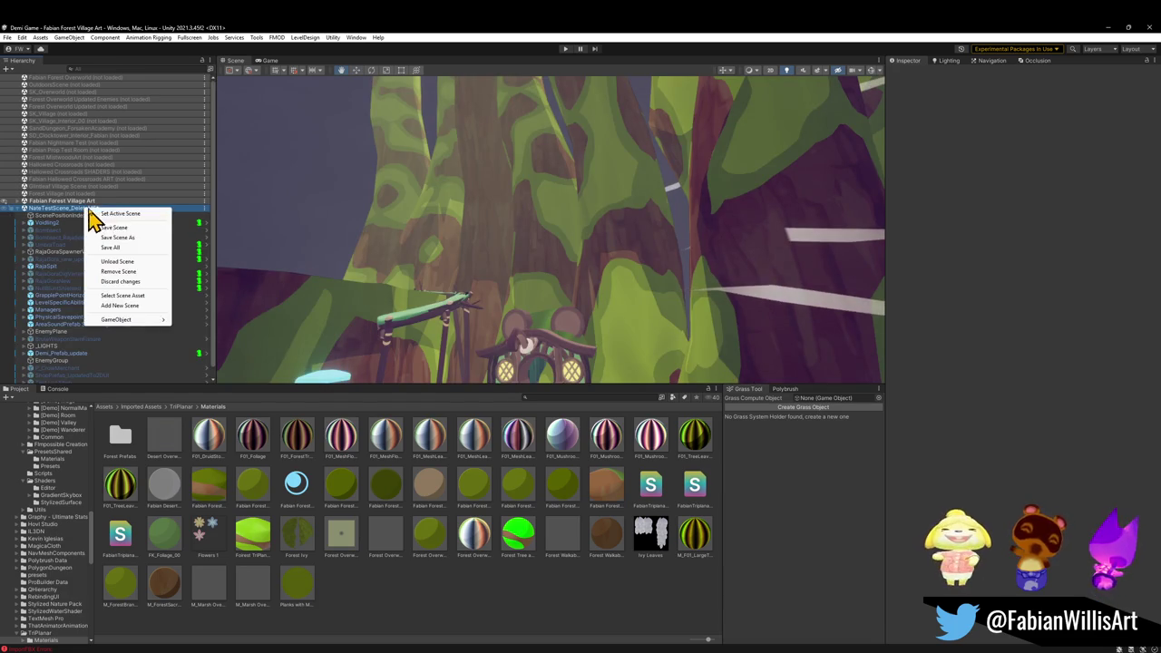
pyautogui.click(132, 271)
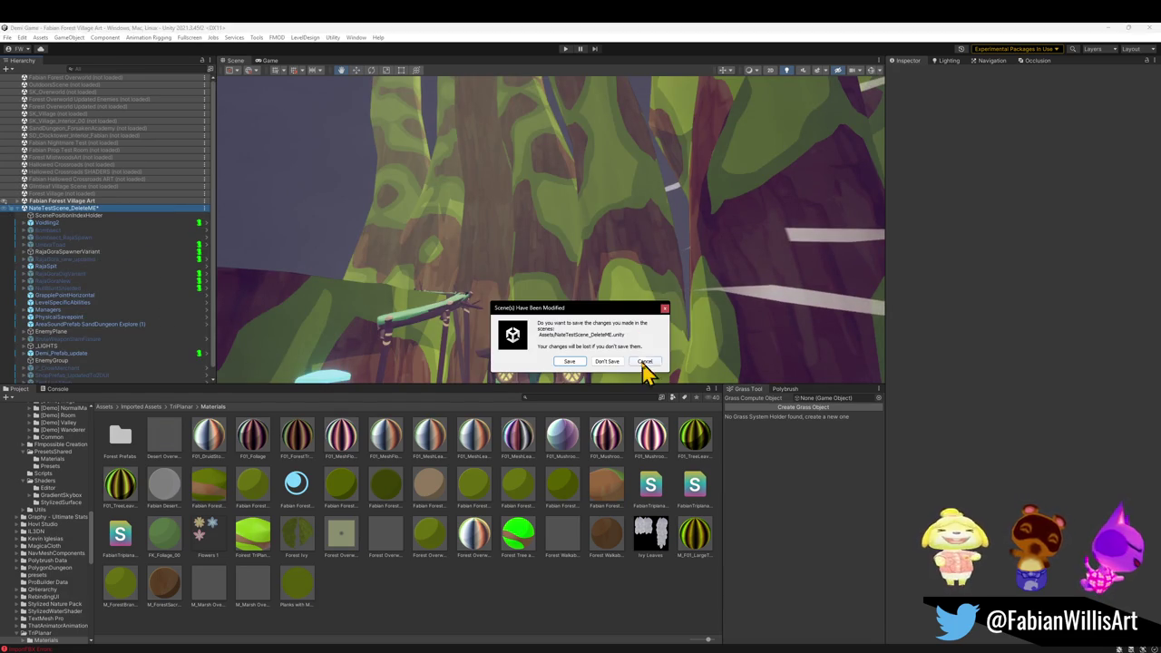
pyautogui.click(646, 362)
# - Unload the Fabian Forest Village Art scene and enter Play mode
pyautogui.rightClick(88, 202)
pyautogui.click(132, 256)
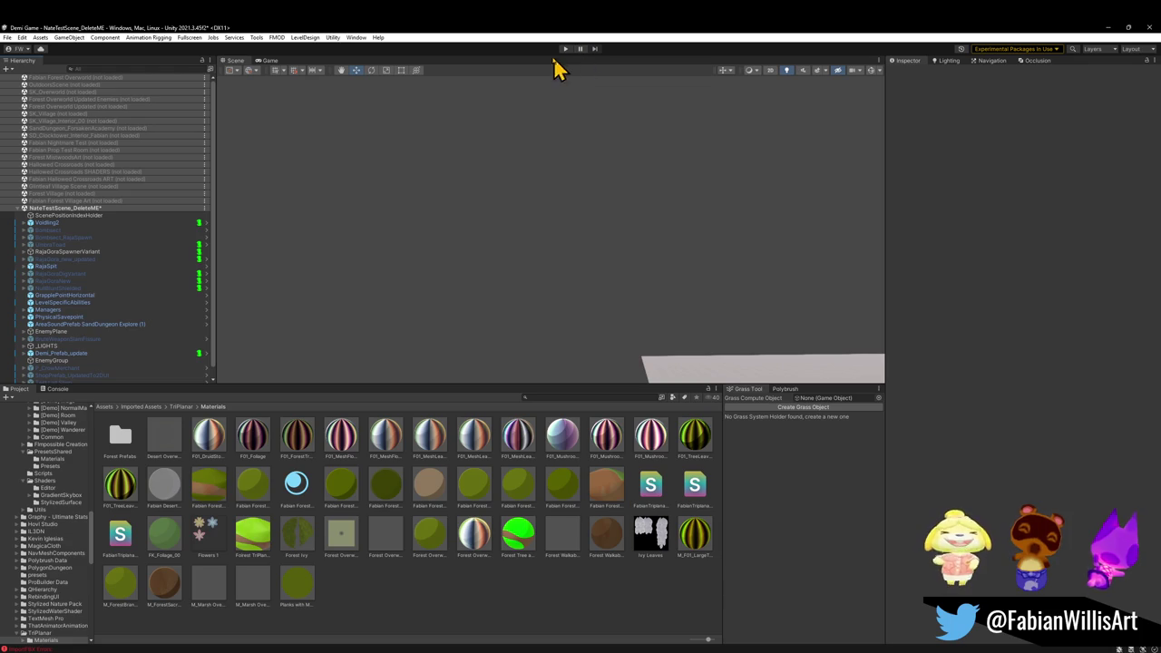
pyautogui.click(565, 49)
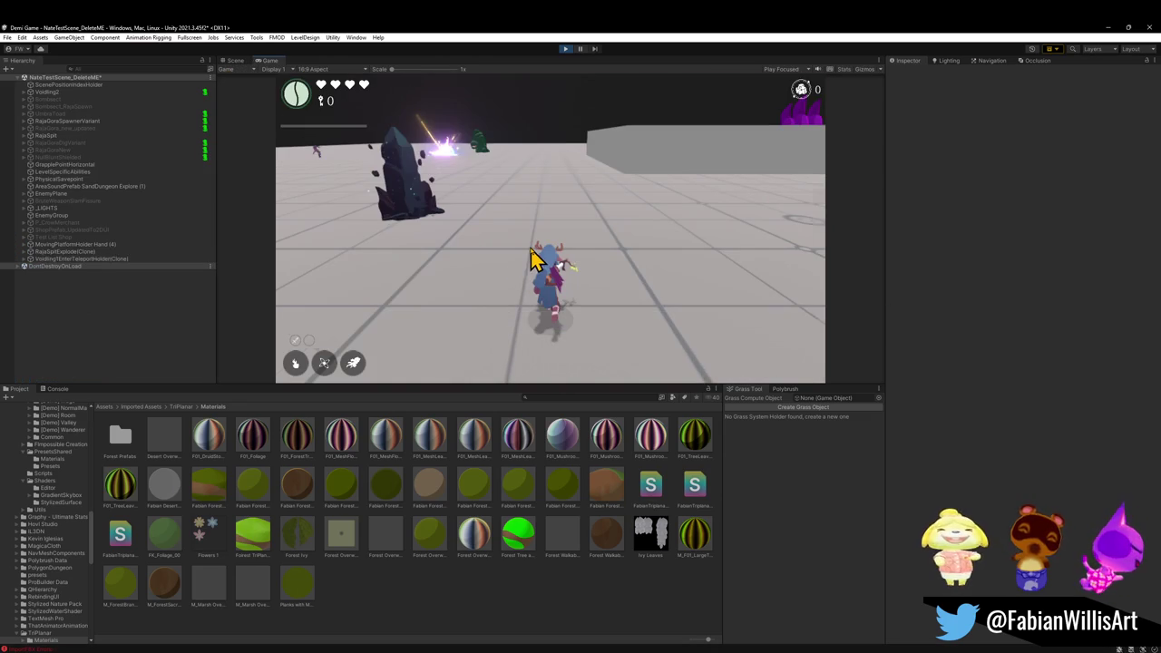
# - Switch the running game to fullscreen with F10, then bring up the Windows Start menu
pyautogui.press('F10')
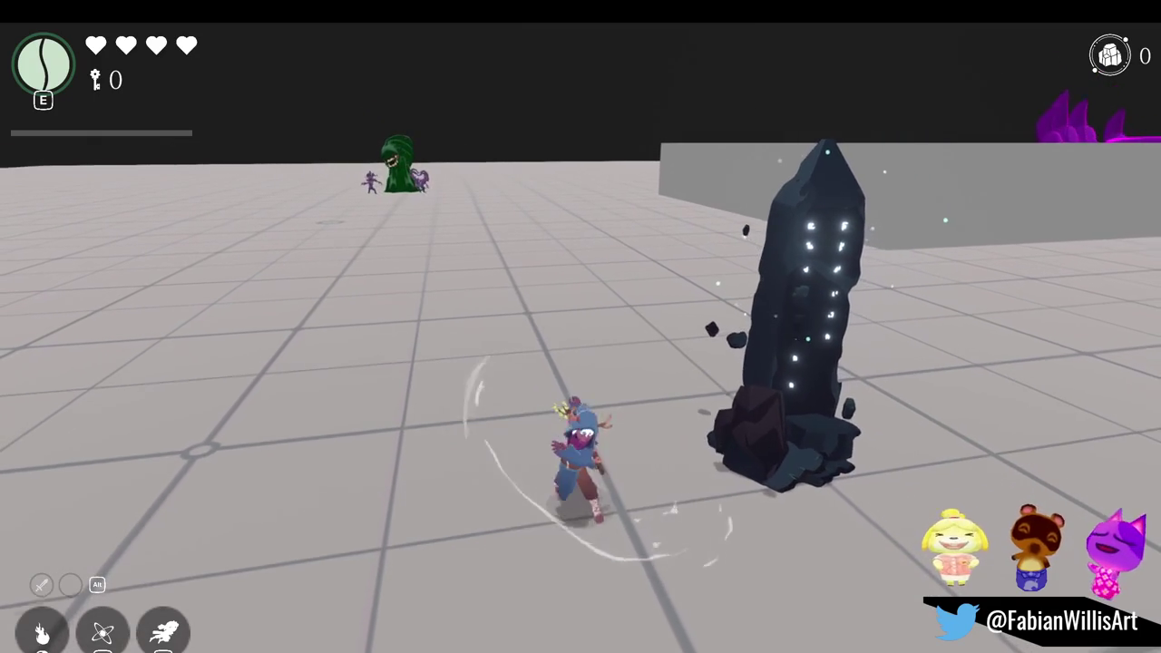
pyautogui.press('super')
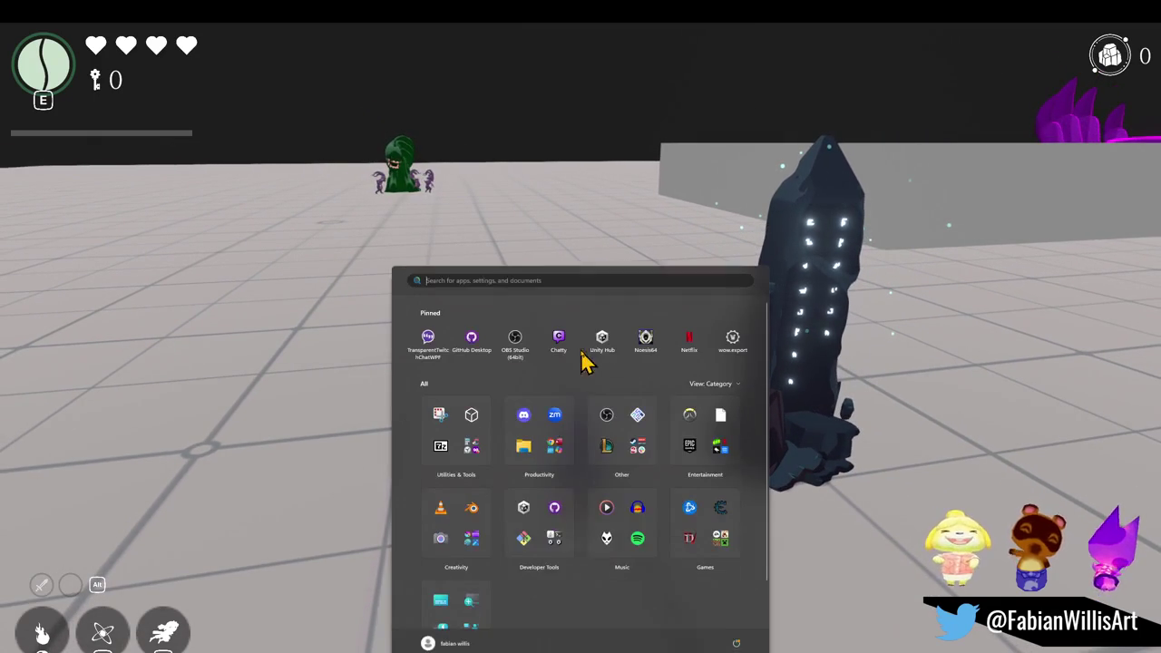
# - Launch GitHub Desktop on the Demi Game repository, then return to the game to jump and dash
pyautogui.click(471, 327)
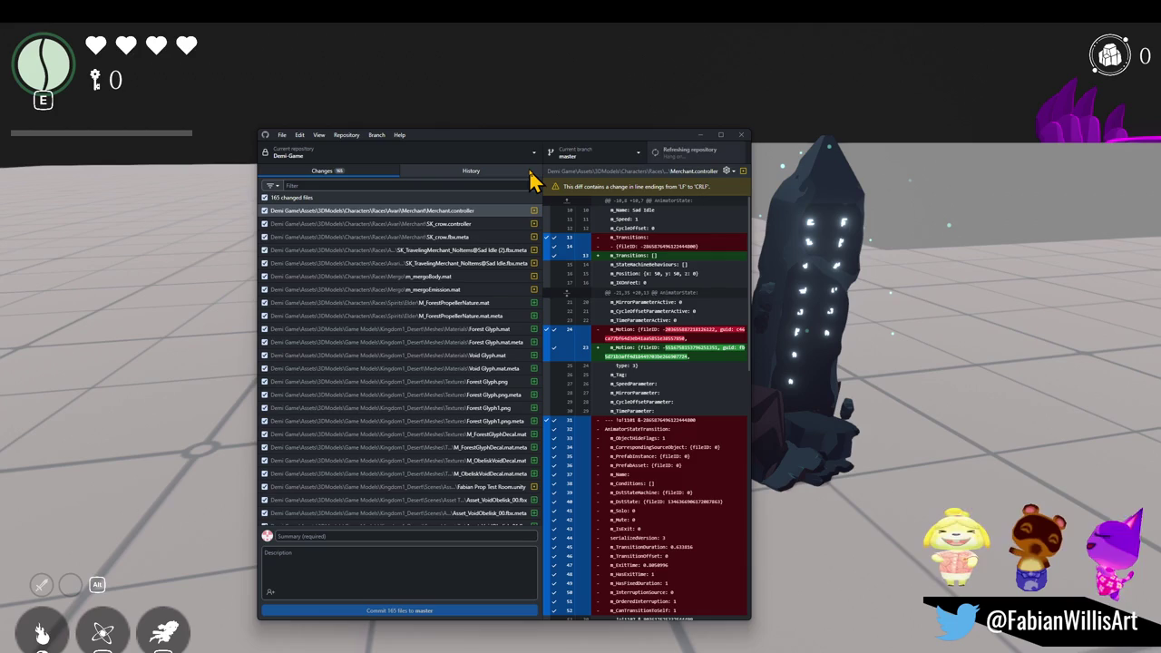
pyautogui.click(558, 99)
pyautogui.press('space')
pyautogui.press('shift')
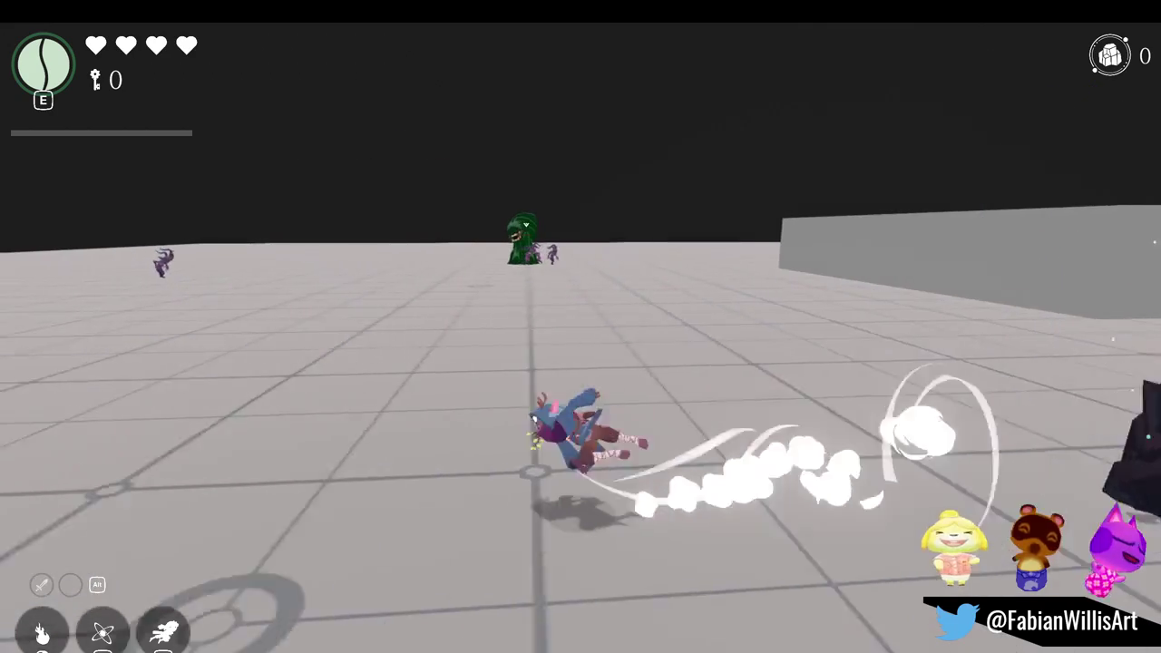
# - Stop the character's run, then leave fullscreen to return to the paused editor
pyautogui.press('s')
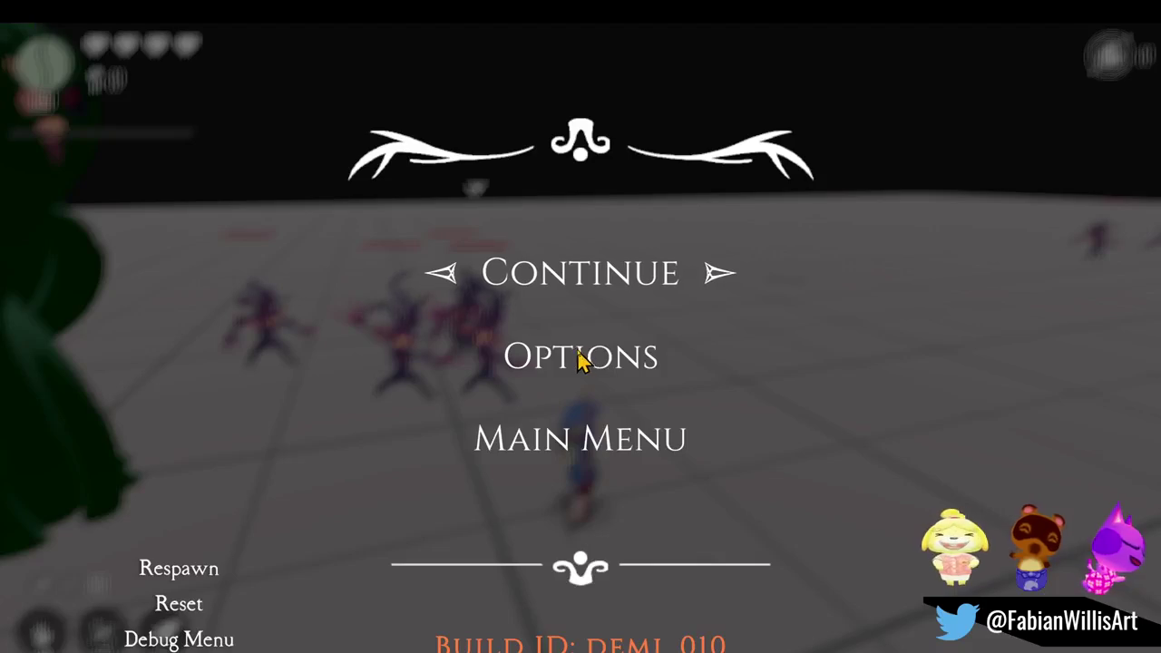
pyautogui.press('F11')
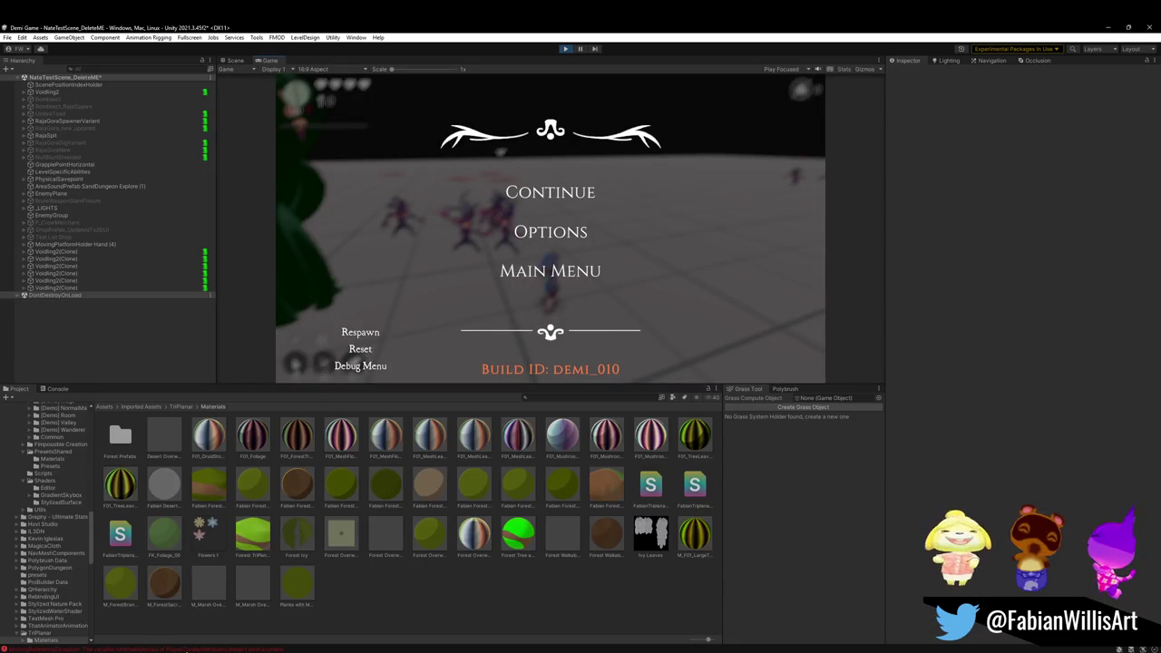
# - Check the MissingReferenceException in the Console, then open asset actions in the TriPlanar Materials folder
pyautogui.hotkey('ctrl', 'shift', 'c')
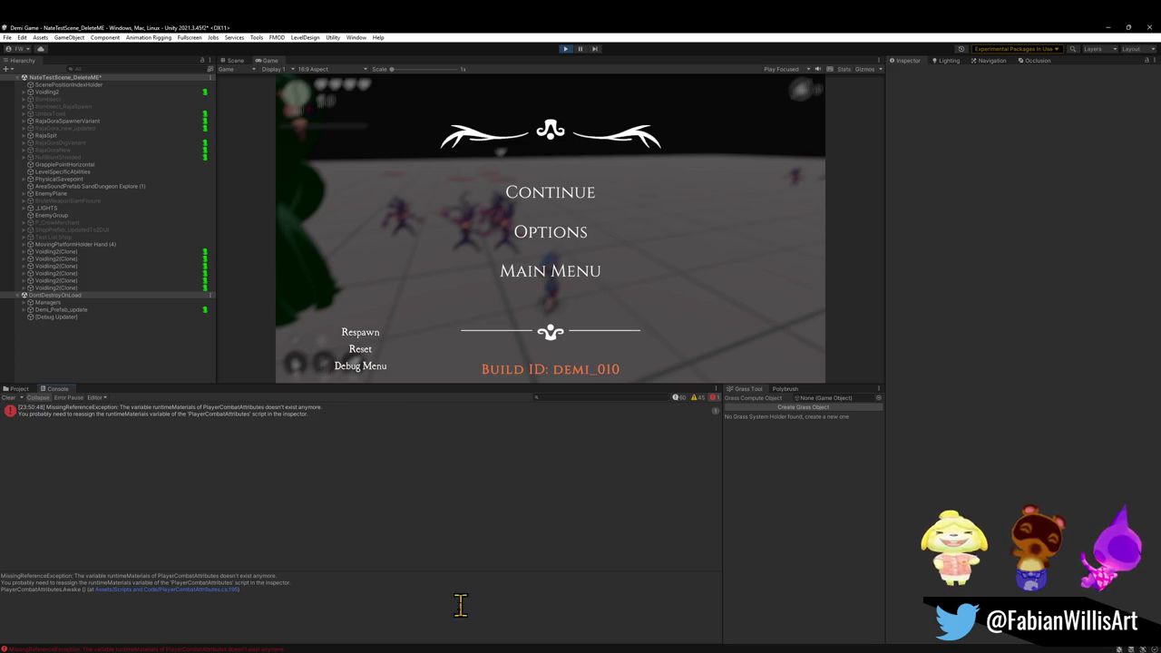
pyautogui.click(19, 389)
pyautogui.rightClick(454, 610)
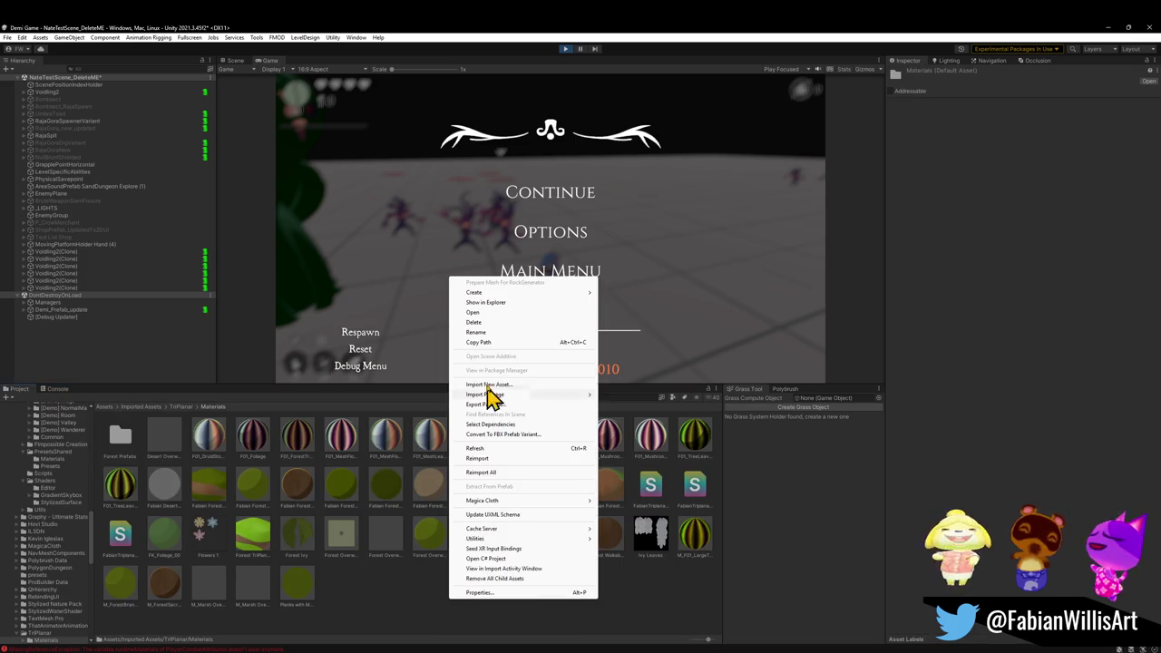
# - Show the TriPlanar Materials folder in Explorer and navigate up into the Demi Game project folder
pyautogui.click(486, 303)
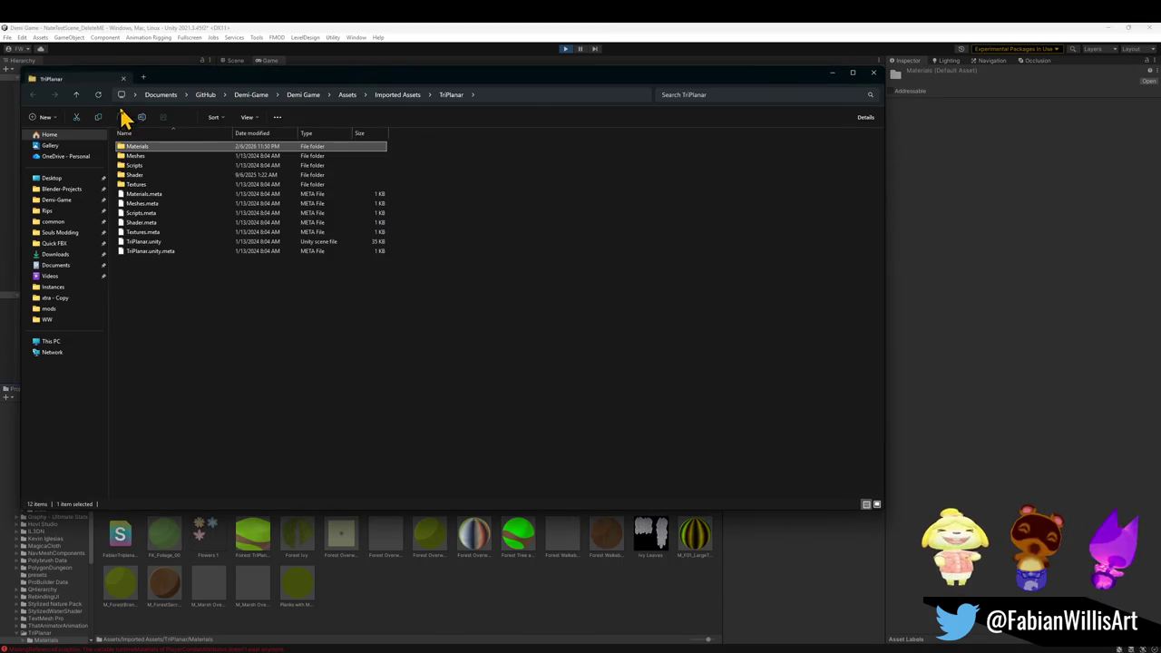
pyautogui.click(72, 202)
pyautogui.doubleClick(164, 149)
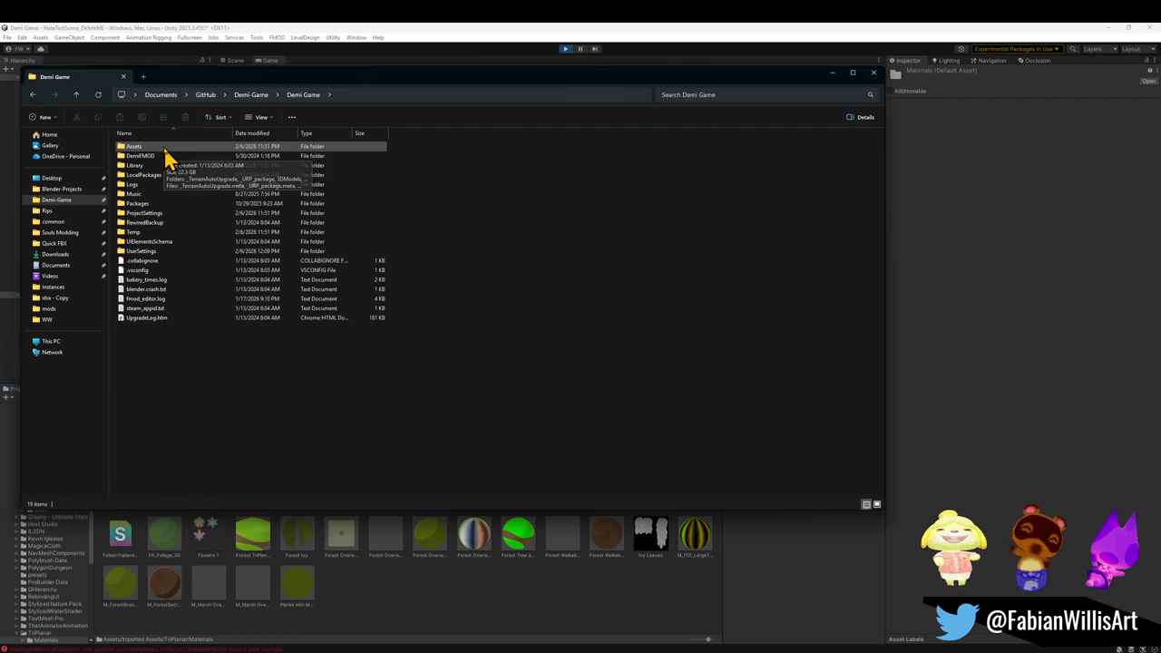
pyautogui.click(716, 93)
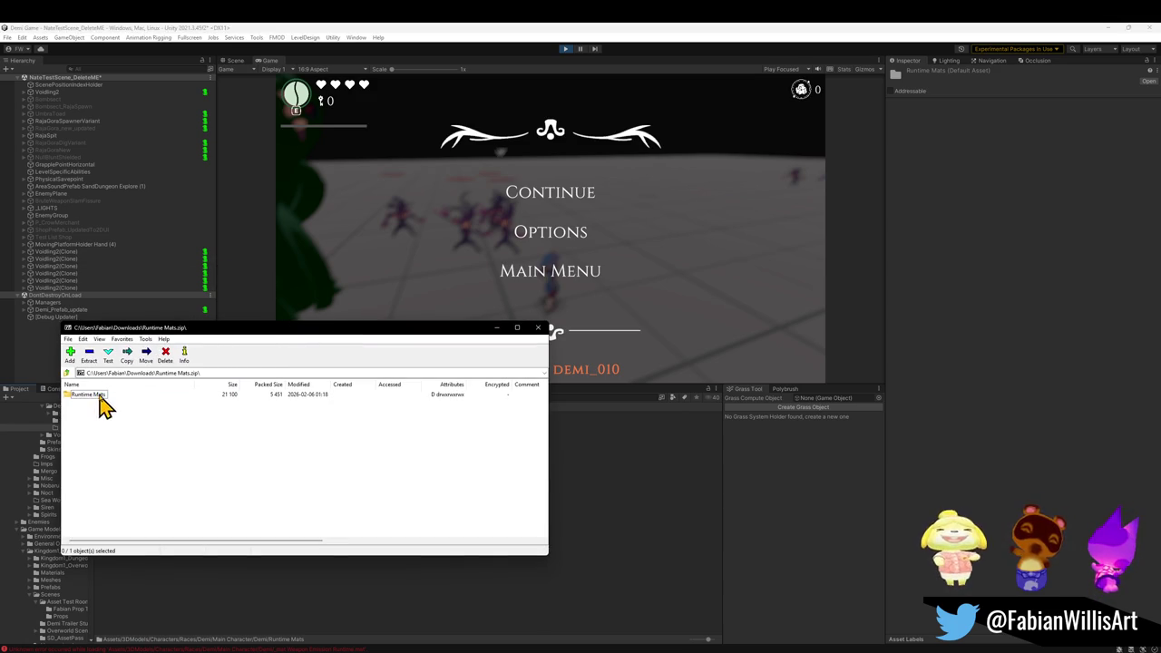
# - Drag the three material files from the archive's Runtime Mats folder into Unity's Runtime Mats folder
pyautogui.moveTo(610, 536); pyautogui.dragTo(612, 538)
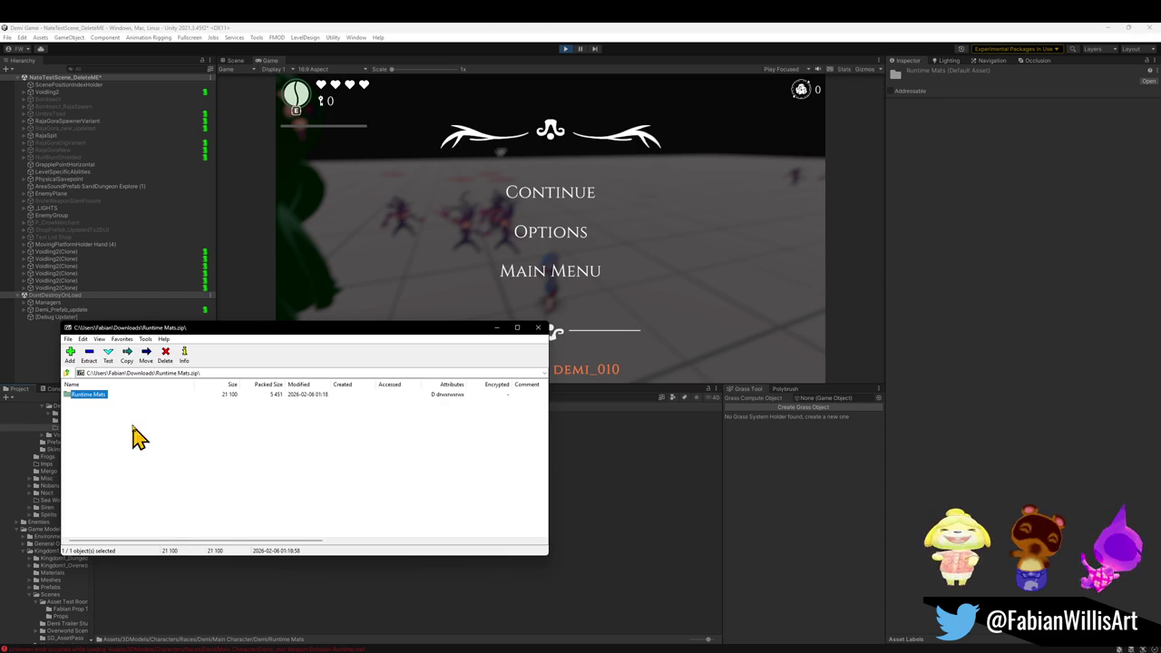
pyautogui.doubleClick(92, 397)
pyautogui.moveTo(105, 459); pyautogui.dragTo(91, 409)
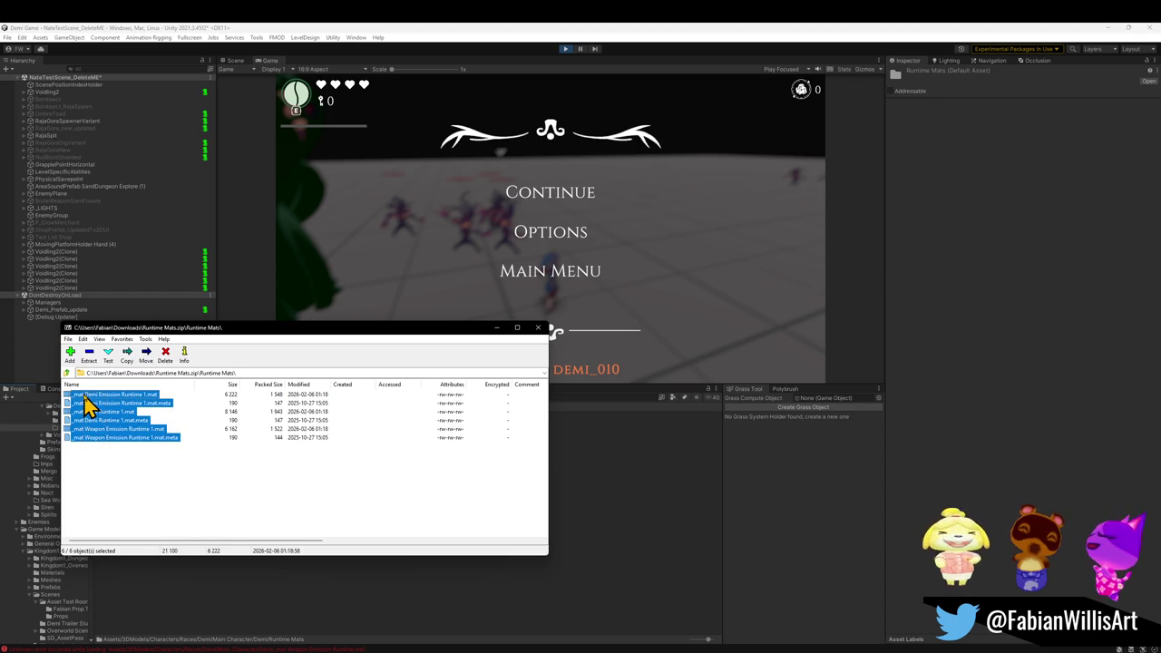
pyautogui.moveTo(625, 524); pyautogui.dragTo(625, 524)
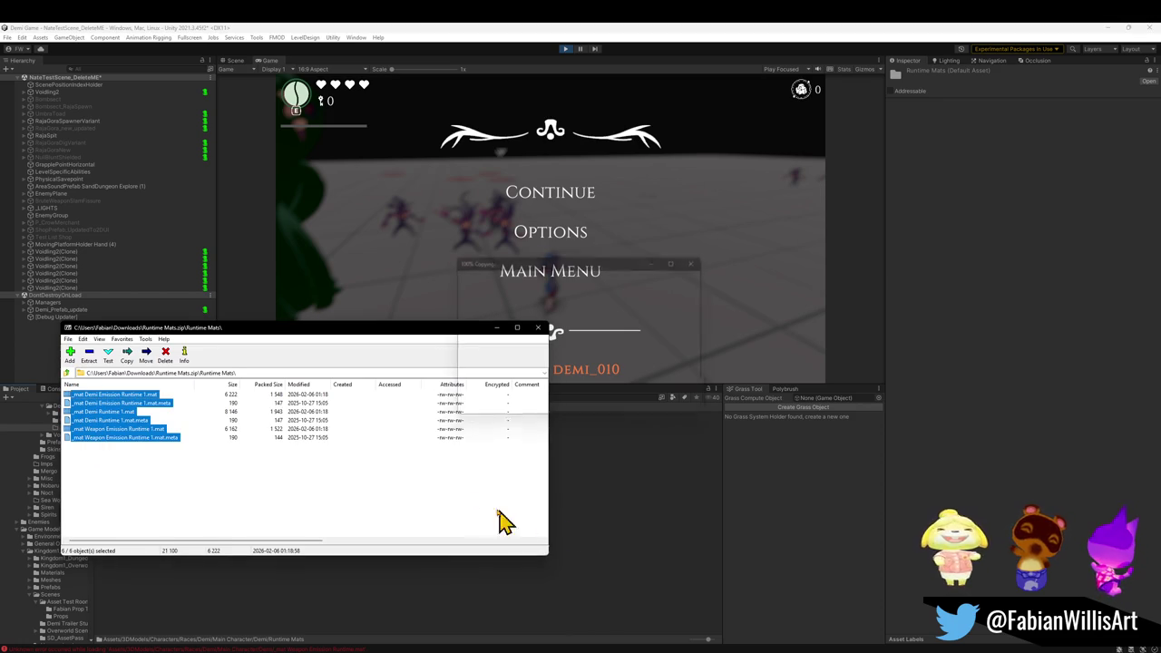
pyautogui.click(539, 328)
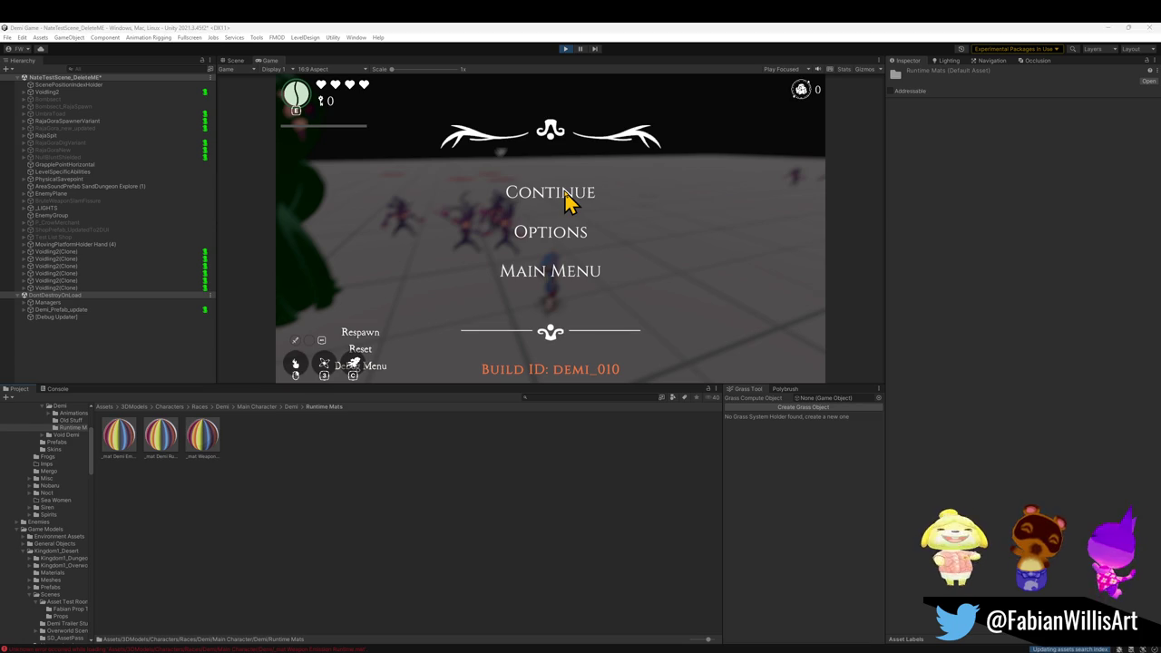
# - Stop and restart Play mode, then make the Game view fullscreen with F10
pyautogui.click(564, 49)
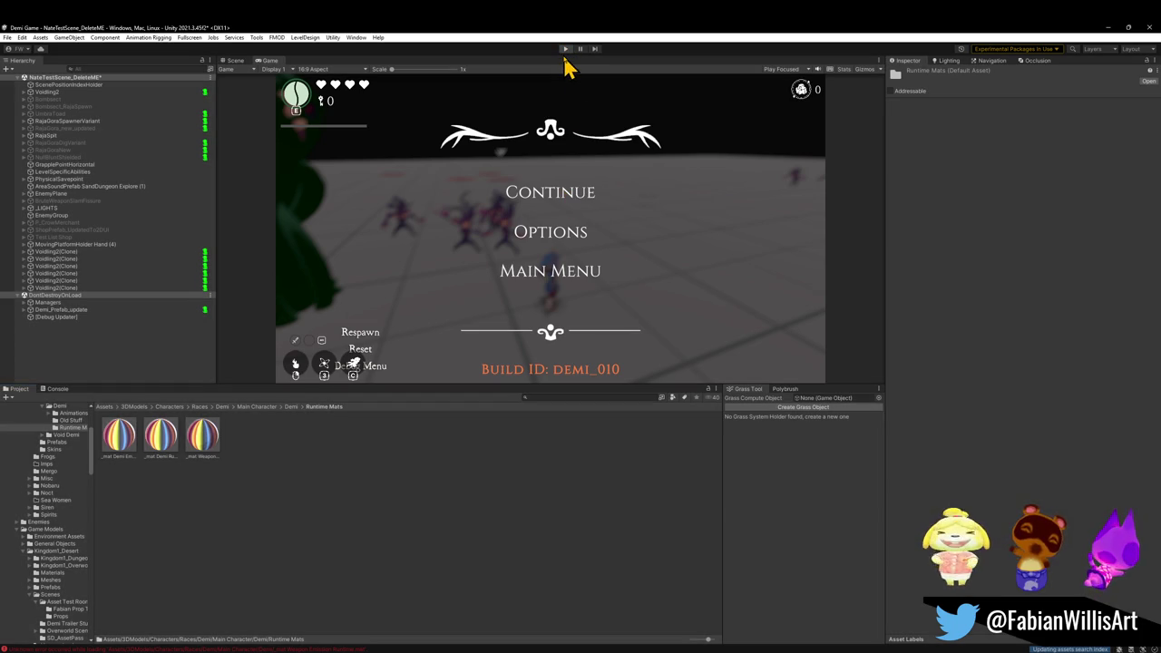
pyautogui.click(566, 49)
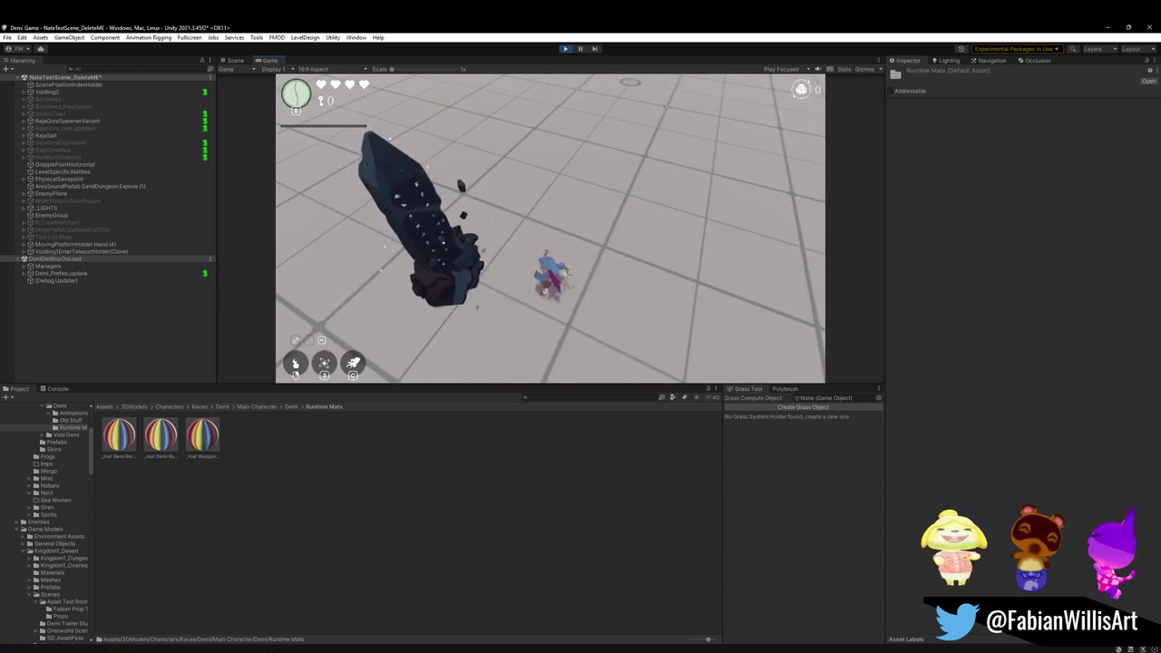
pyautogui.press('F10')
# - Run, dash and slash through the purple minions to attack the green boss
pyautogui.press('w')
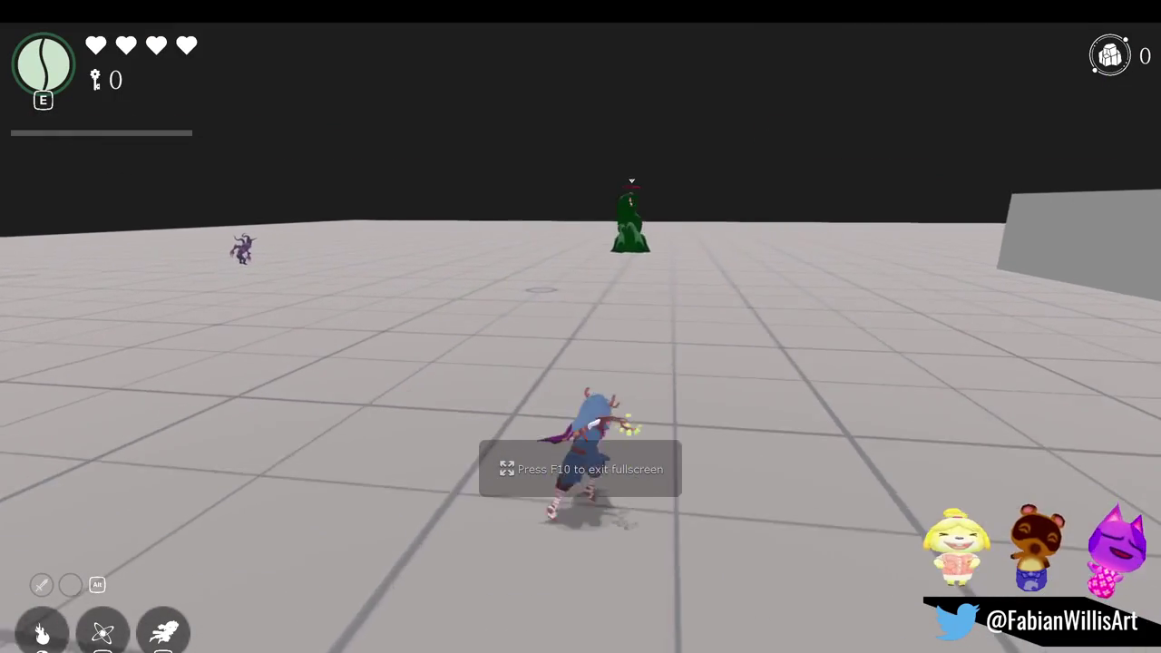
pyautogui.press('shift')
pyautogui.press('w')
pyautogui.press('w')
pyautogui.press('shift')
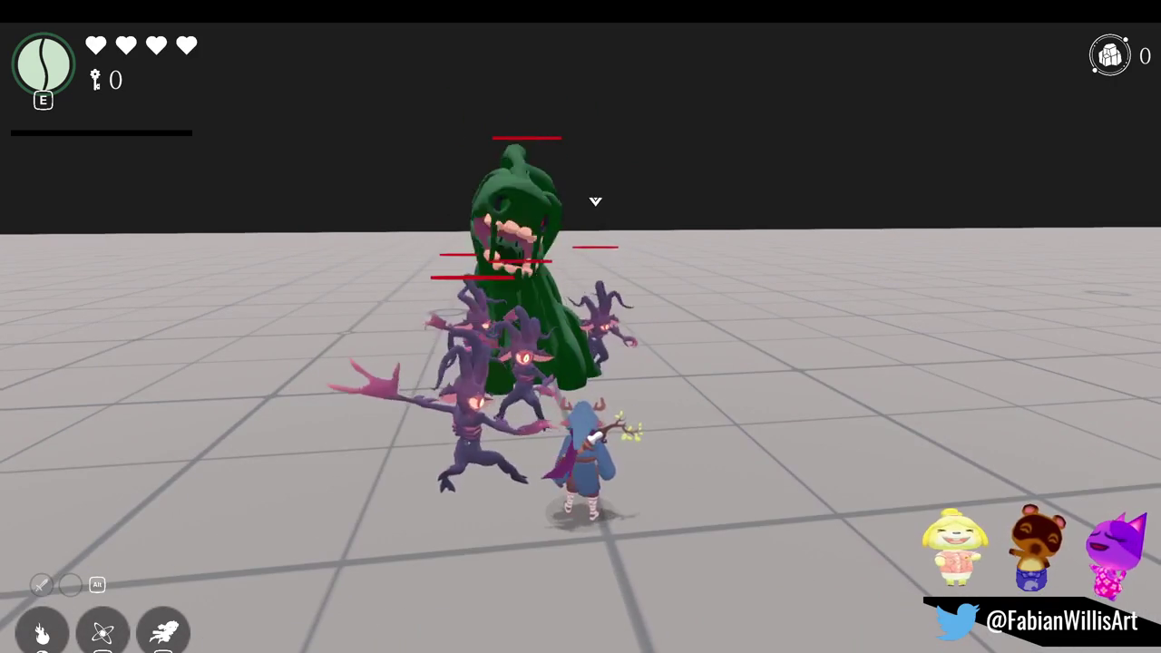
pyautogui.press('shift')
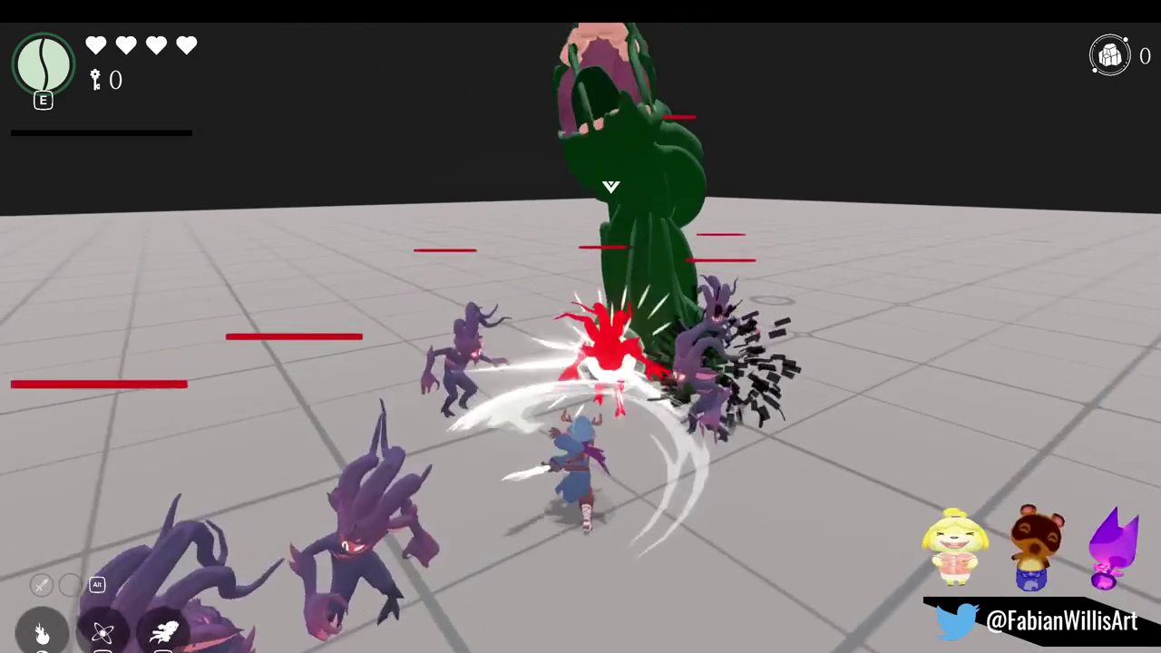
pyautogui.press('shift')
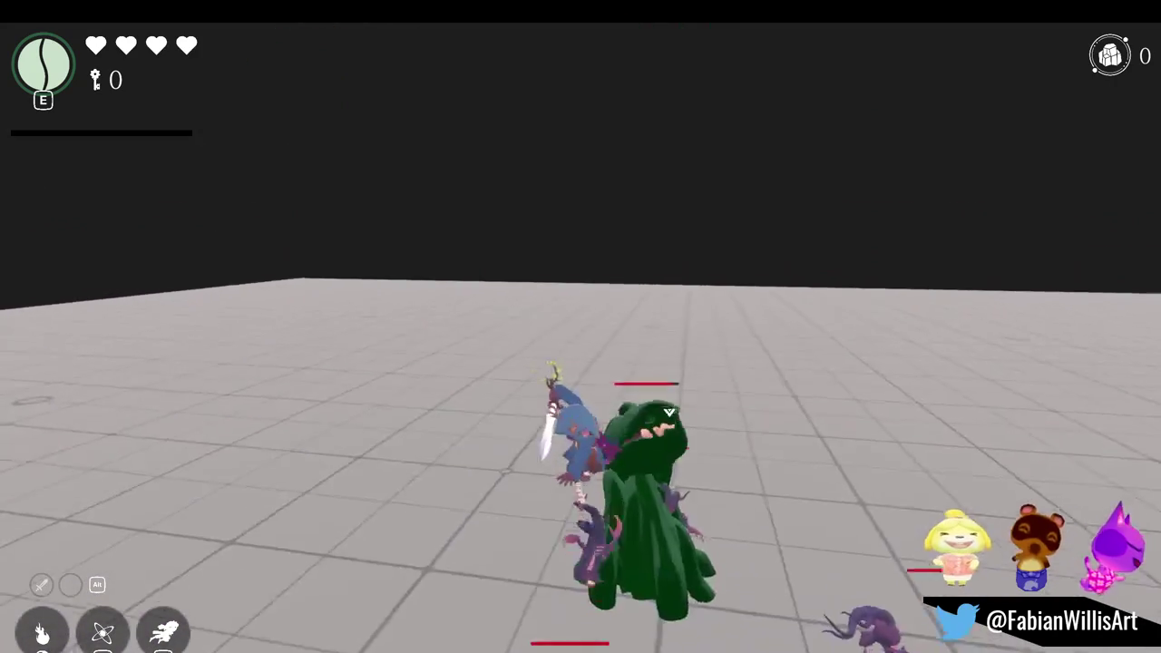
pyautogui.press('shift')
pyautogui.press('shift')
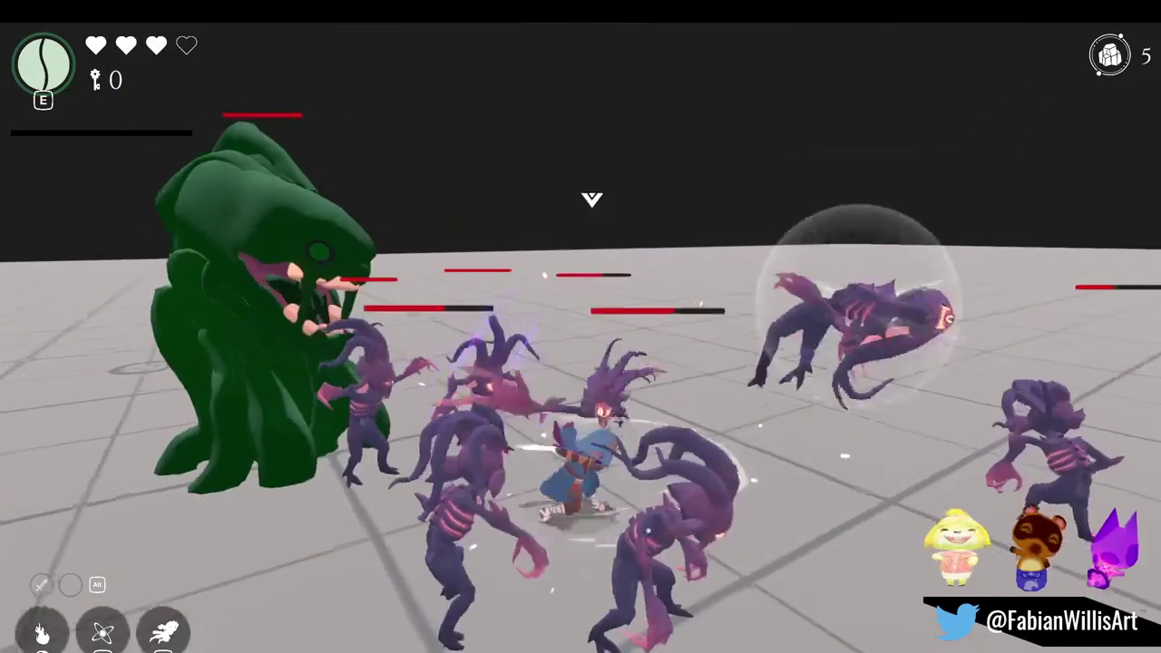
pyautogui.press('shift')
pyautogui.press('shift')
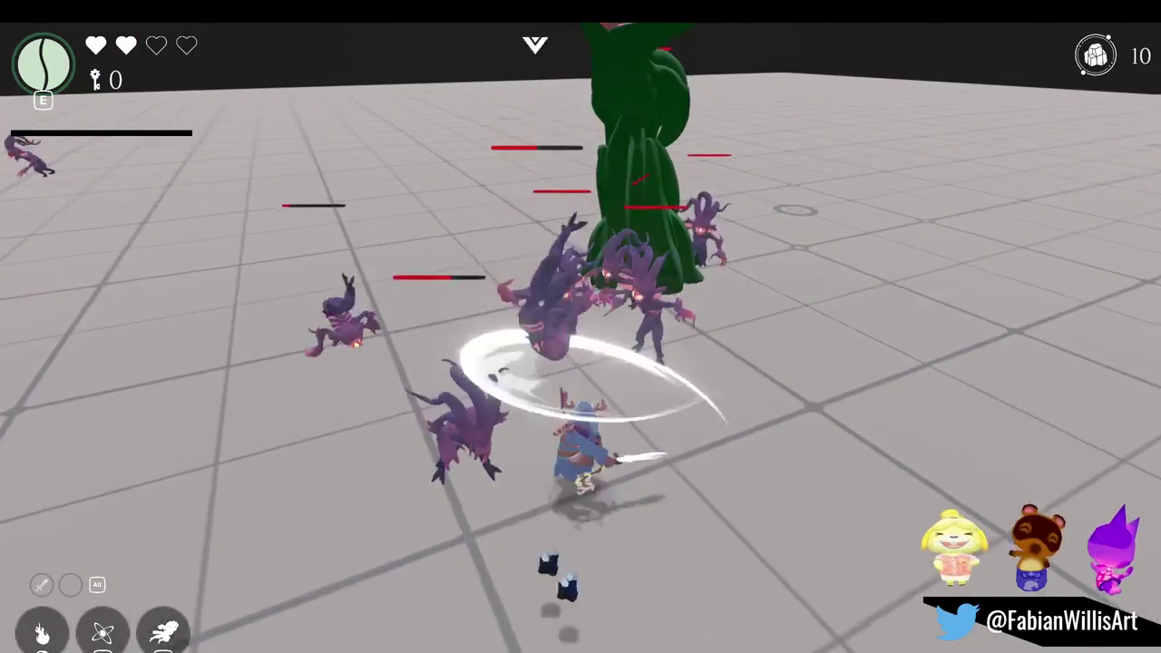
pyautogui.press('shift')
pyautogui.press('shift')
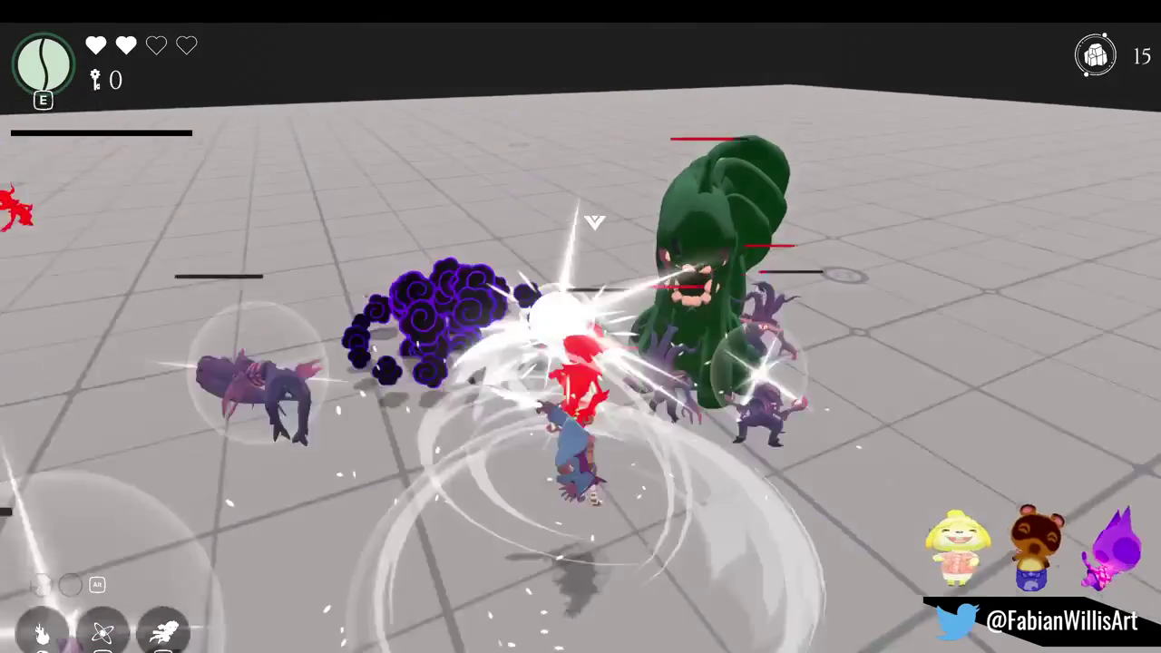
pyautogui.press('shift')
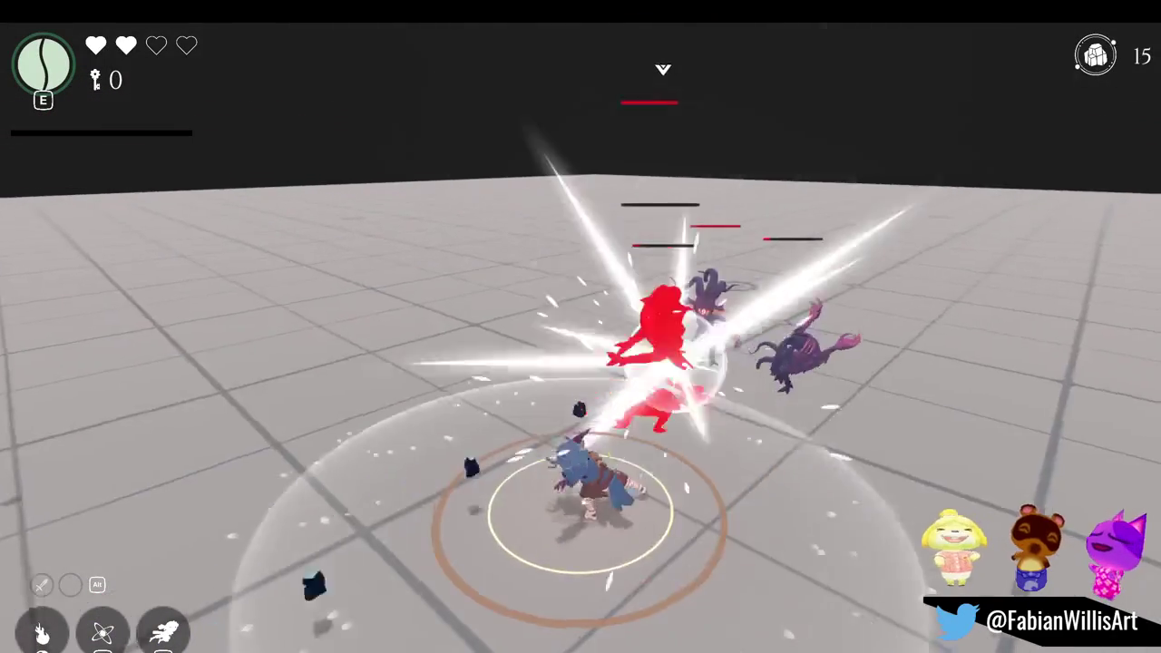
pyautogui.press('shift')
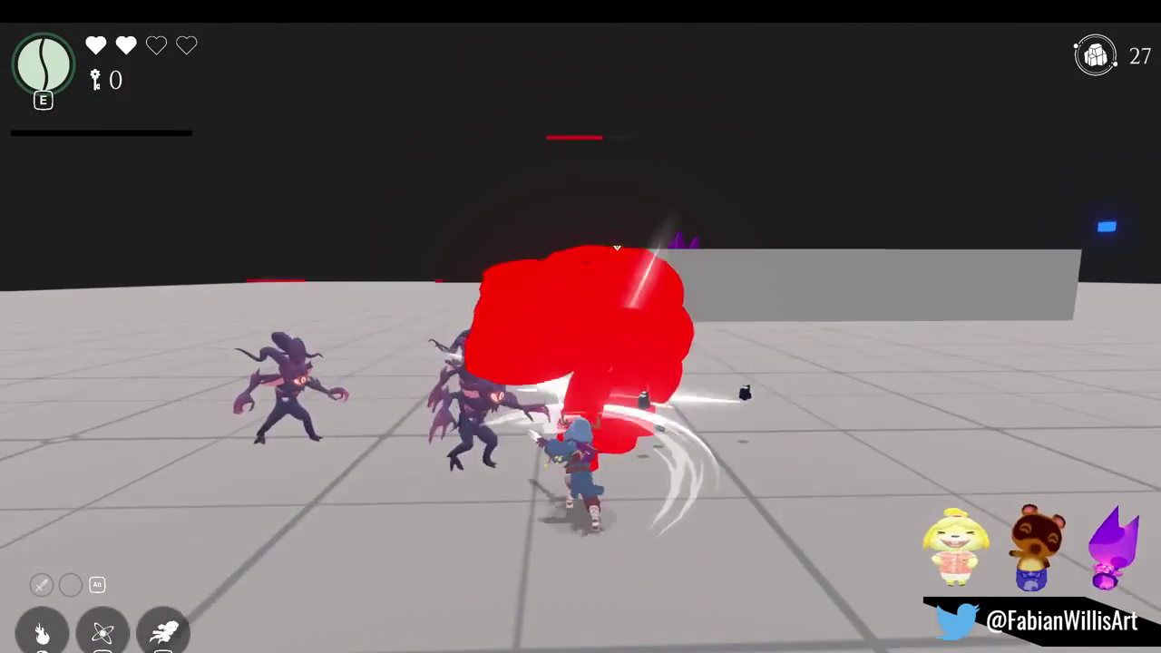
pyautogui.press('shift')
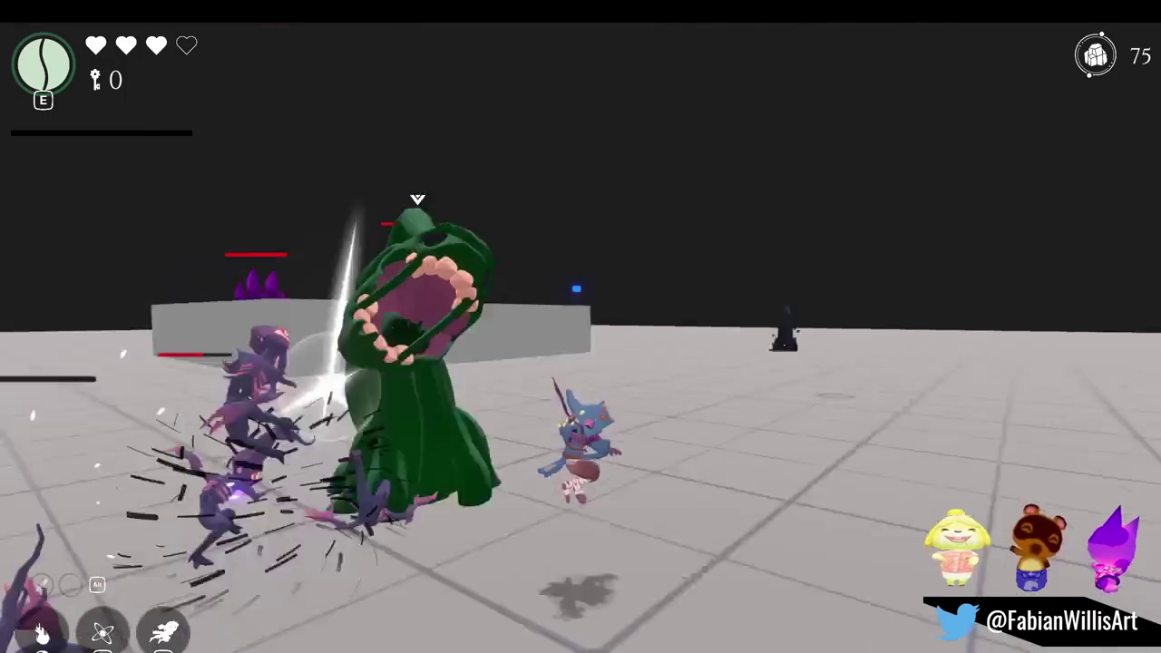
# - Toggle the Charms menu with Tab until the Charms and Void Rites lists are showing
pyautogui.press('Tab')
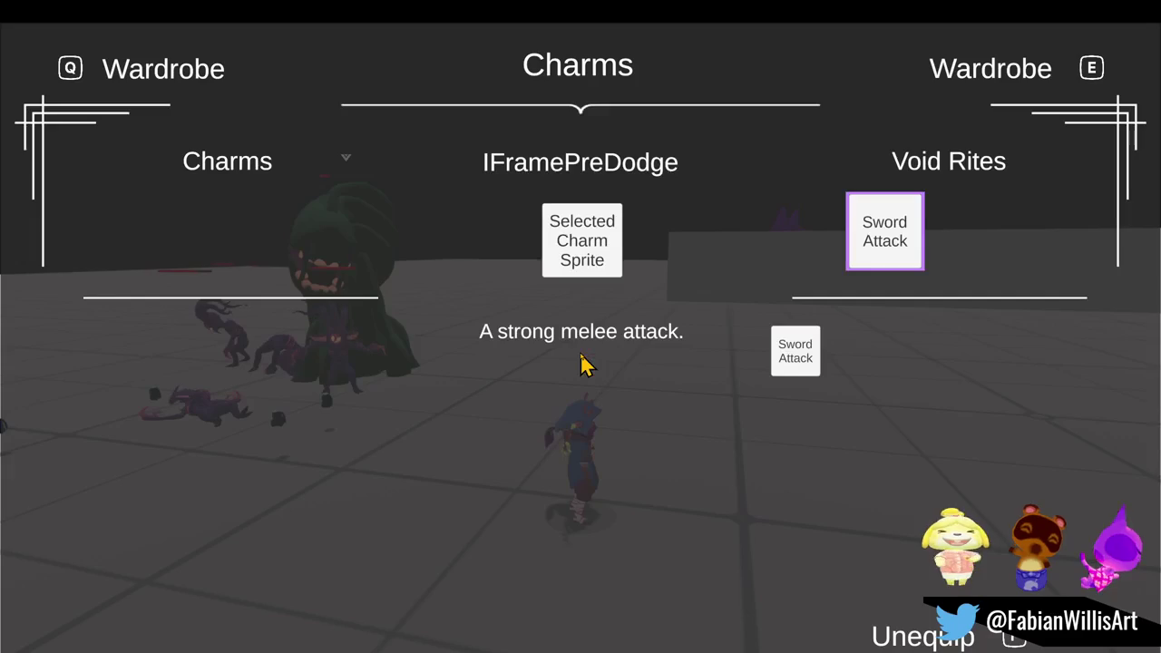
pyautogui.press('Tab')
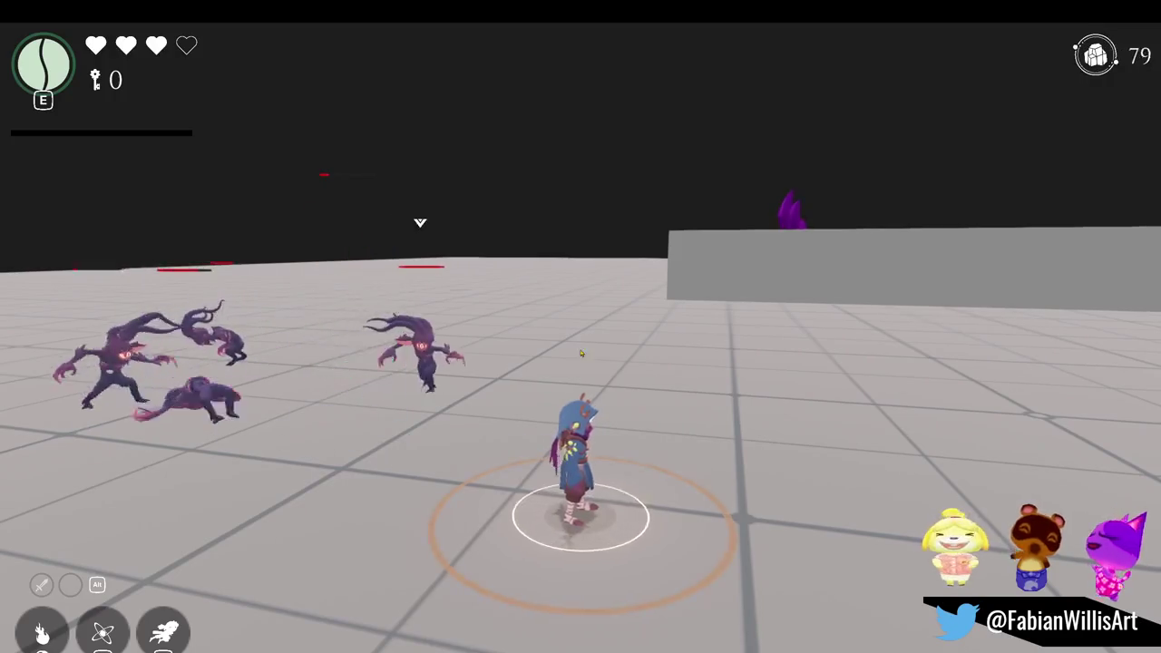
pyautogui.press('Tab')
pyautogui.press('Tab')
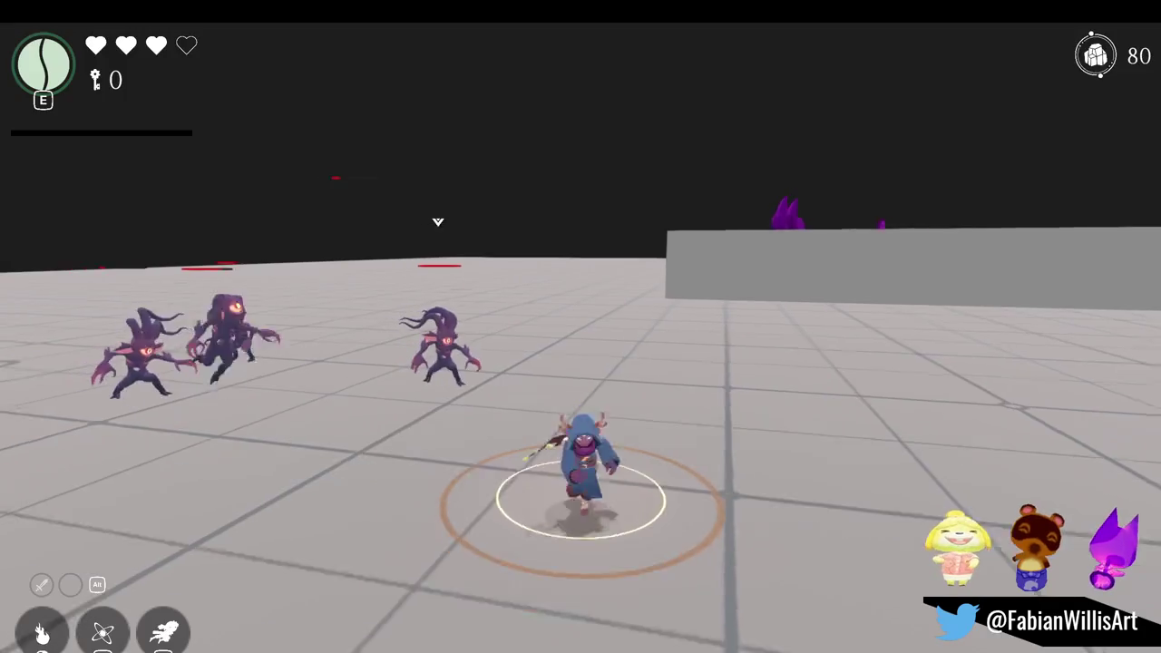
pyautogui.press('Tab')
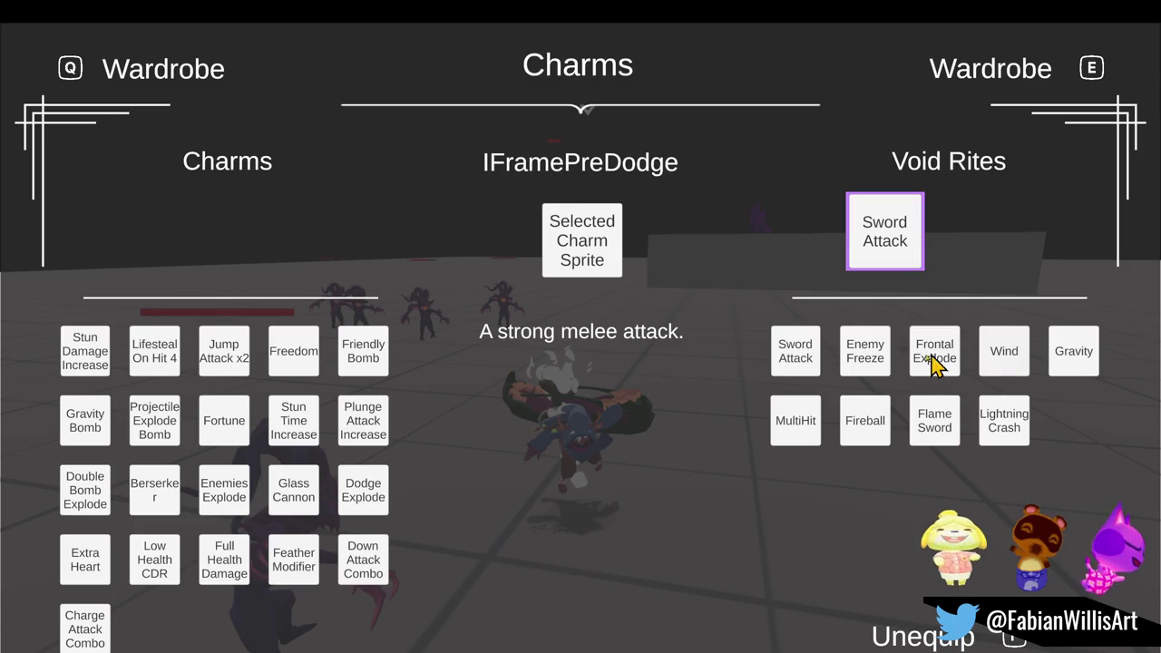
# - Unequip Sword Attack, equip Wind as the void rite, and resume play
pyautogui.click(807, 370)
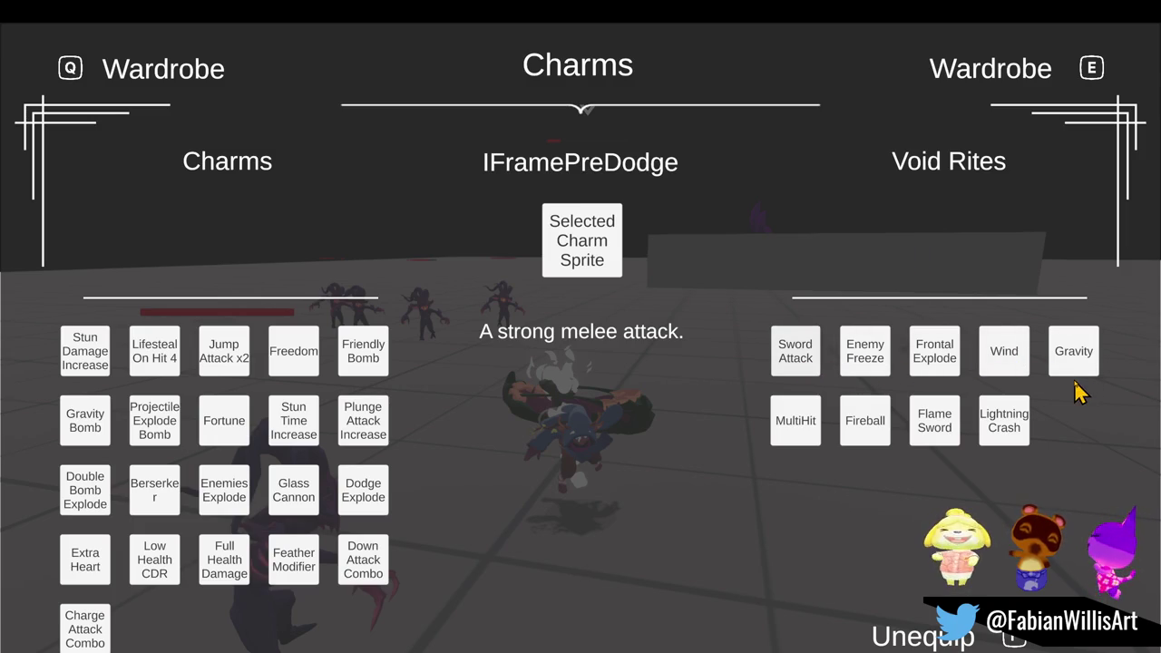
pyautogui.click(1012, 372)
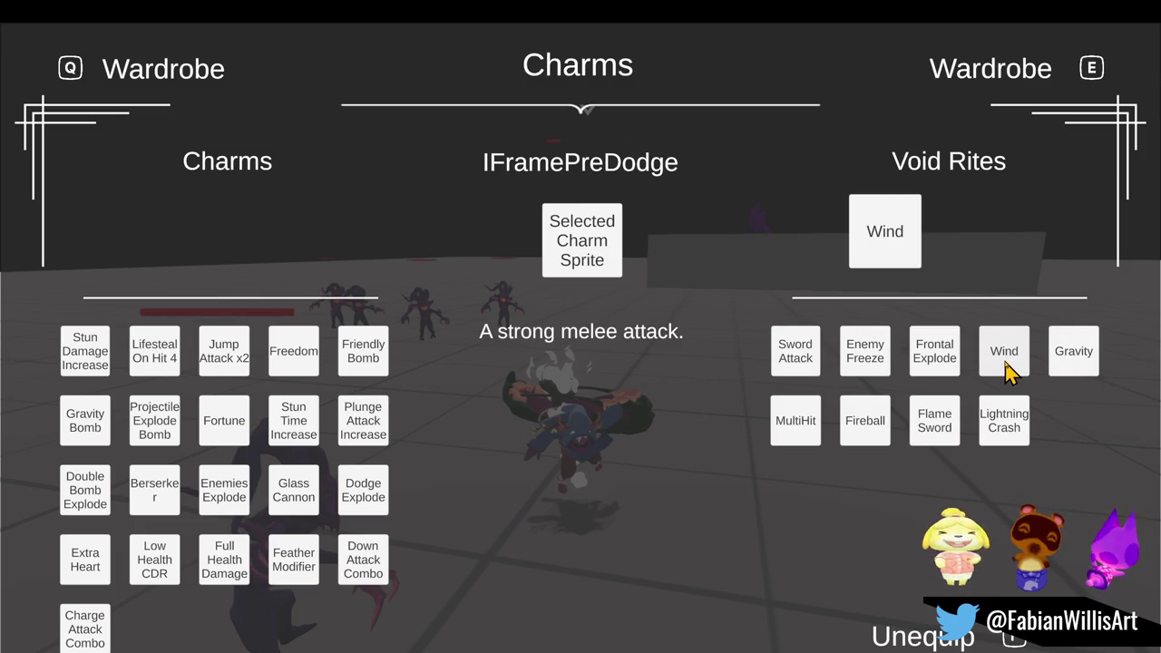
pyautogui.press('Escape')
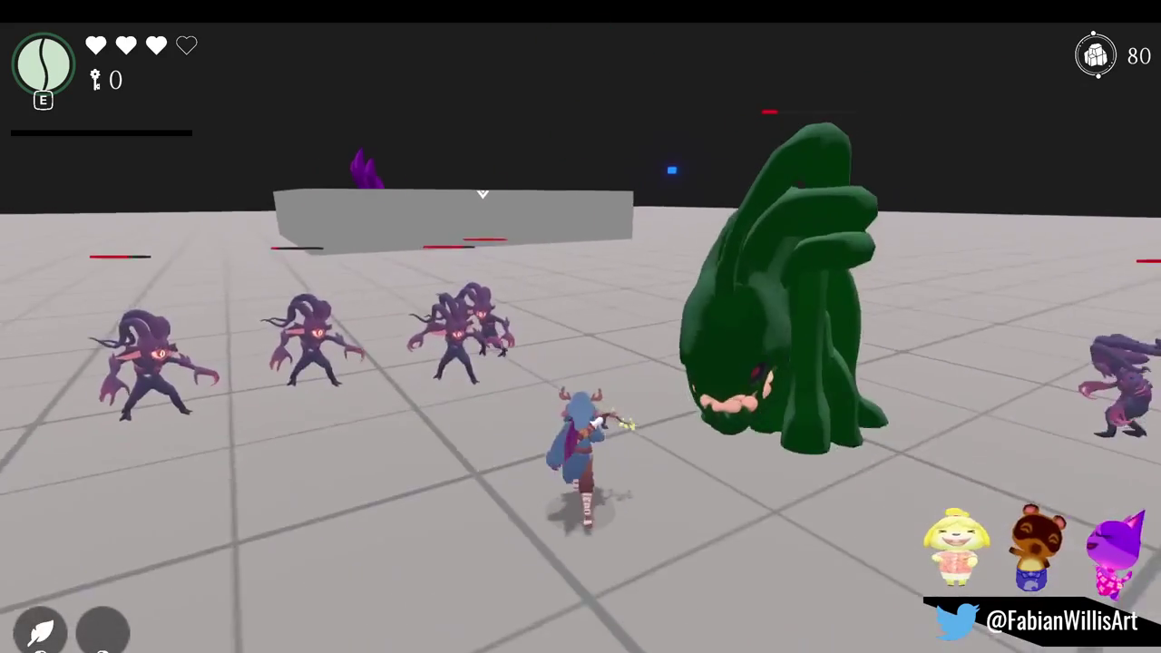
# - Attack the nearby enemies and unleash the Wind rite to blow them away
pyautogui.press('a')
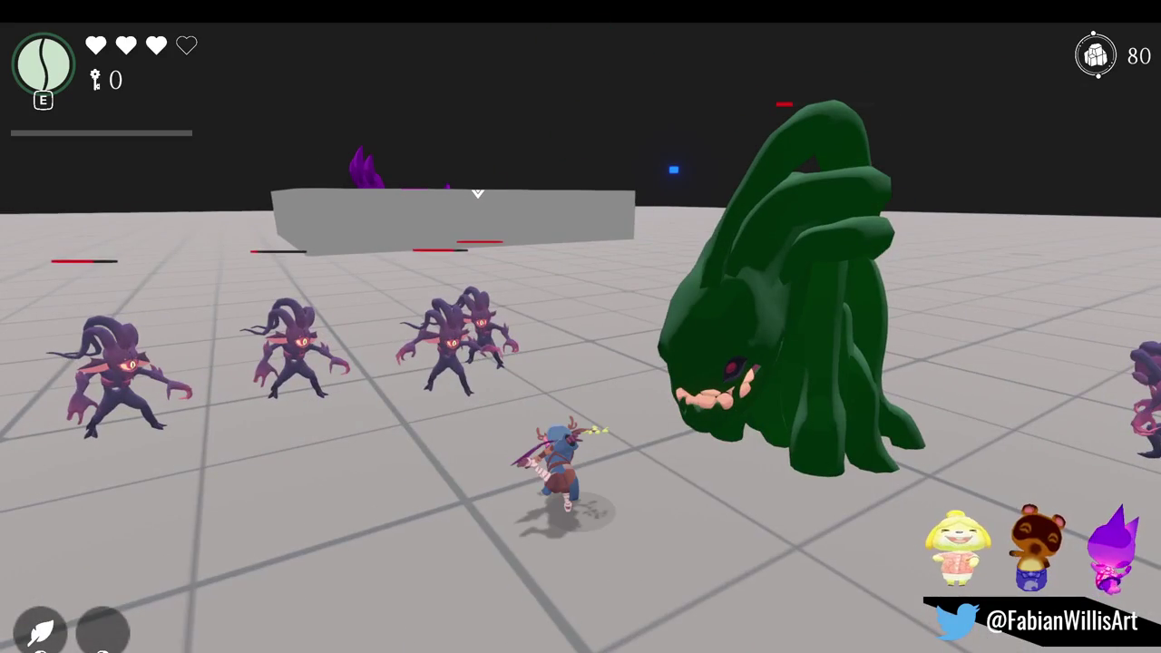
pyautogui.press('e')
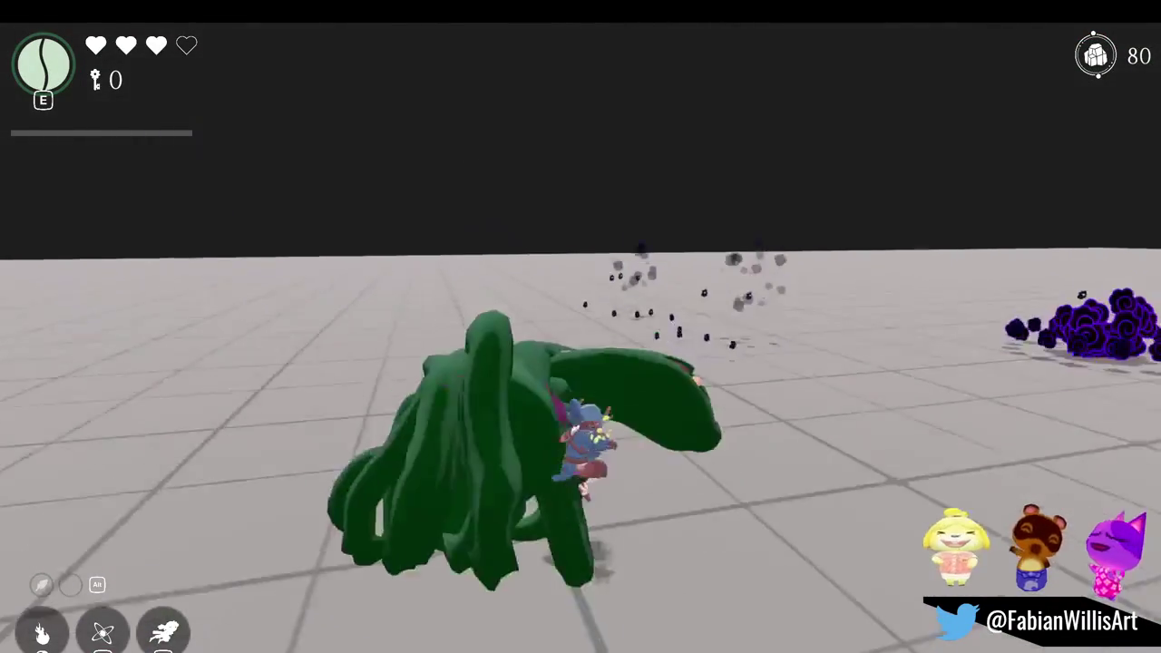
pyautogui.press('w')
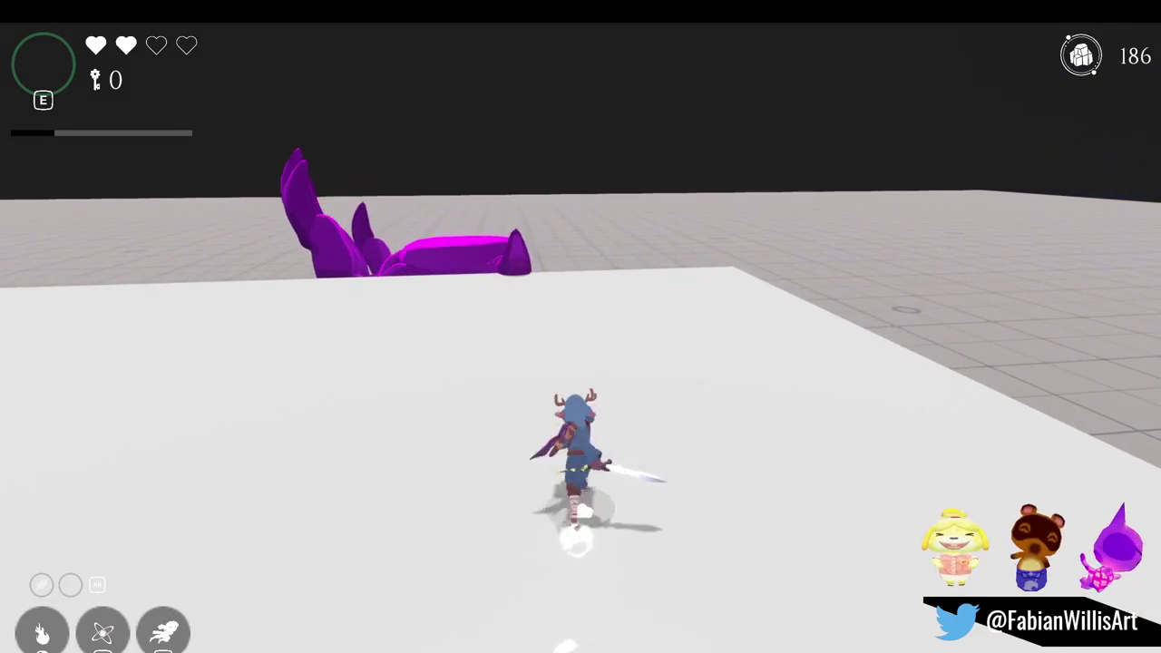
# - Pause the game with Escape, bringing up Continue, Options and Main Menu
pyautogui.press('Escape')
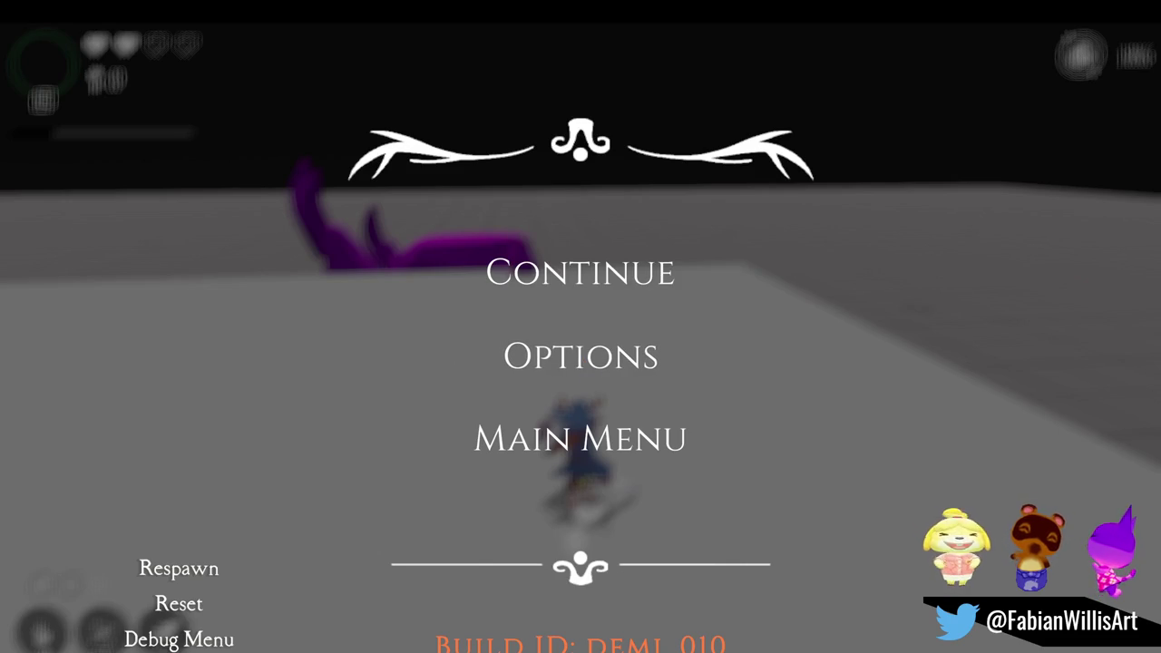
# - Continue the game and run, vault and dodge-roll over the grey blocks toward the dark obelisk
pyautogui.click(591, 275)
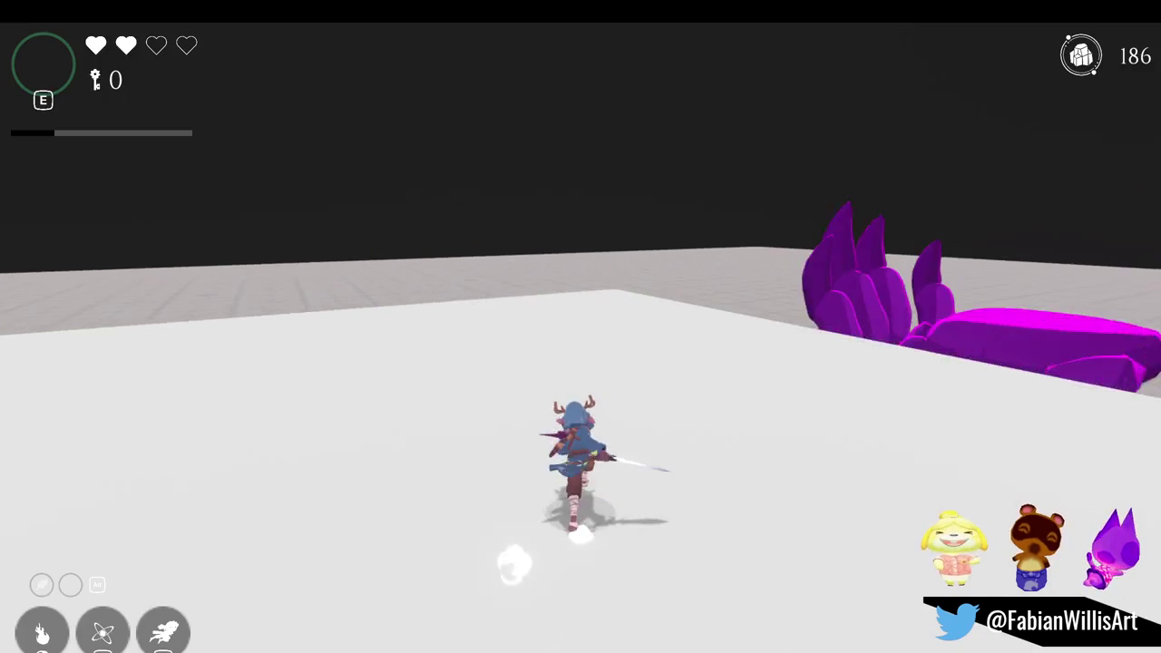
pyautogui.press('w')
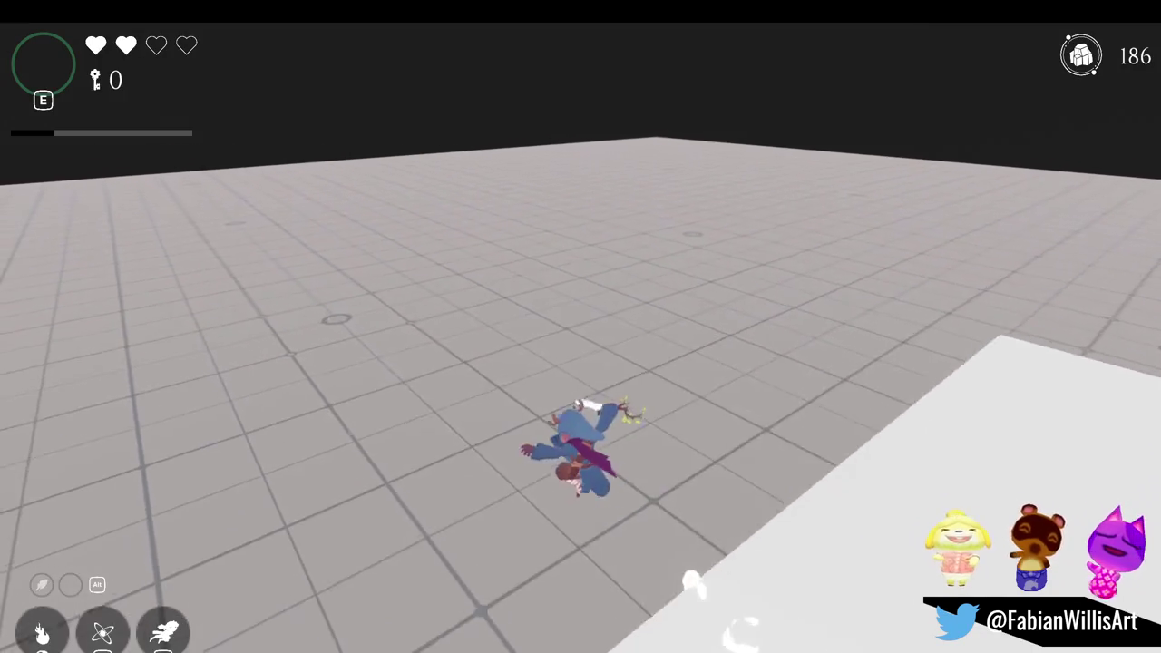
pyautogui.press('w')
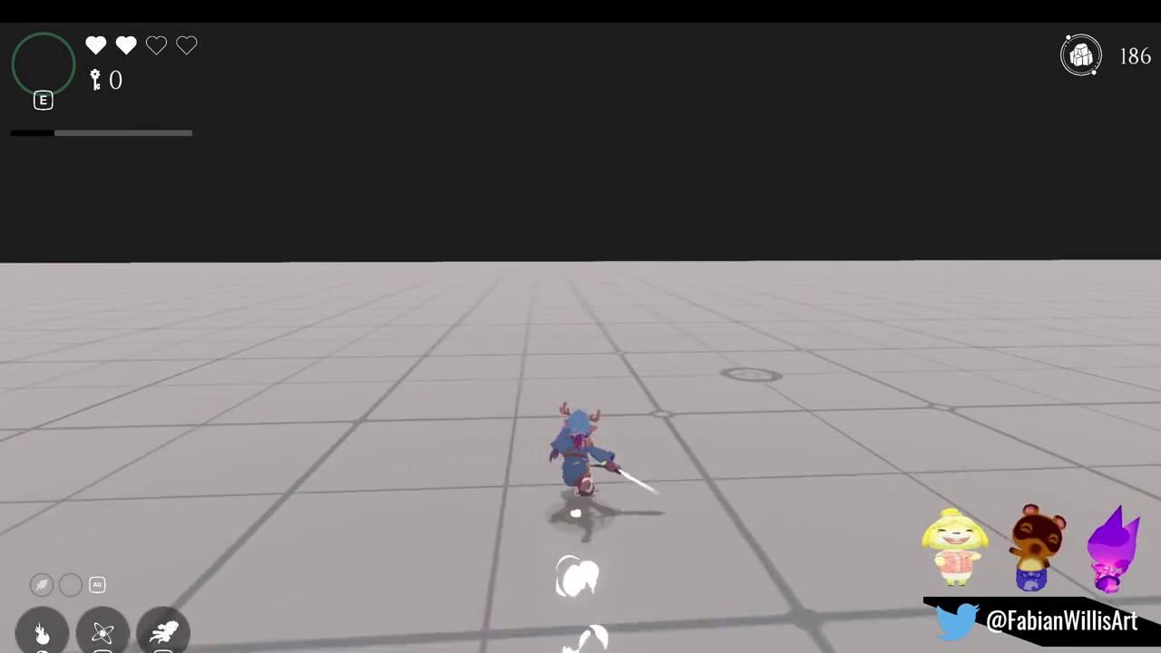
pyautogui.press('w')
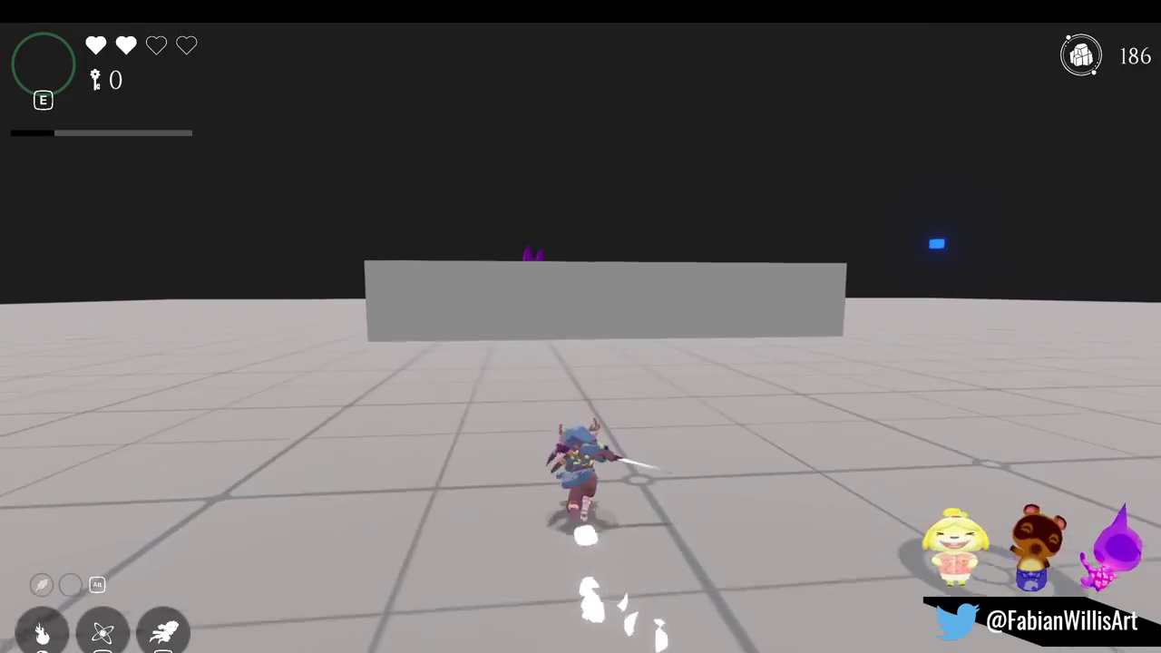
pyautogui.press('w')
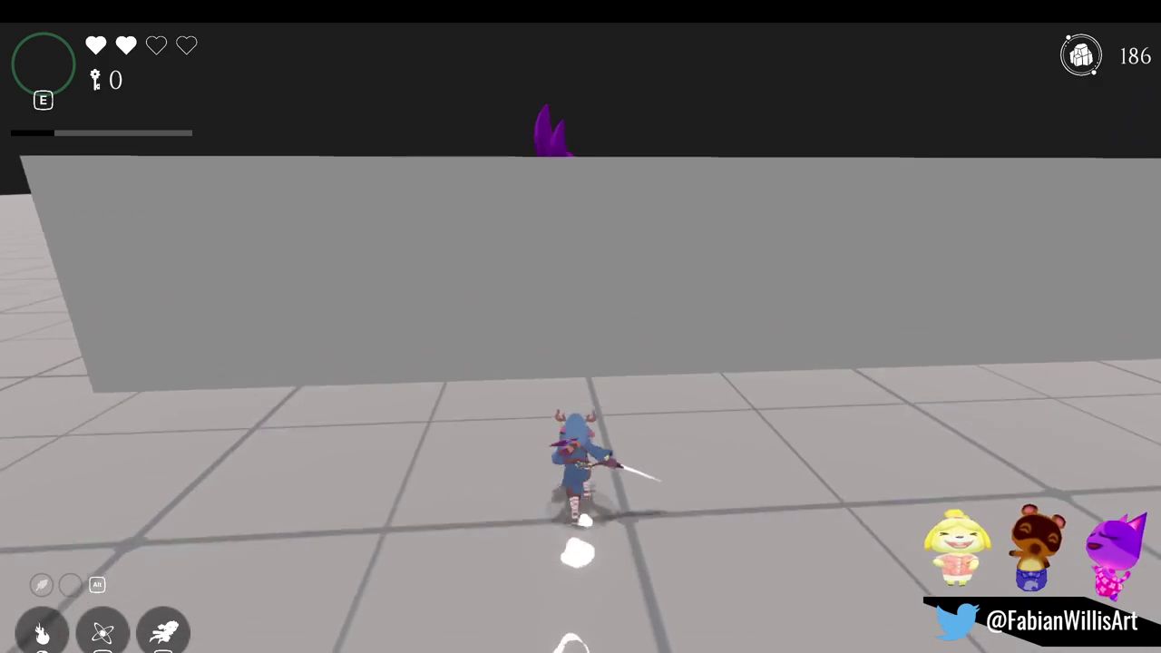
pyautogui.press('space')
pyautogui.press('w')
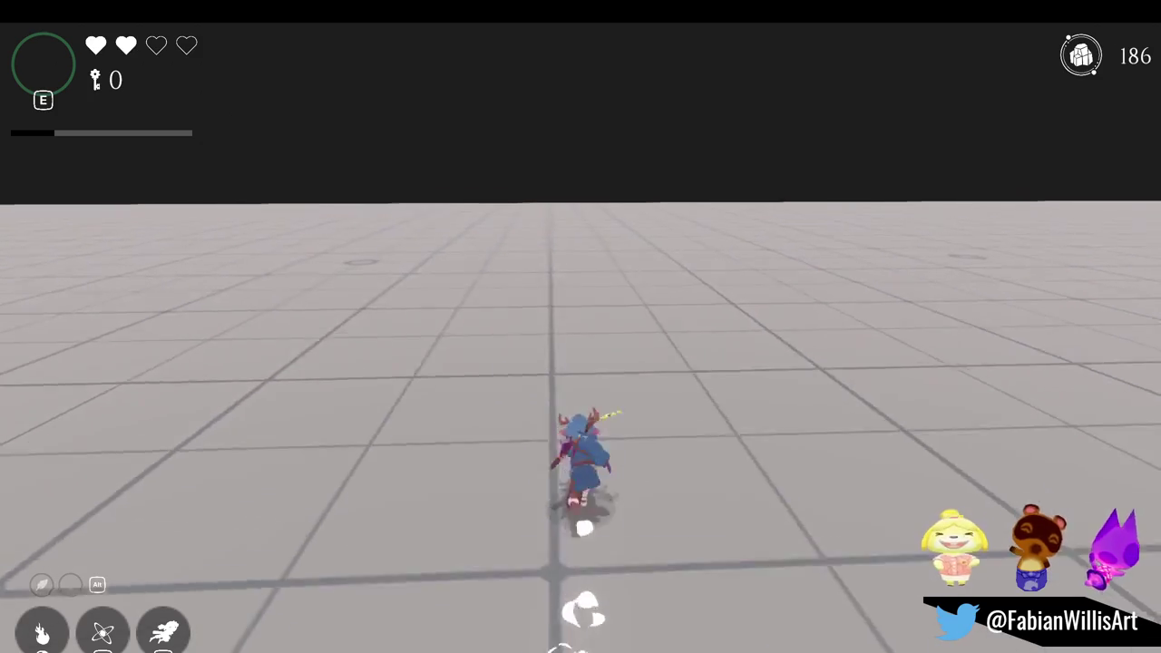
pyautogui.press('w')
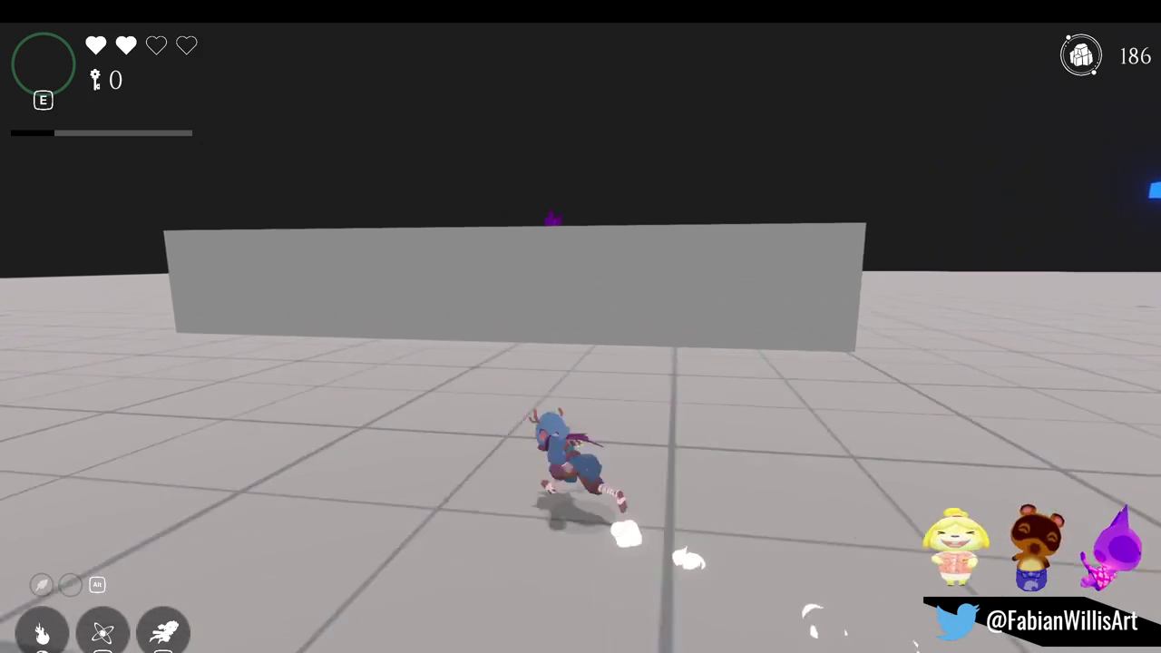
pyautogui.press('space')
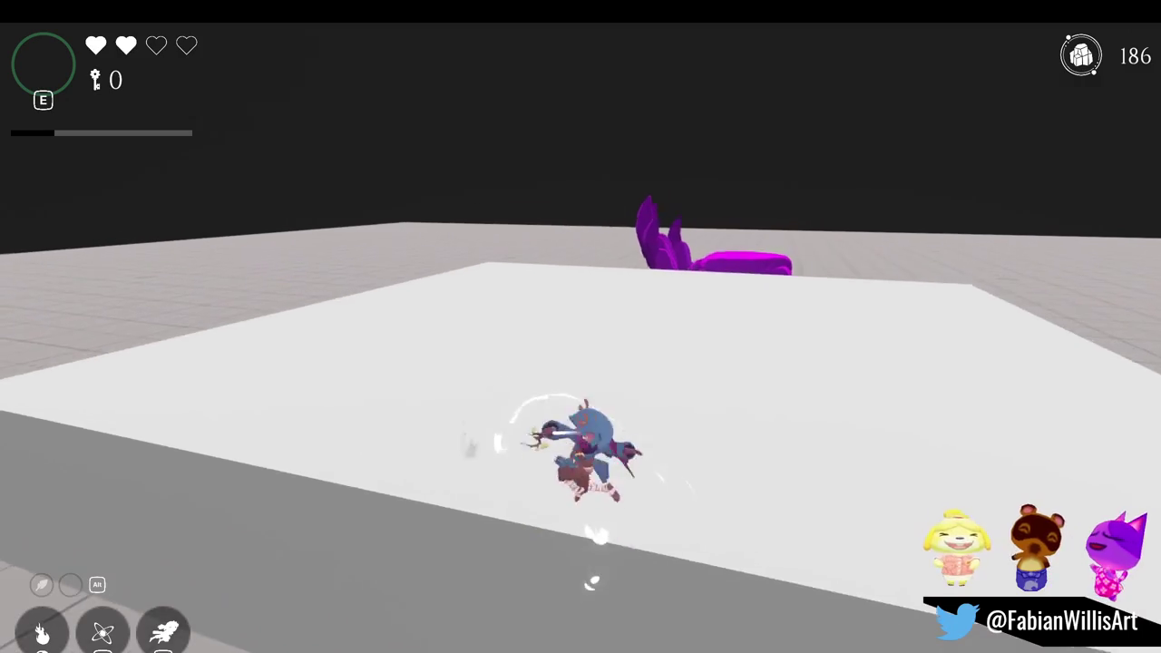
pyautogui.press('alt')
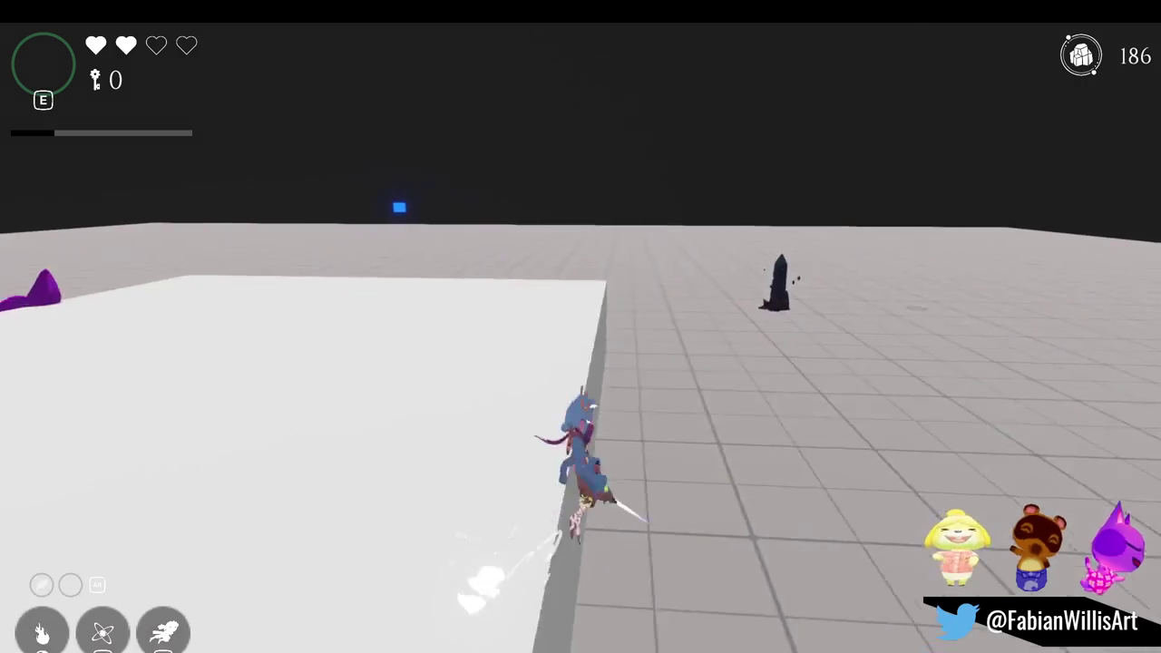
pyautogui.press('w')
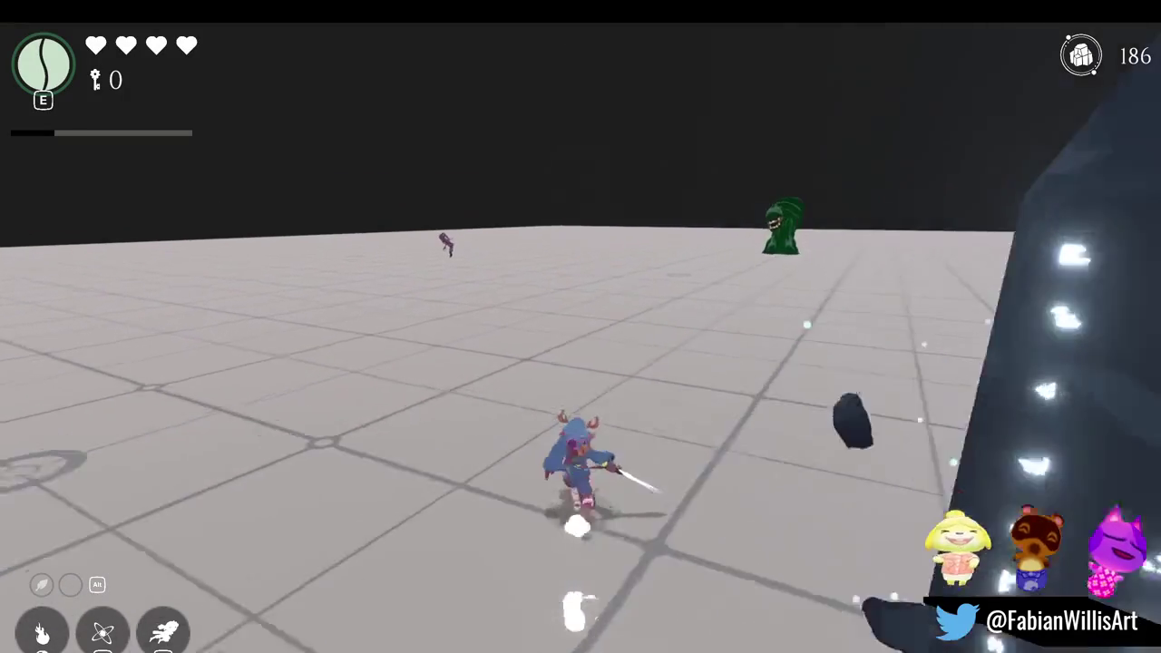
# - Charge the green boss and slash apart the purple minions spawned around it
pyautogui.press('w')
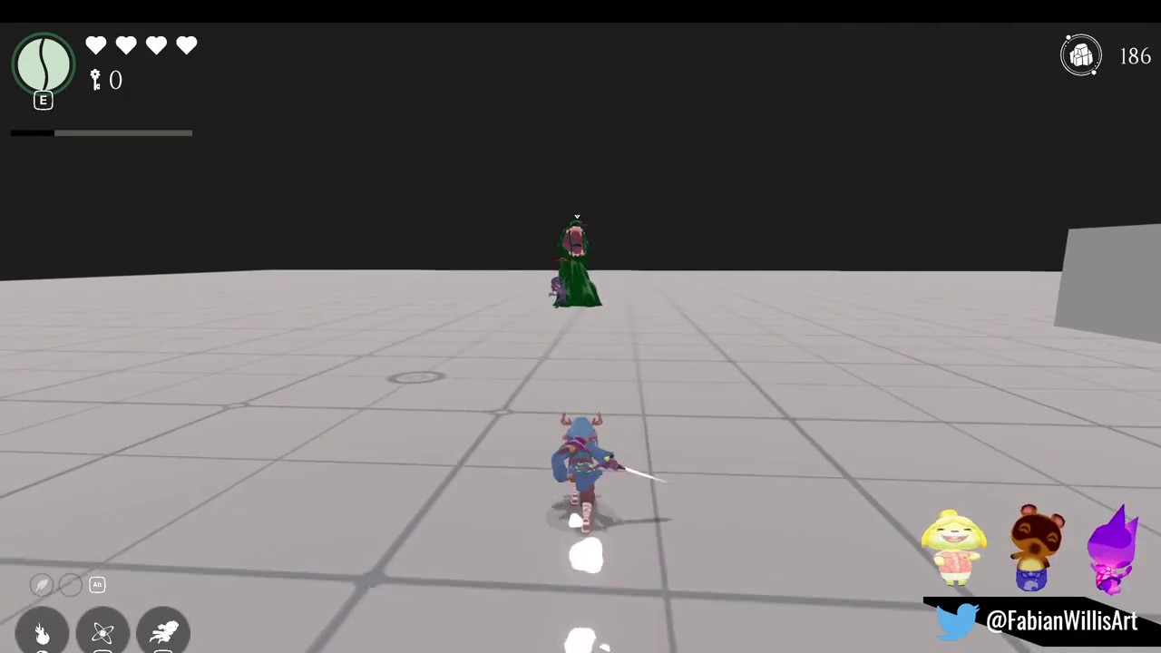
pyautogui.press('space')
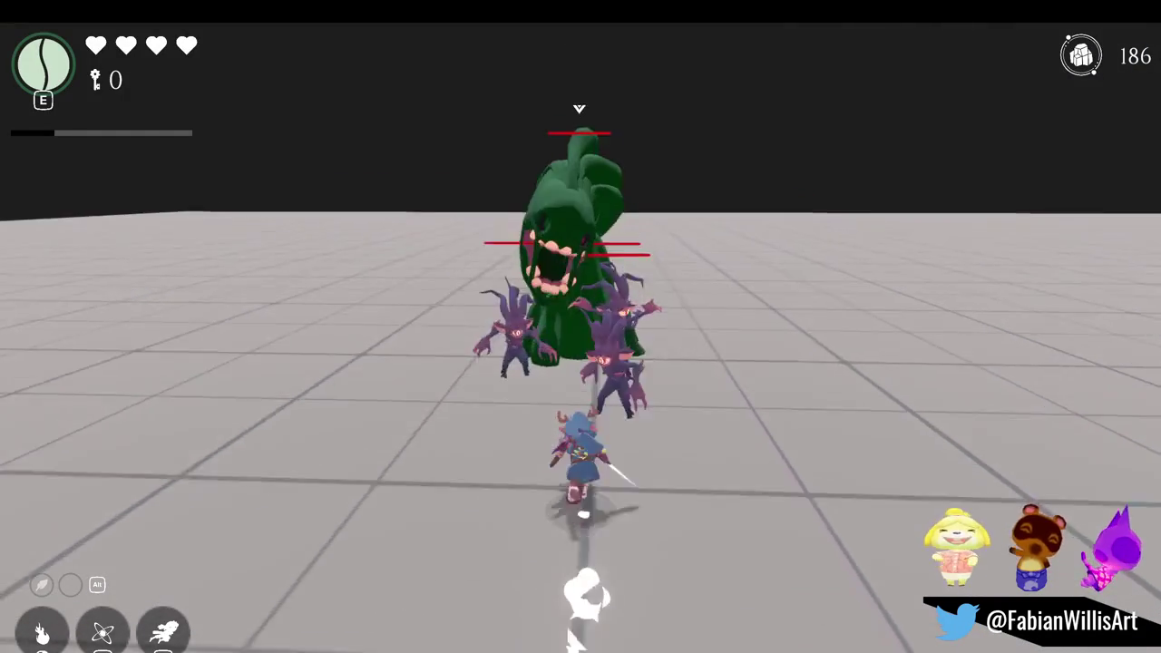
pyautogui.press('shift')
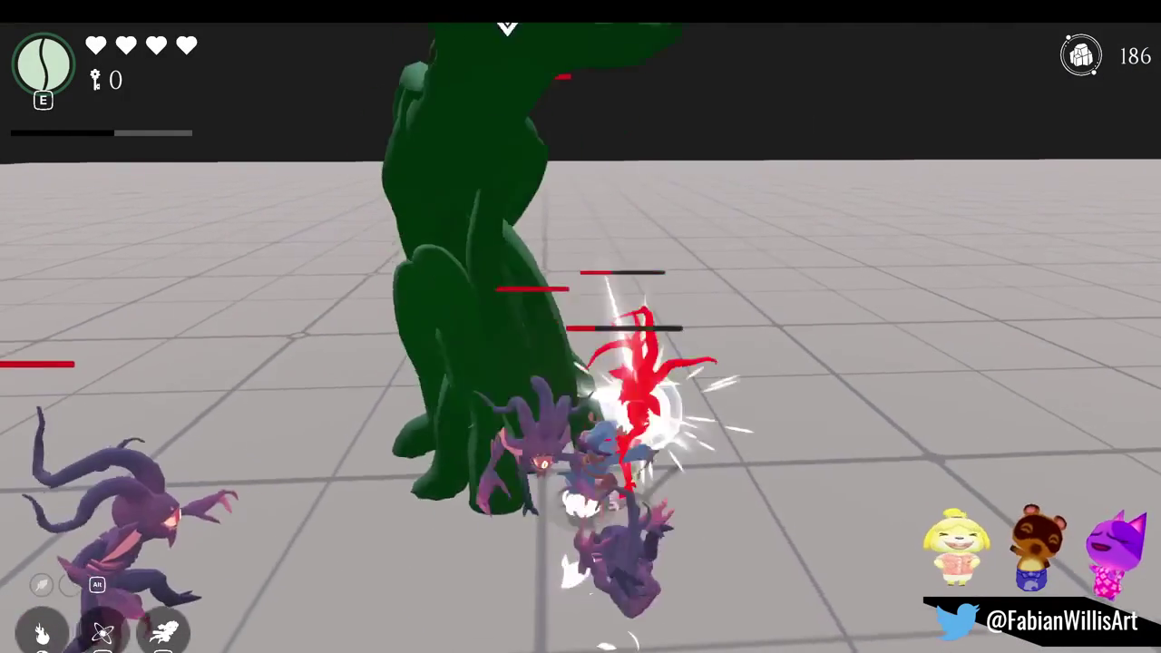
pyautogui.press('shift')
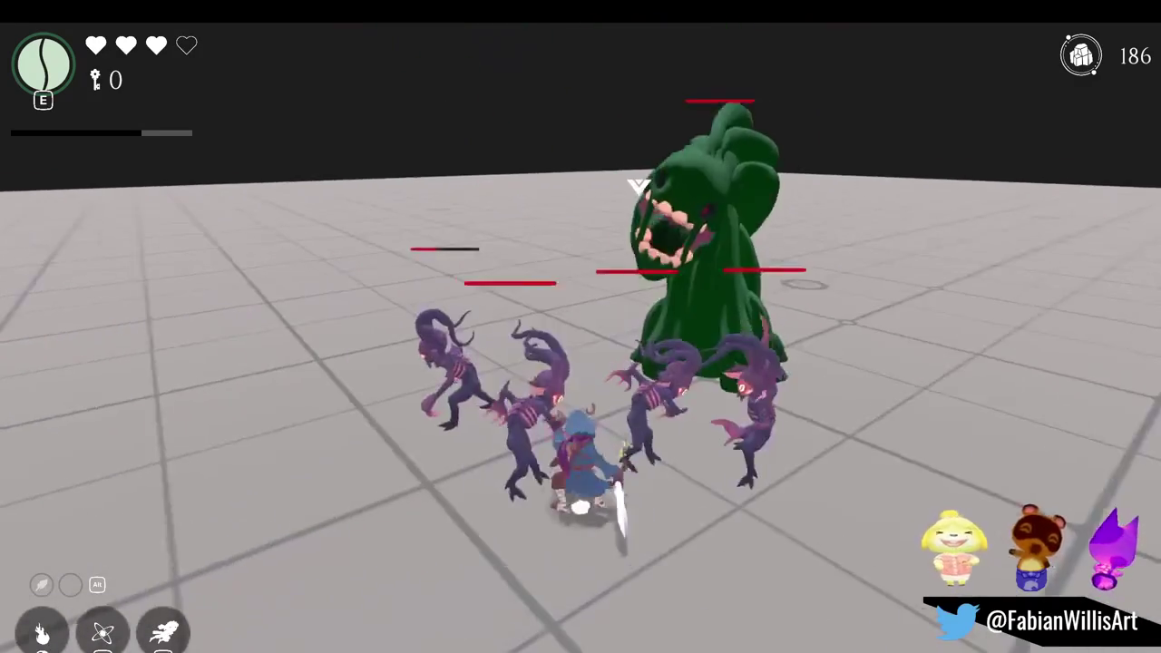
pyautogui.press('shift')
pyautogui.press('shift')
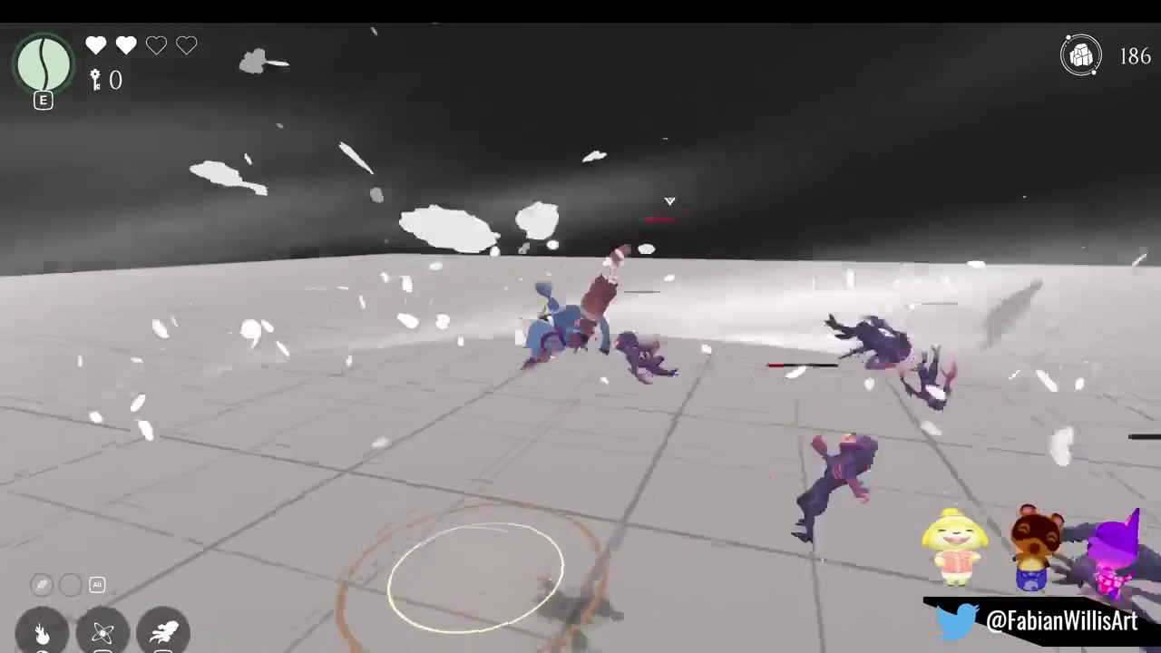
pyautogui.press('shift')
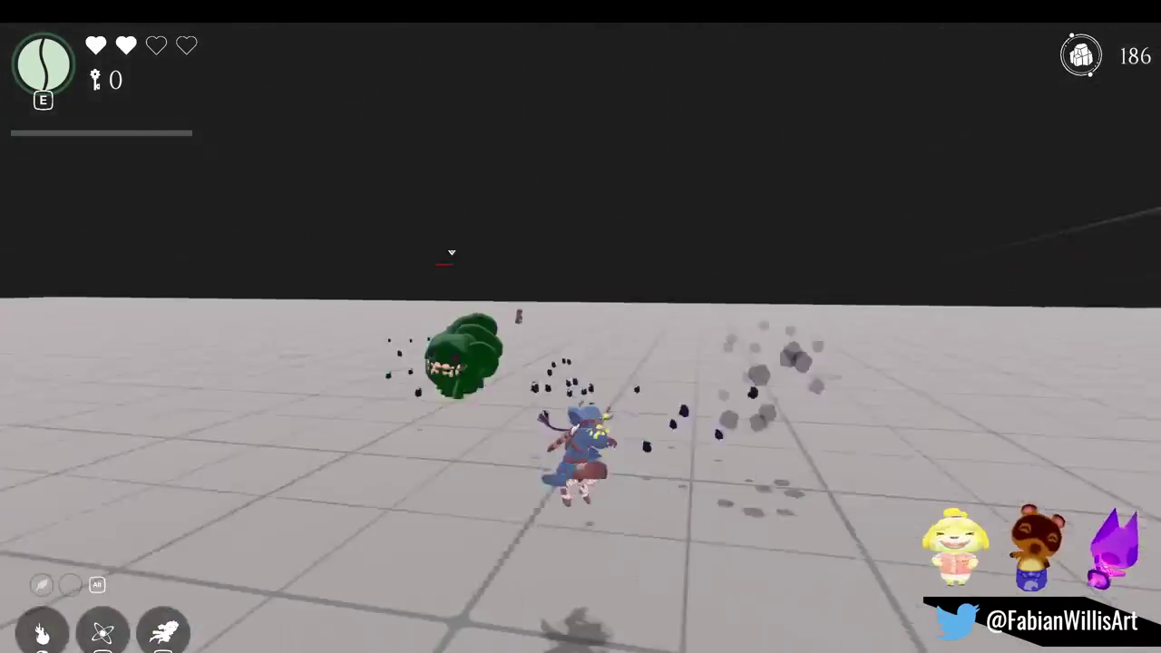
# - Keep attacking the green boss and its minions until the counter reaches 221
pyautogui.press('w')
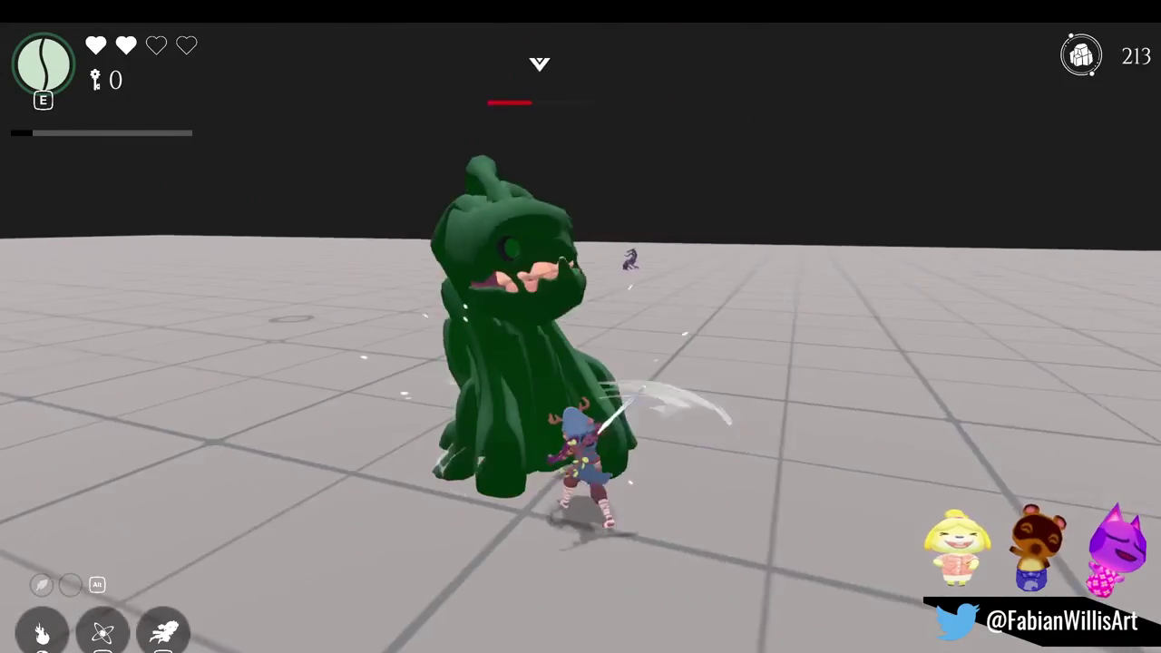
pyautogui.press('w')
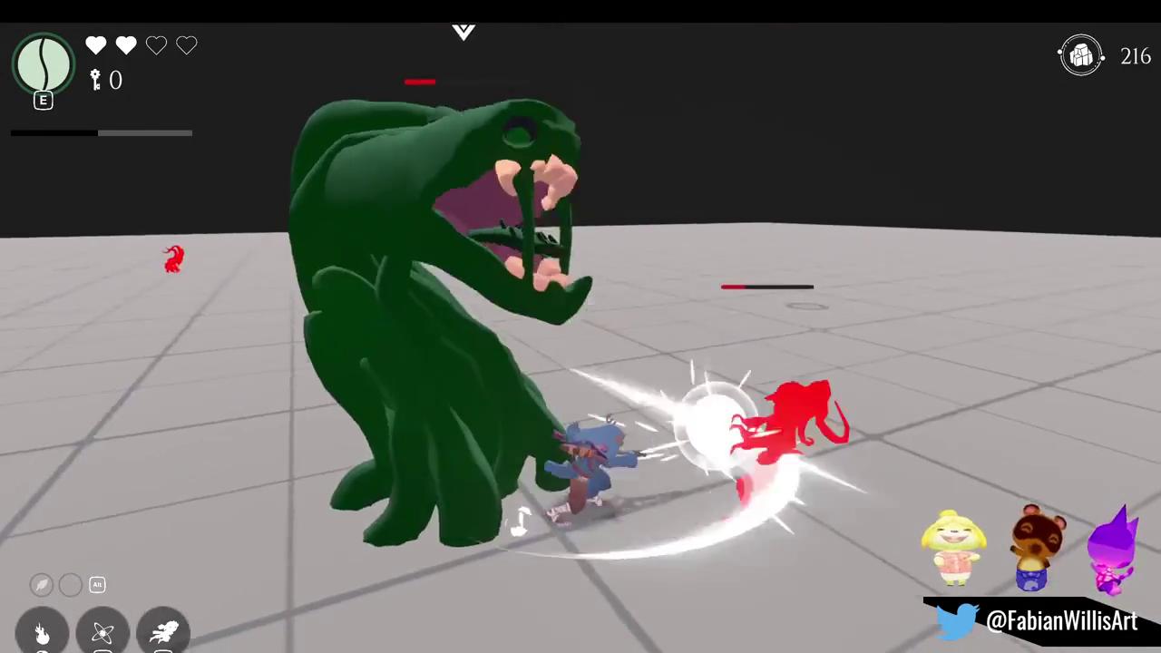
pyautogui.press('w')
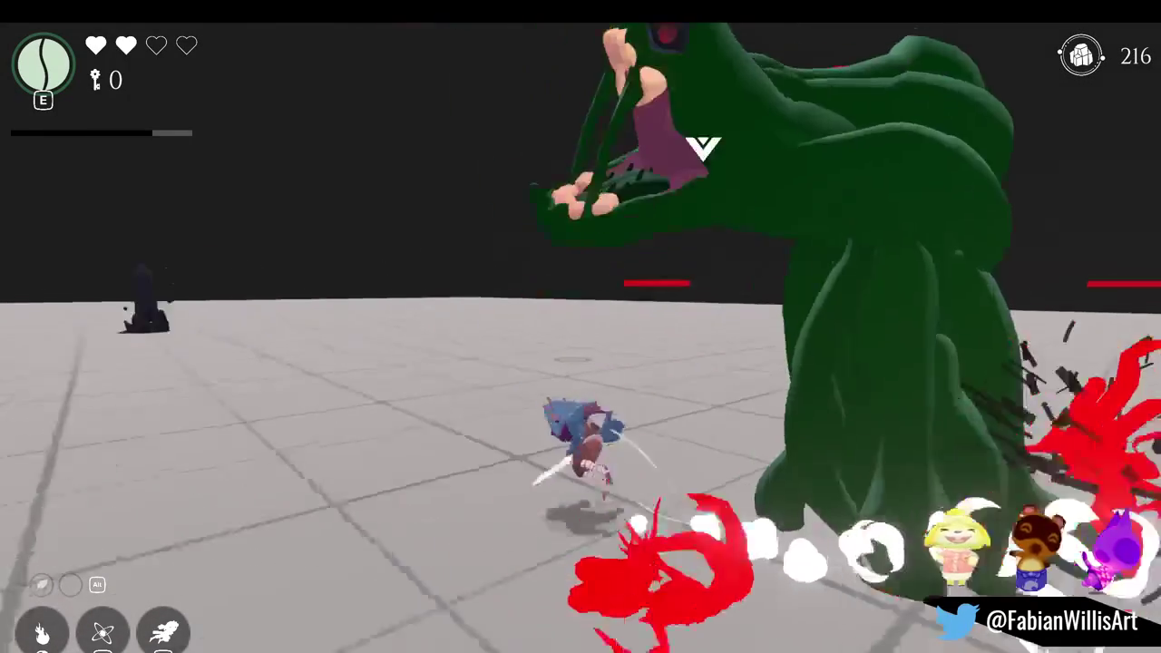
pyautogui.press('w')
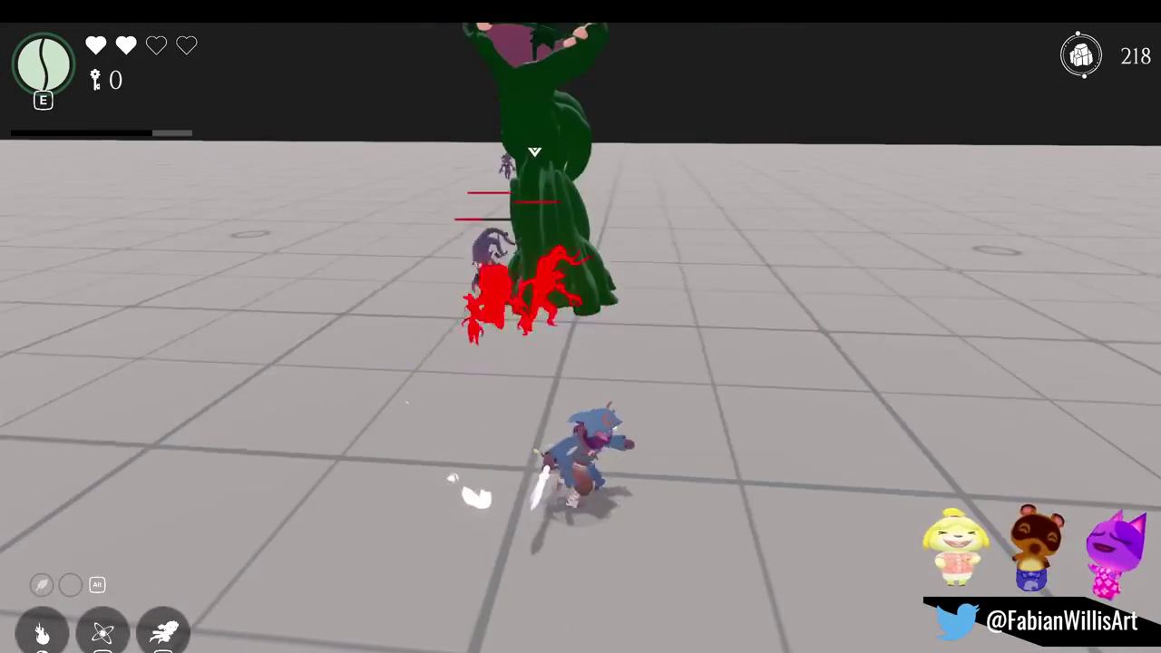
pyautogui.press('w')
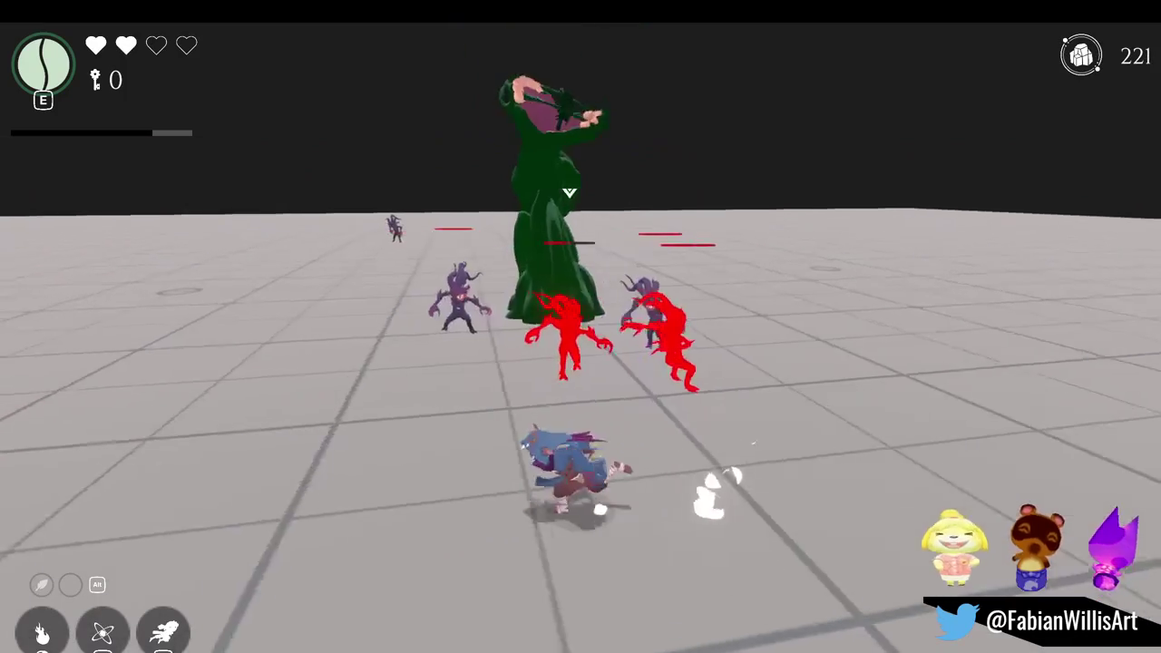
pyautogui.press('w')
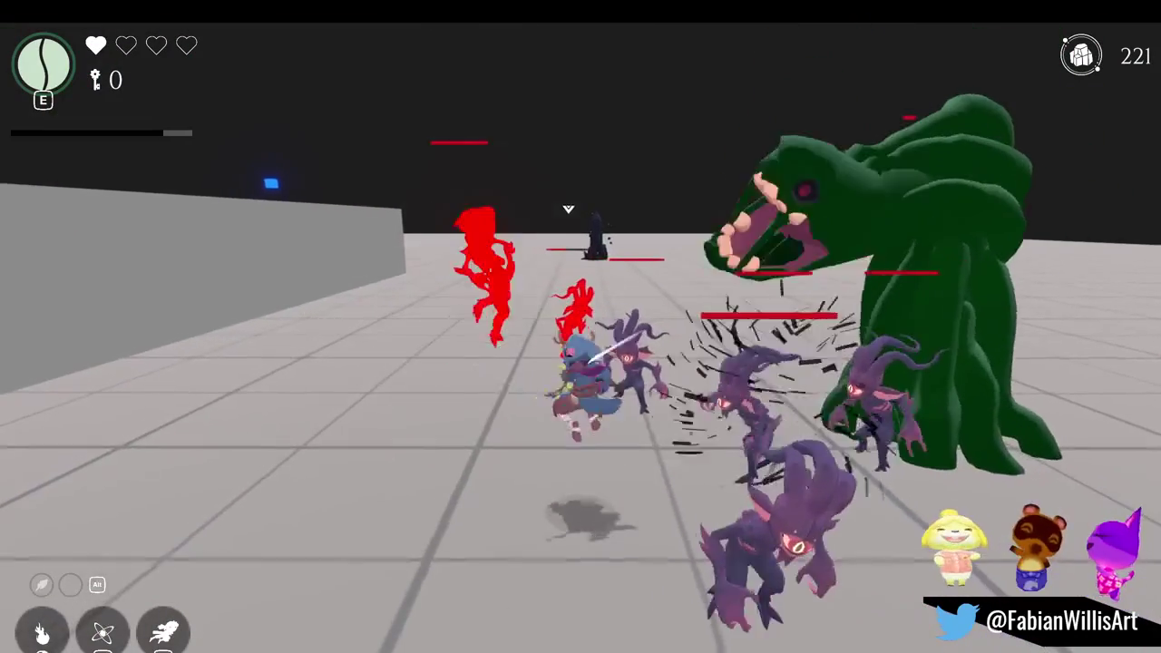
pyautogui.click(580, 326)
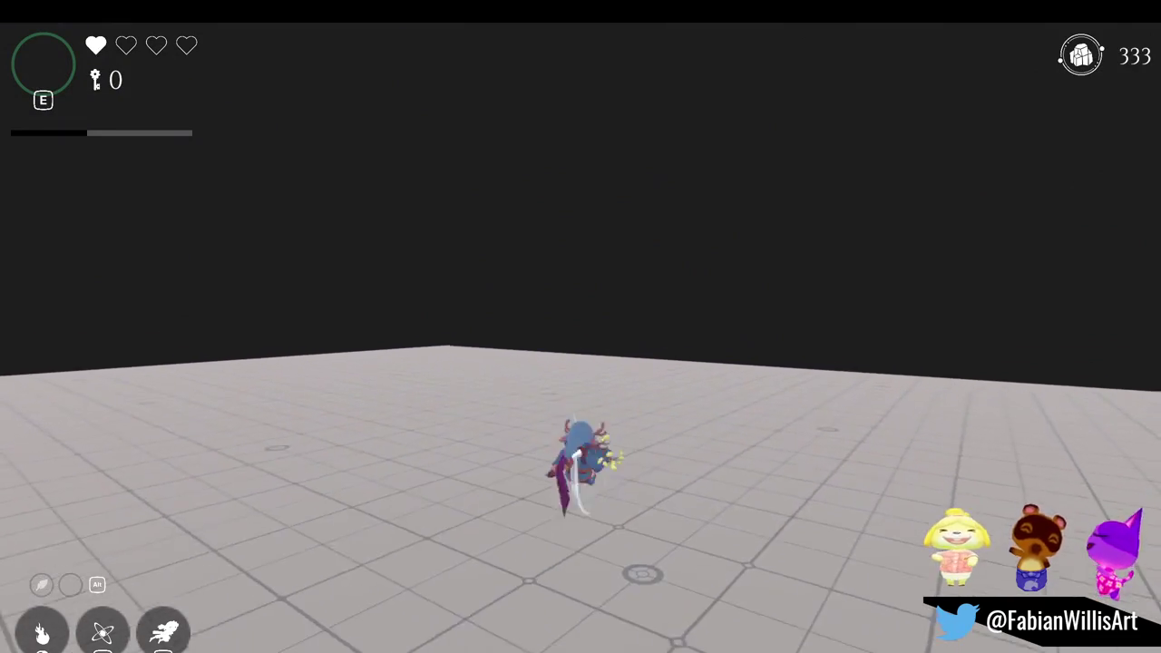
# - Pause the running game and exit fullscreen Game view back to the editor layout
pyautogui.press('Escape')
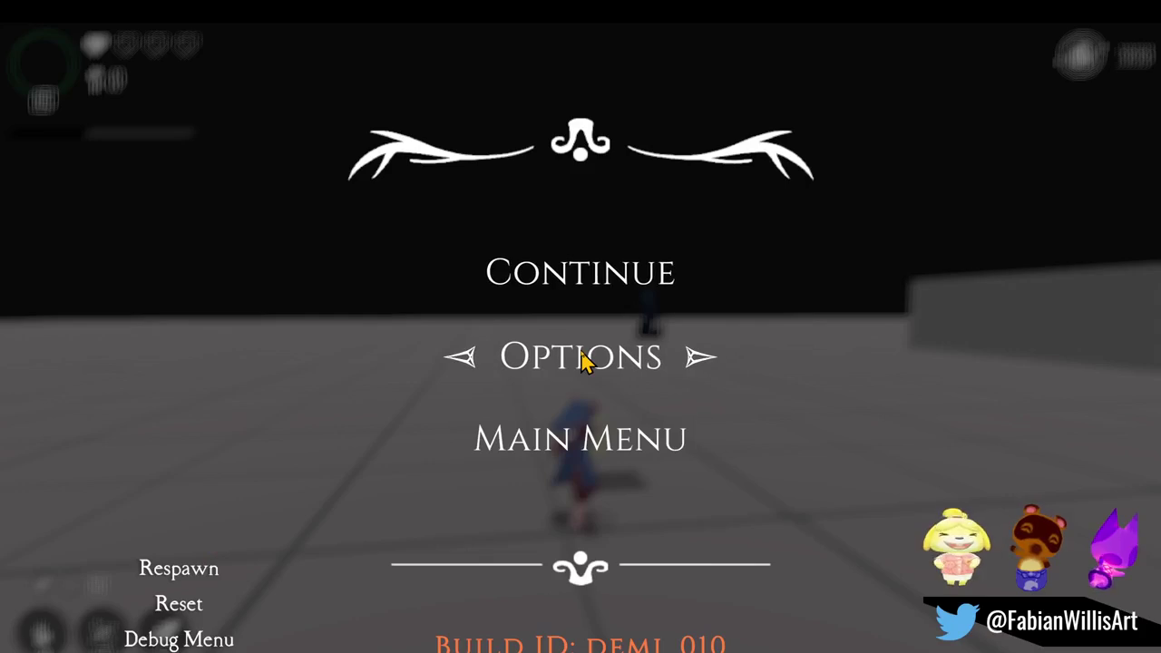
pyautogui.press('F11')
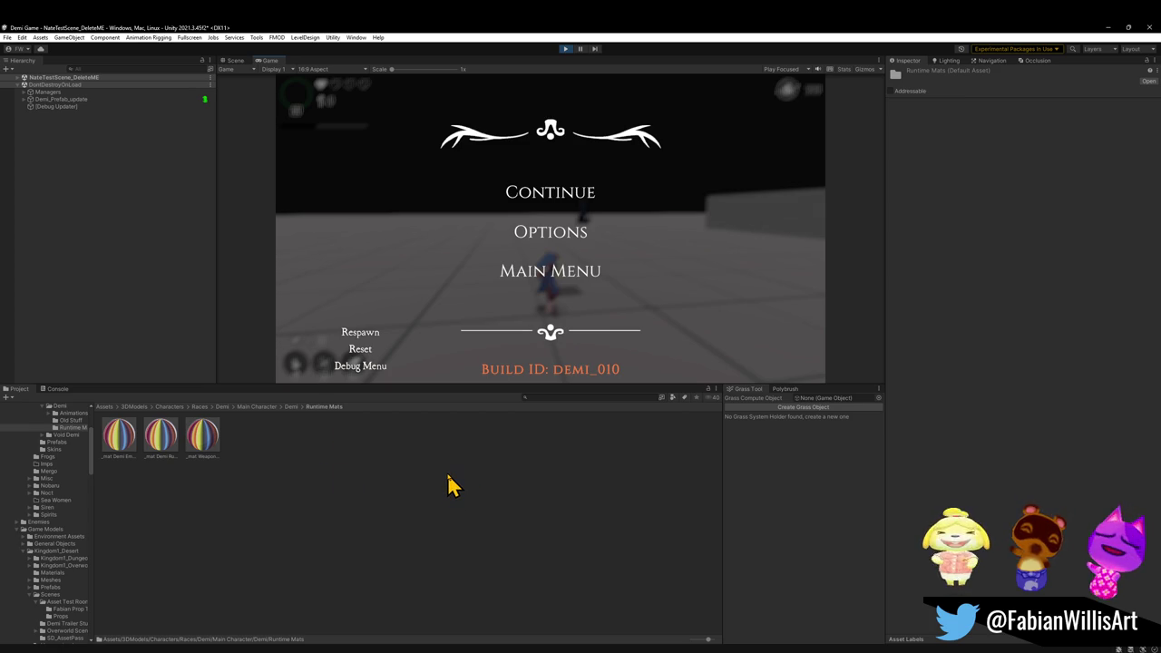
# - Stop the play-test so the editor leaves Play mode
pyautogui.click(566, 50)
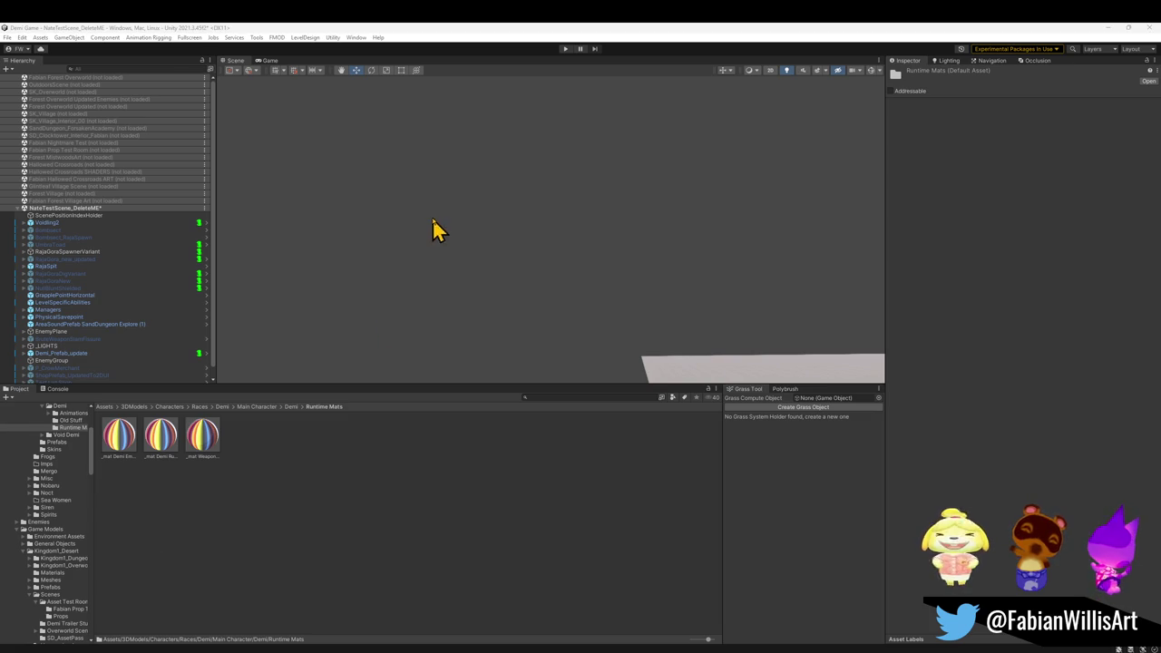
# - Open the Fabian Forest Village Art scene options, then collapse both scenes' object lists
pyautogui.rightClick(52, 202)
pyautogui.click(49, 201)
pyautogui.rightClick(48, 202)
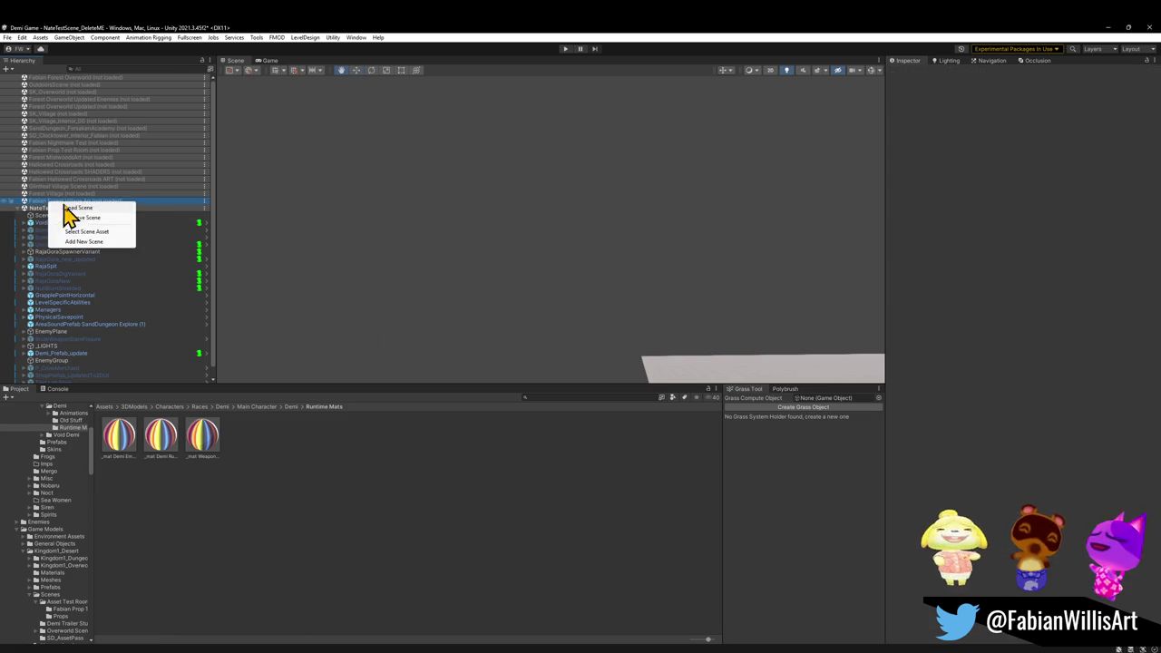
pyautogui.press('Escape')
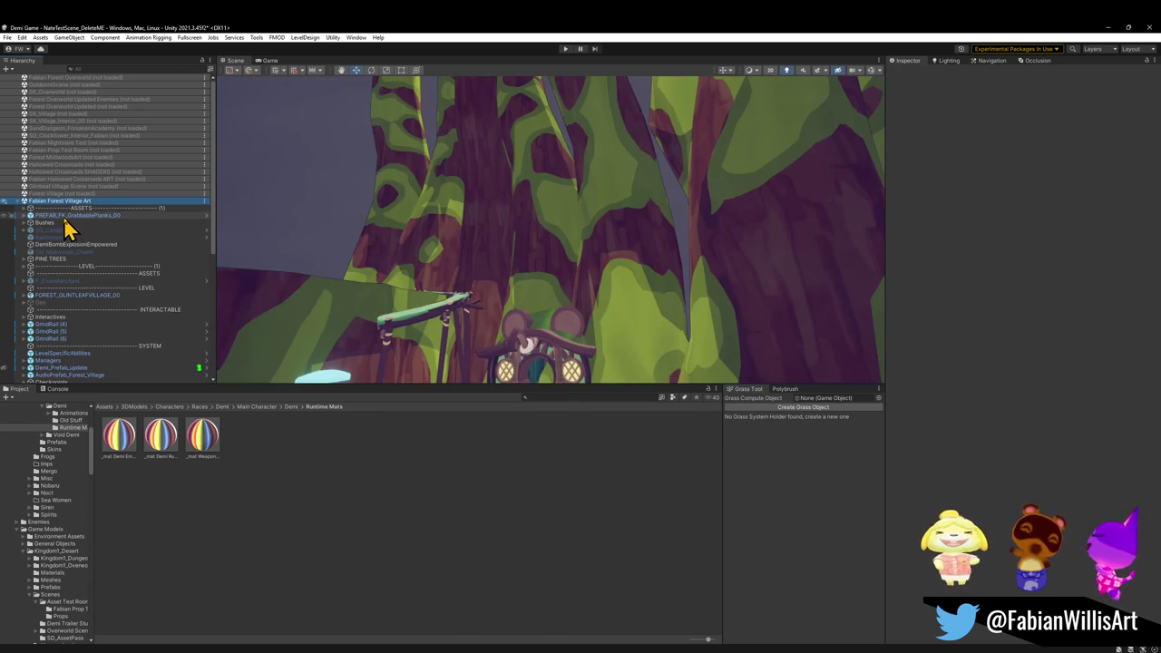
pyautogui.click(18, 201)
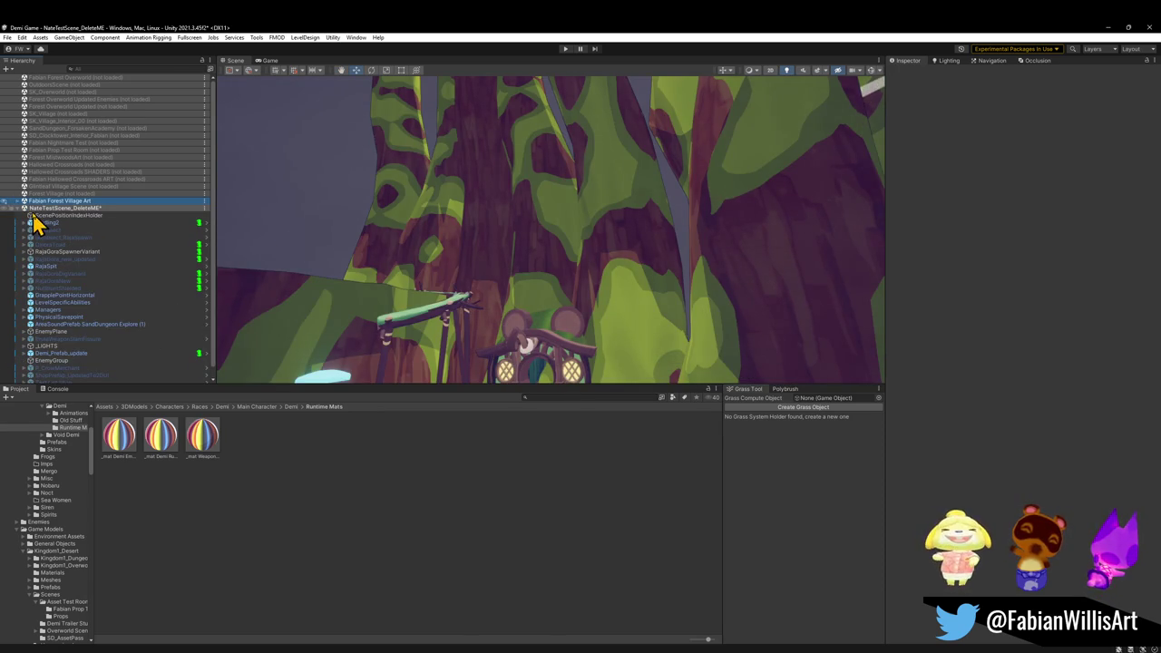
pyautogui.click(18, 211)
# - Unload NateTestScene_DeleteME, discarding its unsaved changes
pyautogui.rightClick(34, 210)
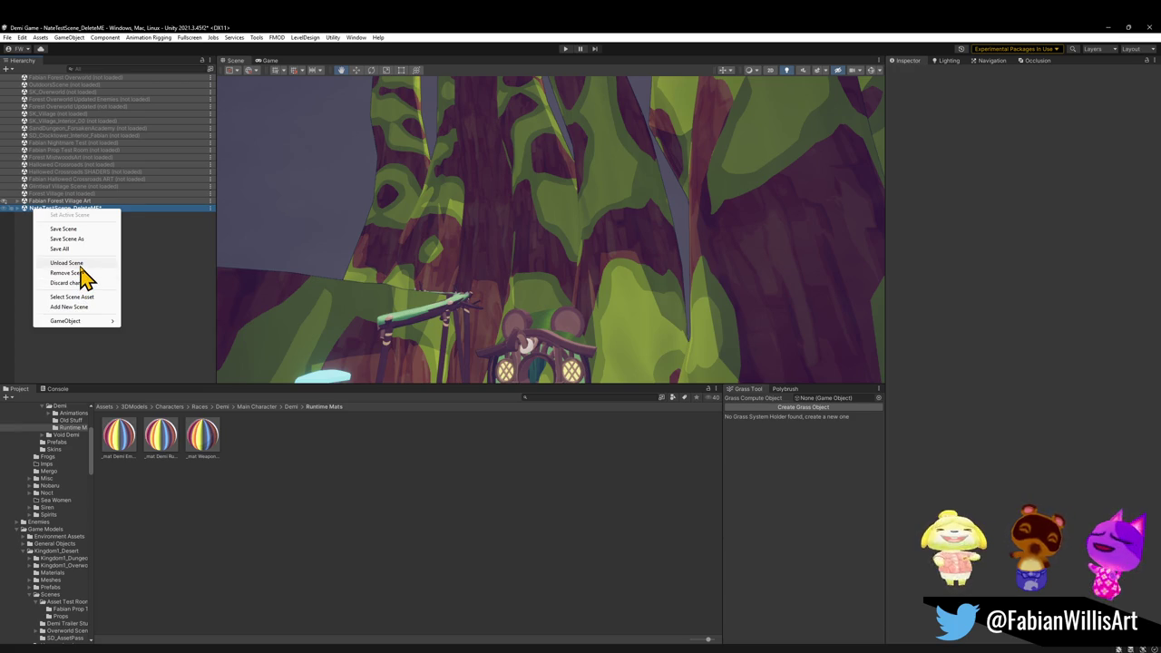
pyautogui.click(65, 263)
pyautogui.click(603, 361)
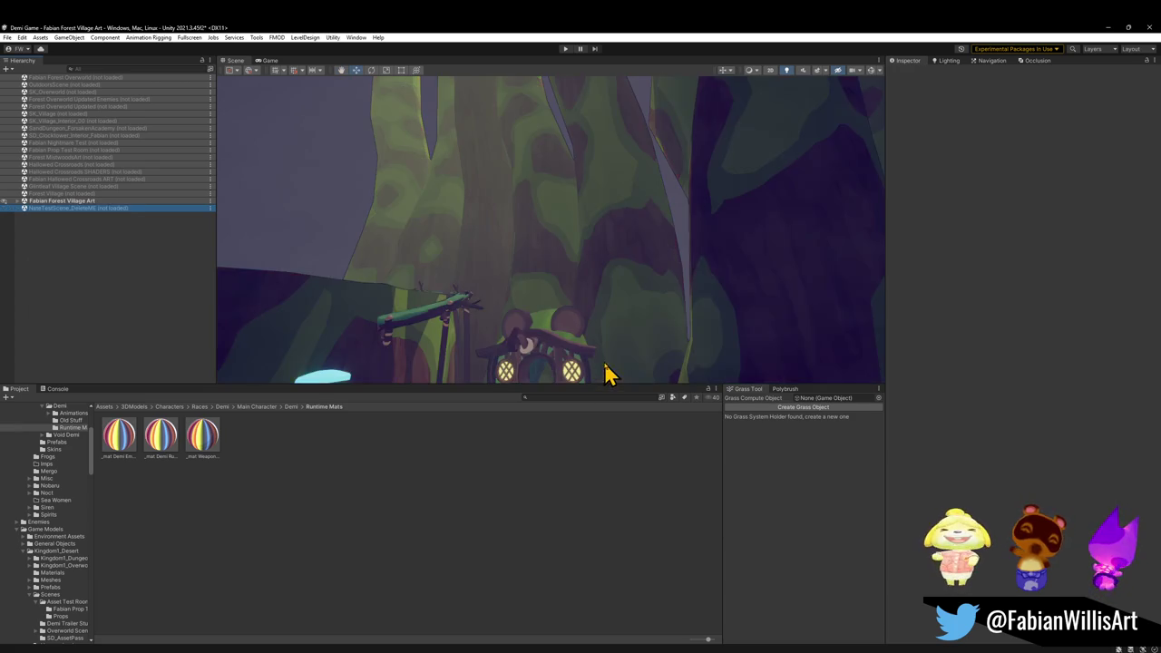
pyautogui.moveTo(495, 189)
pyautogui.mouseDown()
pyautogui.moveTo(520, 242)
pyautogui.moveTo(490, 191)
pyautogui.moveTo(536, 205)
pyautogui.mouseUp()
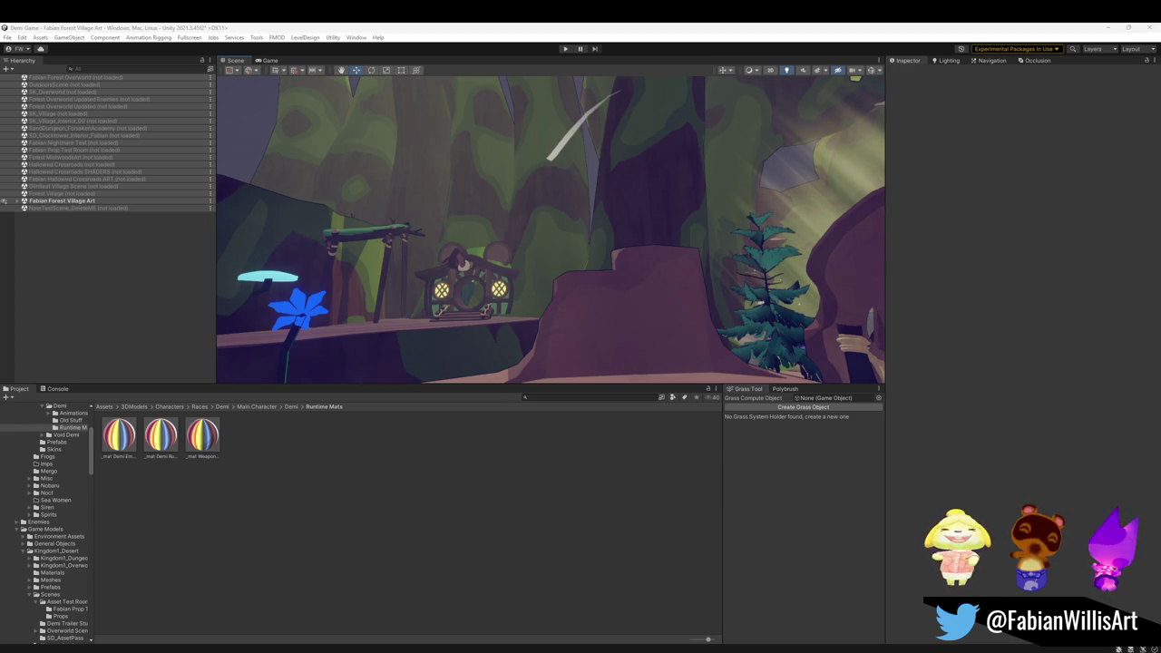
# - Select the tree trunk Cylinder.085 and expand its material's shader properties in the Inspector
pyautogui.moveTo(466, 332)
pyautogui.mouseDown()
pyautogui.moveTo(467, 270)
pyautogui.moveTo(447, 314)
pyautogui.mouseUp()
pyautogui.click(469, 257)
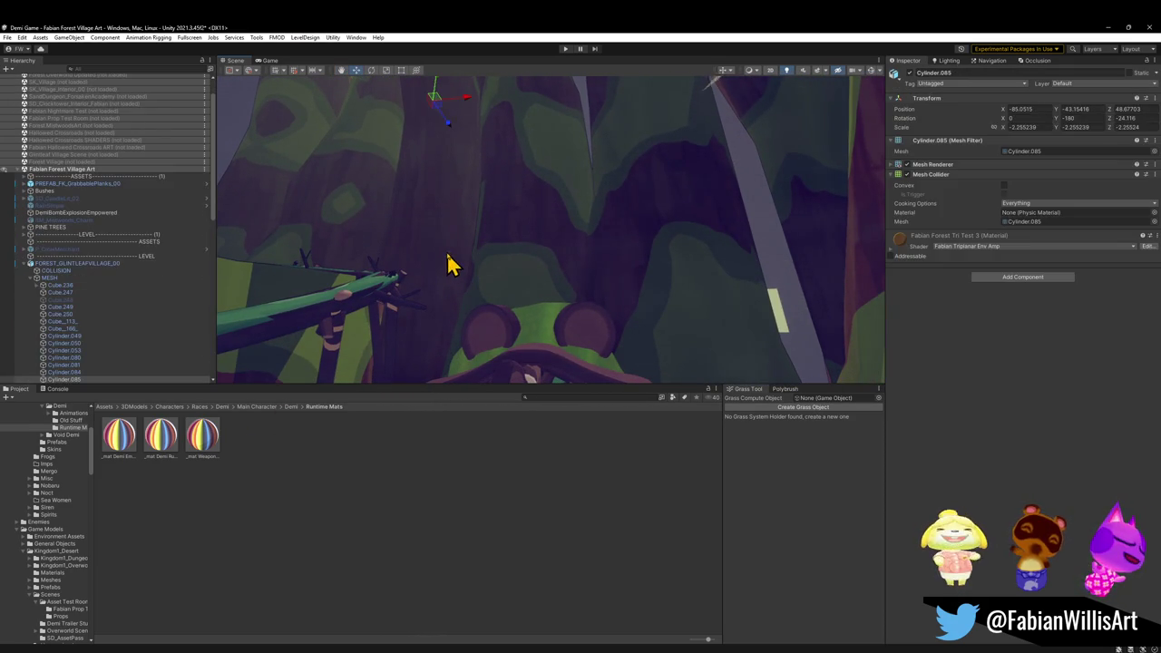
pyautogui.moveTo(647, 266)
pyautogui.mouseDown()
pyautogui.moveTo(596, 264)
pyautogui.moveTo(668, 285)
pyautogui.moveTo(710, 279)
pyautogui.mouseUp()
pyautogui.click(899, 239)
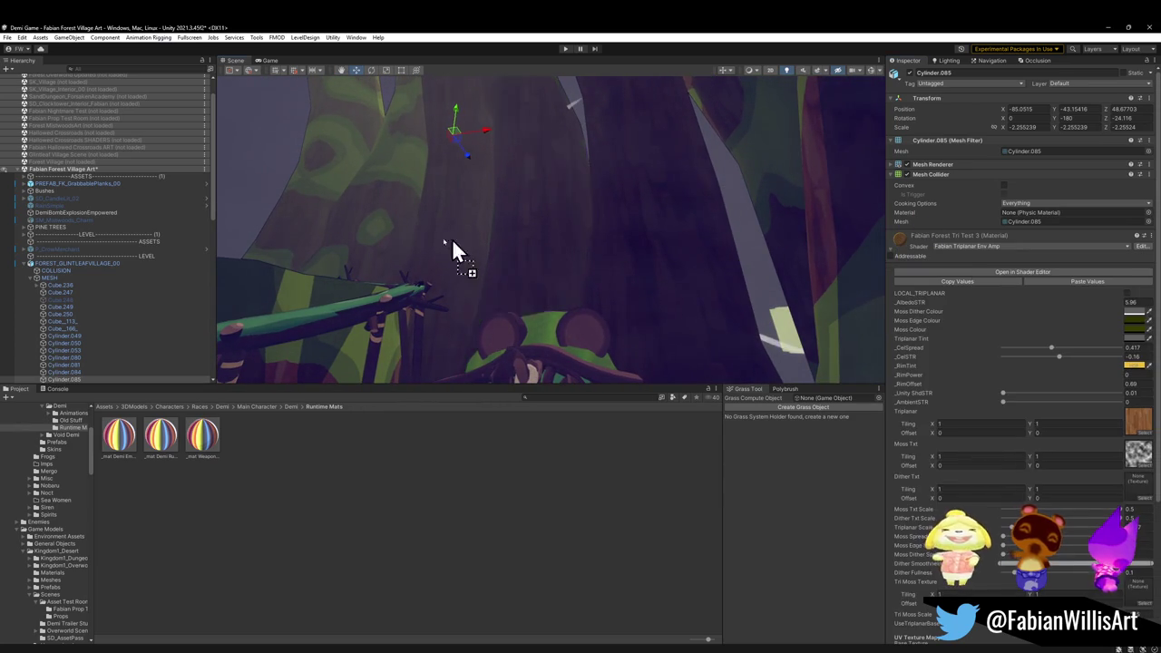
pyautogui.moveTo(389, 251)
pyautogui.mouseDown()
pyautogui.moveTo(441, 262)
pyautogui.moveTo(420, 262)
pyautogui.moveTo(454, 394)
pyautogui.moveTo(572, 293)
pyautogui.moveTo(542, 267)
pyautogui.moveTo(581, 242)
pyautogui.moveTo(580, 259)
pyautogui.moveTo(565, 259)
pyautogui.moveTo(575, 272)
pyautogui.mouseUp()
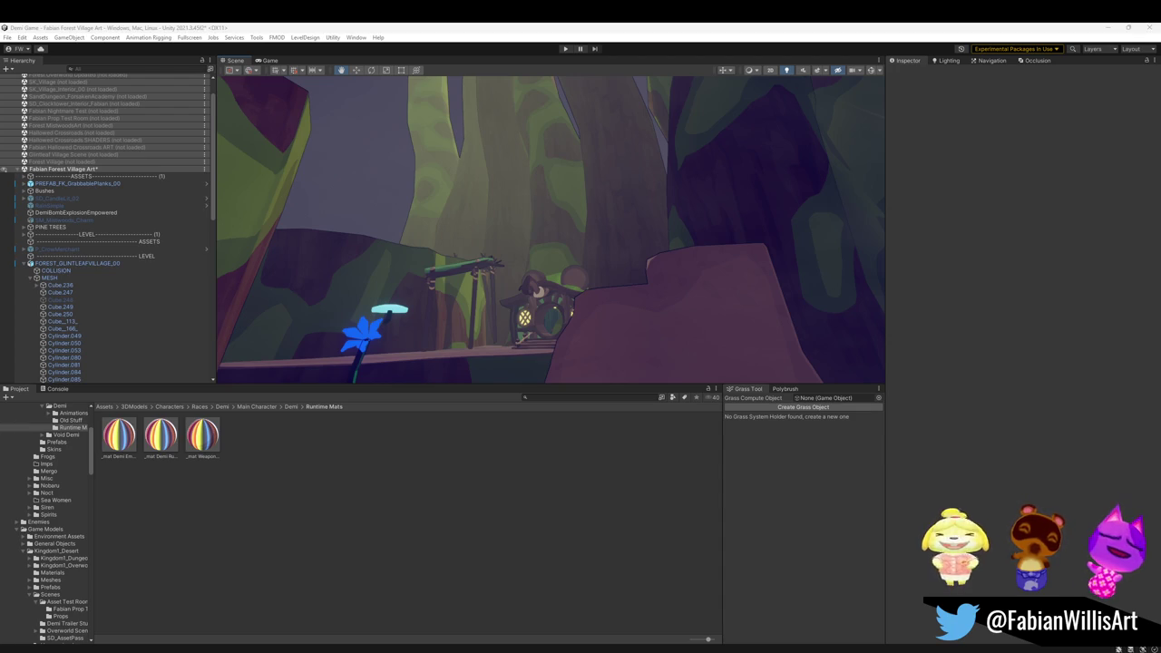
# - Select Cylinder.085, then fly along the path past the treehouse cliff into the tree-stump clearing
pyautogui.moveTo(505, 282)
pyautogui.mouseDown()
pyautogui.moveTo(513, 317)
pyautogui.moveTo(498, 286)
pyautogui.moveTo(505, 302)
pyautogui.mouseUp()
pyautogui.click(738, 228)
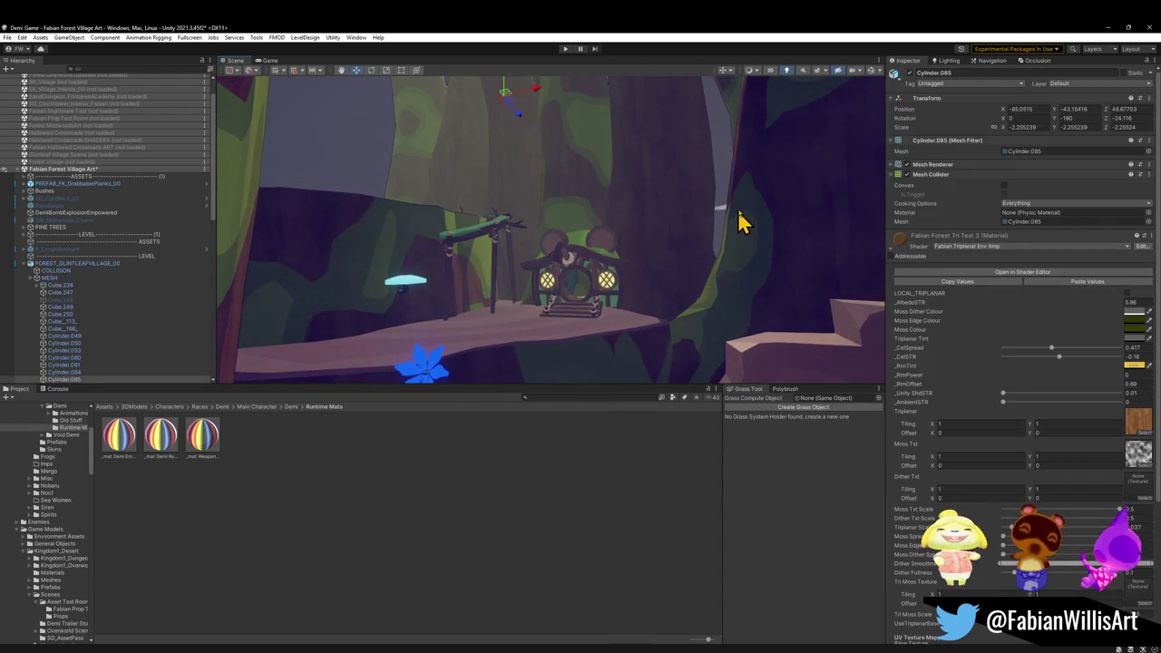
pyautogui.moveTo(531, 376)
pyautogui.mouseDown()
pyautogui.moveTo(506, 337)
pyautogui.moveTo(575, 300)
pyautogui.moveTo(513, 273)
pyautogui.moveTo(494, 287)
pyautogui.moveTo(586, 285)
pyautogui.moveTo(575, 274)
pyautogui.moveTo(636, 289)
pyautogui.moveTo(695, 339)
pyautogui.moveTo(516, 253)
pyautogui.moveTo(520, 267)
pyautogui.mouseUp()
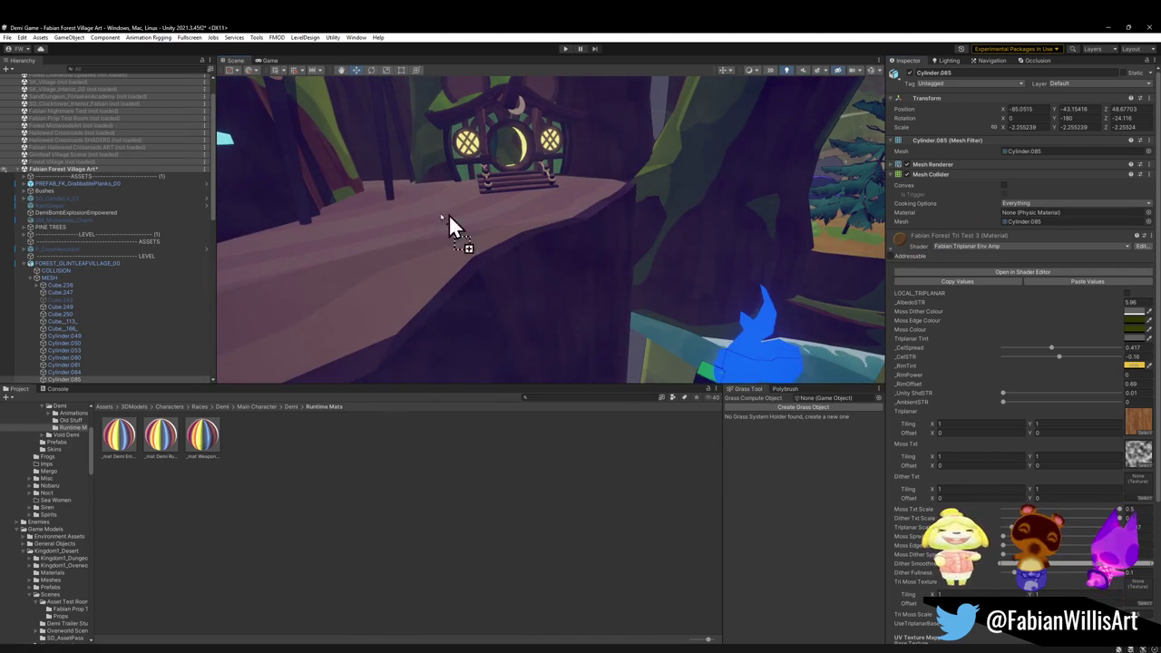
pyautogui.moveTo(436, 248)
pyautogui.mouseDown()
pyautogui.moveTo(611, 293)
pyautogui.moveTo(626, 254)
pyautogui.moveTo(609, 275)
pyautogui.moveTo(685, 247)
pyautogui.moveTo(666, 282)
pyautogui.moveTo(826, 267)
pyautogui.mouseUp()
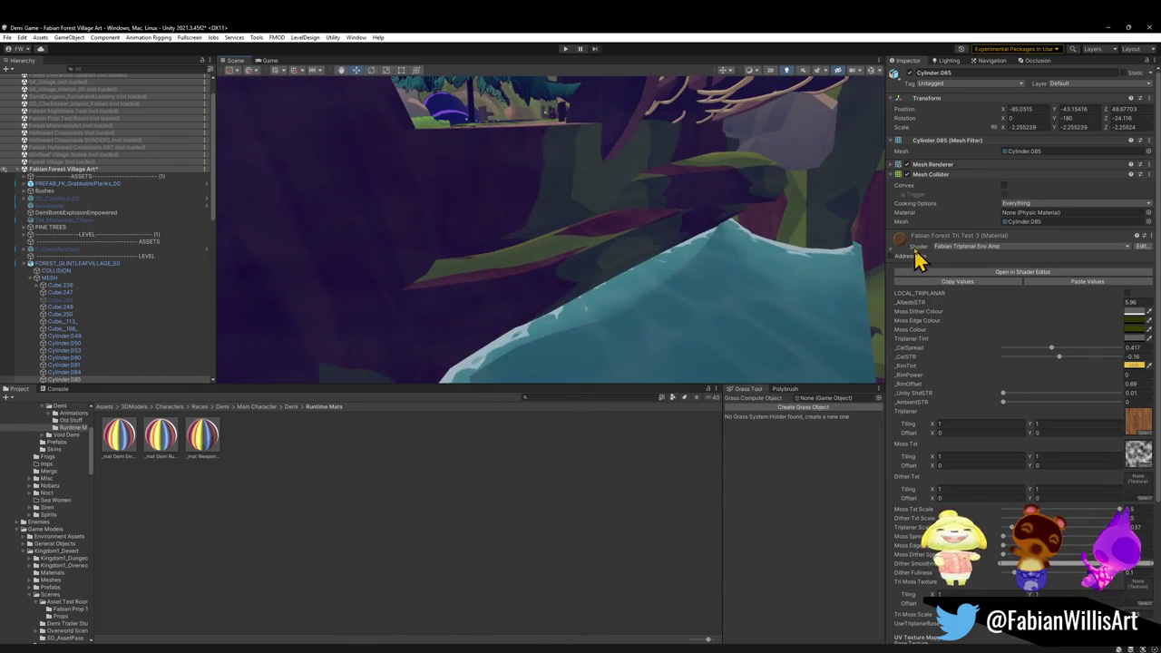
pyautogui.moveTo(548, 252)
pyautogui.mouseDown()
pyautogui.moveTo(616, 228)
pyautogui.moveTo(607, 227)
pyautogui.moveTo(632, 242)
pyautogui.moveTo(687, 241)
pyautogui.moveTo(617, 241)
pyautogui.moveTo(643, 230)
pyautogui.moveTo(625, 251)
pyautogui.moveTo(650, 335)
pyautogui.moveTo(659, 254)
pyautogui.moveTo(868, 260)
pyautogui.moveTo(481, 254)
pyautogui.moveTo(547, 248)
pyautogui.moveTo(470, 243)
pyautogui.moveTo(632, 263)
pyautogui.moveTo(565, 259)
pyautogui.moveTo(599, 256)
pyautogui.moveTo(572, 189)
pyautogui.moveTo(537, 160)
pyautogui.moveTo(327, 290)
pyautogui.moveTo(207, 329)
pyautogui.moveTo(469, 259)
pyautogui.moveTo(555, 254)
pyautogui.moveTo(506, 269)
pyautogui.moveTo(549, 236)
pyautogui.moveTo(524, 262)
pyautogui.moveTo(508, 254)
pyautogui.moveTo(518, 284)
pyautogui.mouseUp()
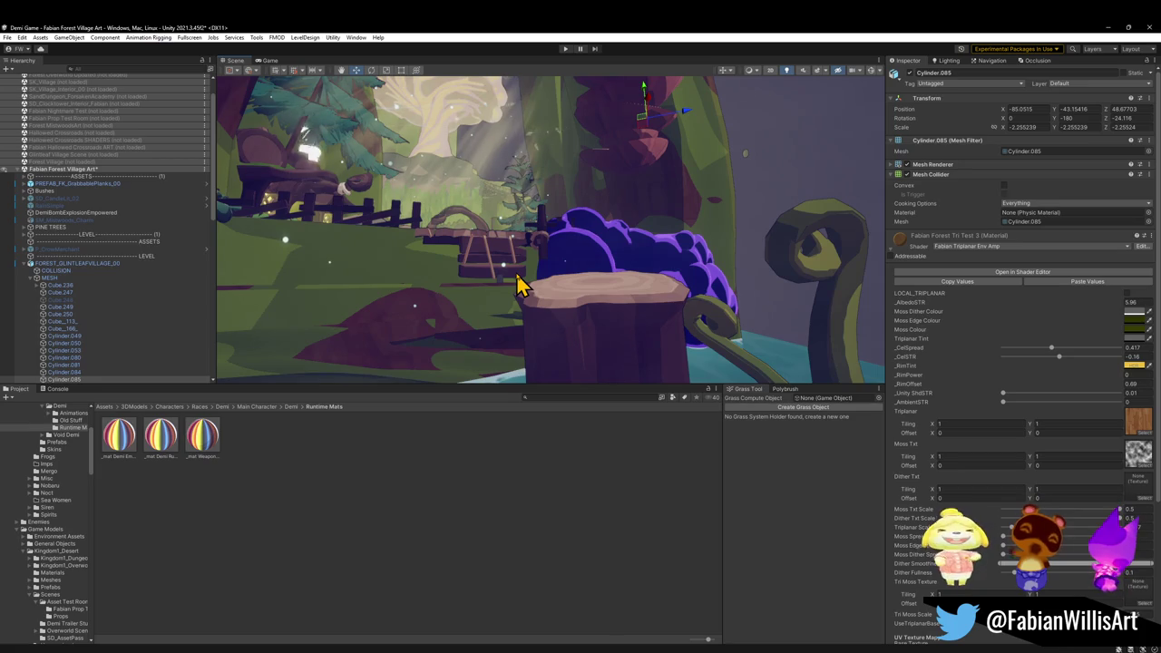
# - Fly past the well and bushes to face the rope bridge by the treehouse
pyautogui.moveTo(614, 299)
pyautogui.mouseDown()
pyautogui.moveTo(609, 319)
pyautogui.moveTo(536, 298)
pyautogui.moveTo(538, 311)
pyautogui.mouseUp()
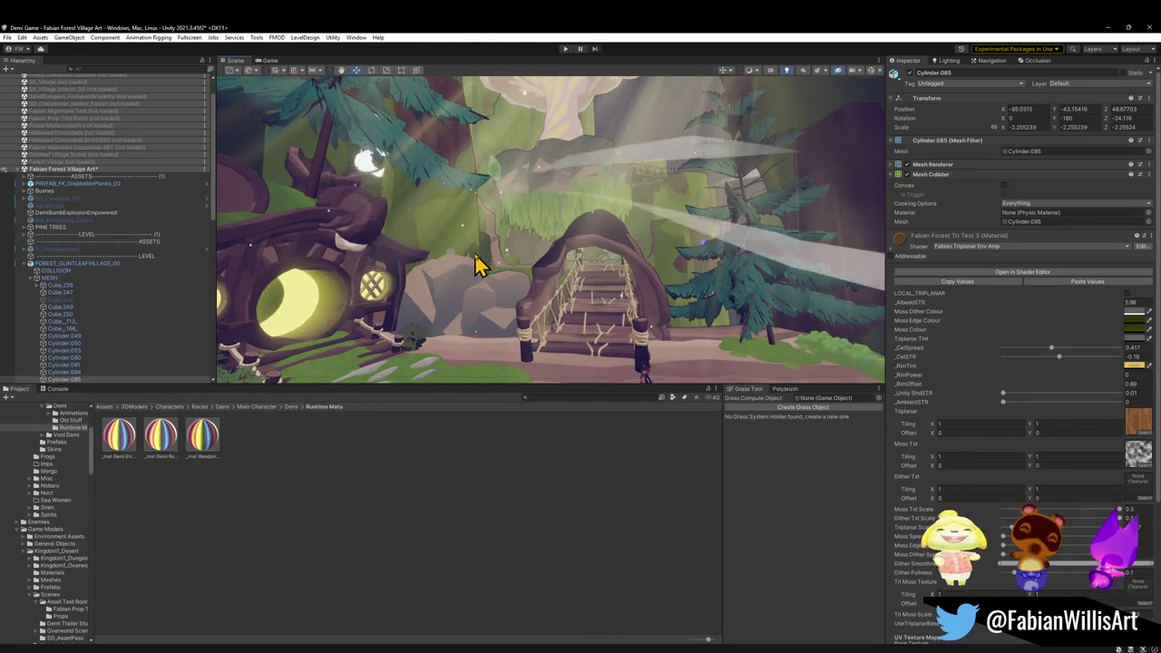
pyautogui.moveTo(470, 266); pyautogui.dragTo(463, 287)
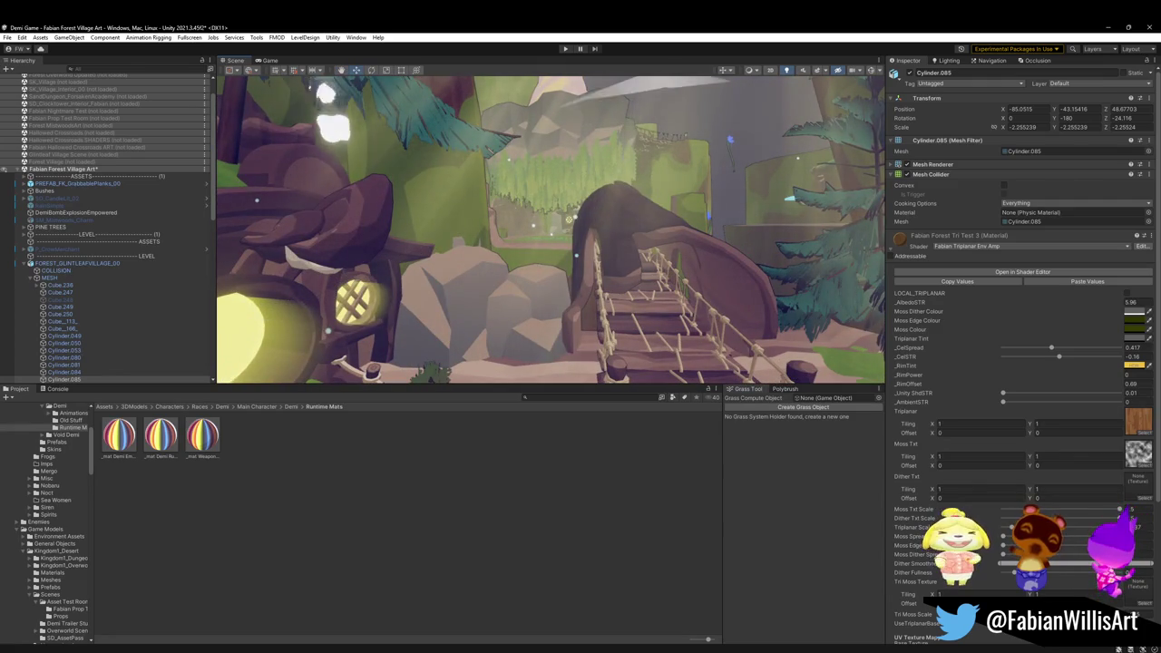
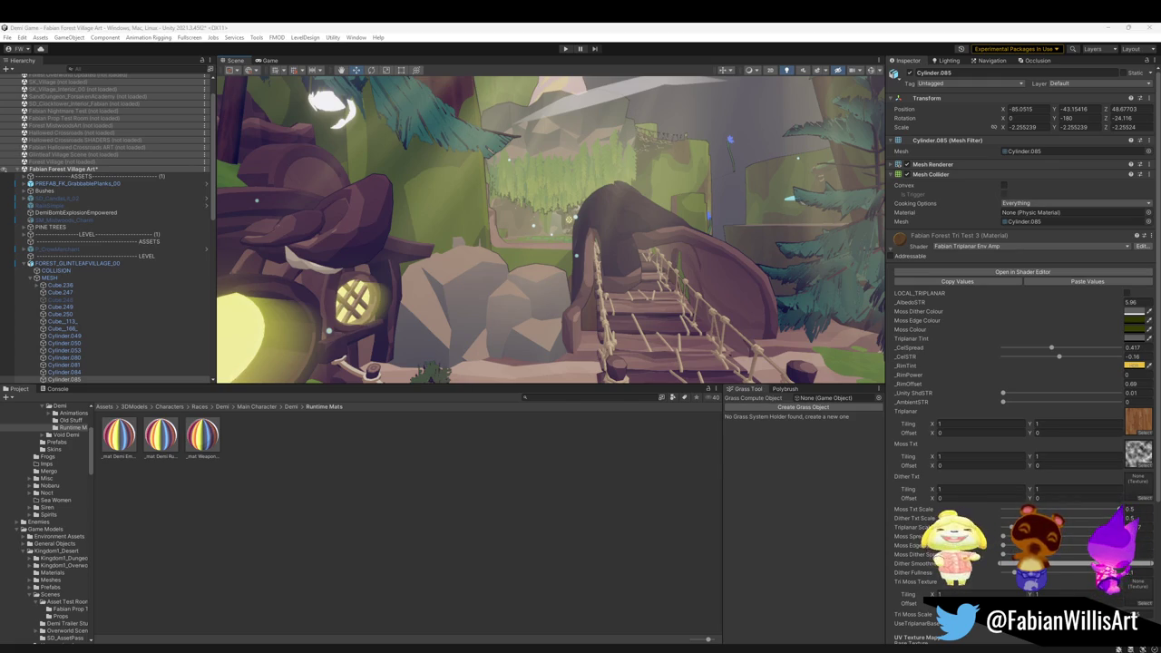
# - Select Dng2_Mushroom_5 under ASSETS > MUSHROOMS in the Hierarchy
pyautogui.moveTo(613, 269)
pyautogui.mouseDown()
pyautogui.moveTo(562, 246)
pyautogui.moveTo(575, 257)
pyautogui.moveTo(544, 254)
pyautogui.mouseUp()
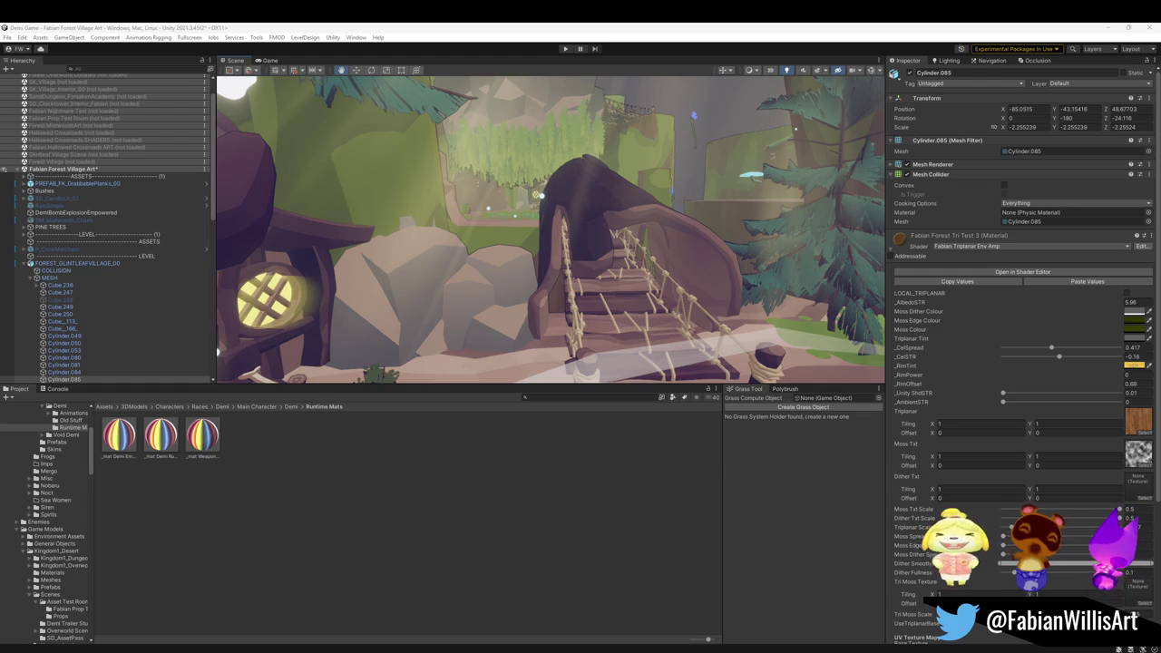
pyautogui.moveTo(628, 286)
pyautogui.mouseDown()
pyautogui.moveTo(495, 293)
pyautogui.moveTo(596, 249)
pyautogui.moveTo(454, 311)
pyautogui.moveTo(582, 248)
pyautogui.moveTo(565, 248)
pyautogui.moveTo(553, 254)
pyautogui.moveTo(726, 217)
pyautogui.moveTo(632, 262)
pyautogui.moveTo(710, 260)
pyautogui.moveTo(541, 266)
pyautogui.moveTo(663, 265)
pyautogui.mouseUp()
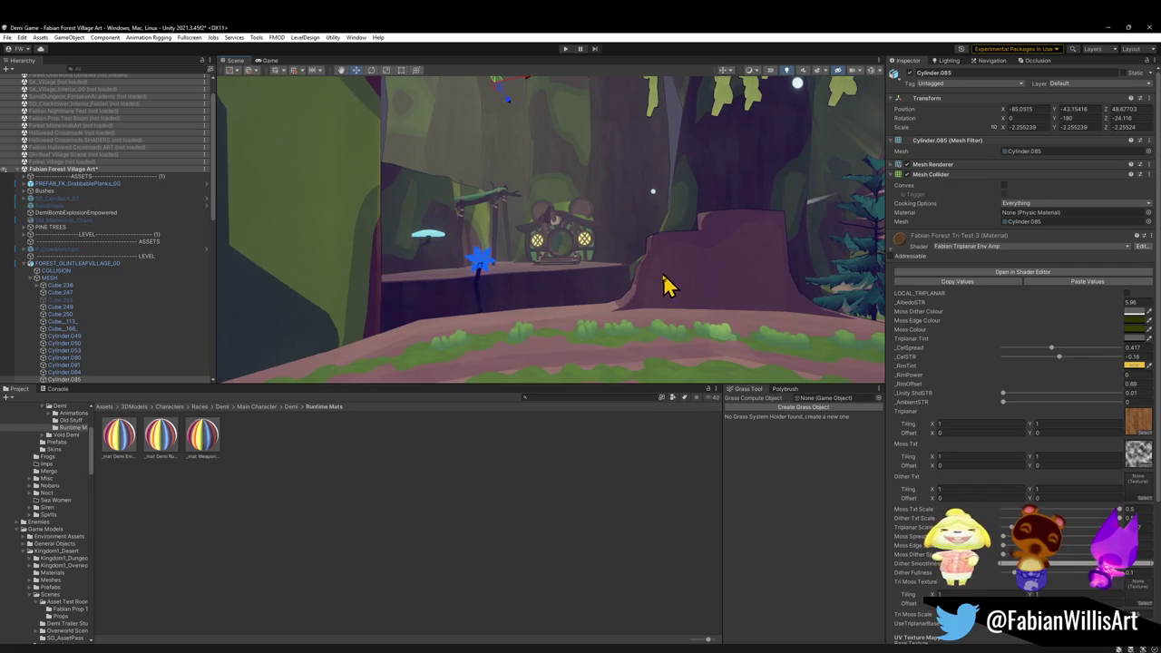
pyautogui.moveTo(615, 304)
pyautogui.mouseDown()
pyautogui.moveTo(578, 300)
pyautogui.moveTo(580, 314)
pyautogui.mouseUp()
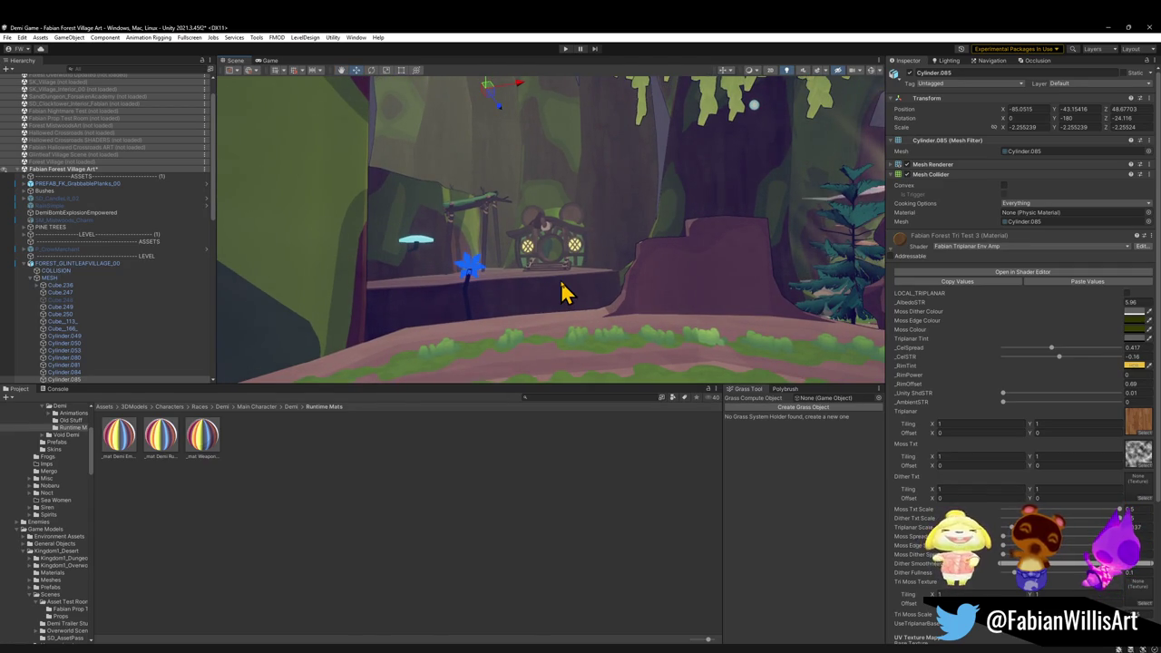
pyautogui.moveTo(599, 302); pyautogui.dragTo(553, 299)
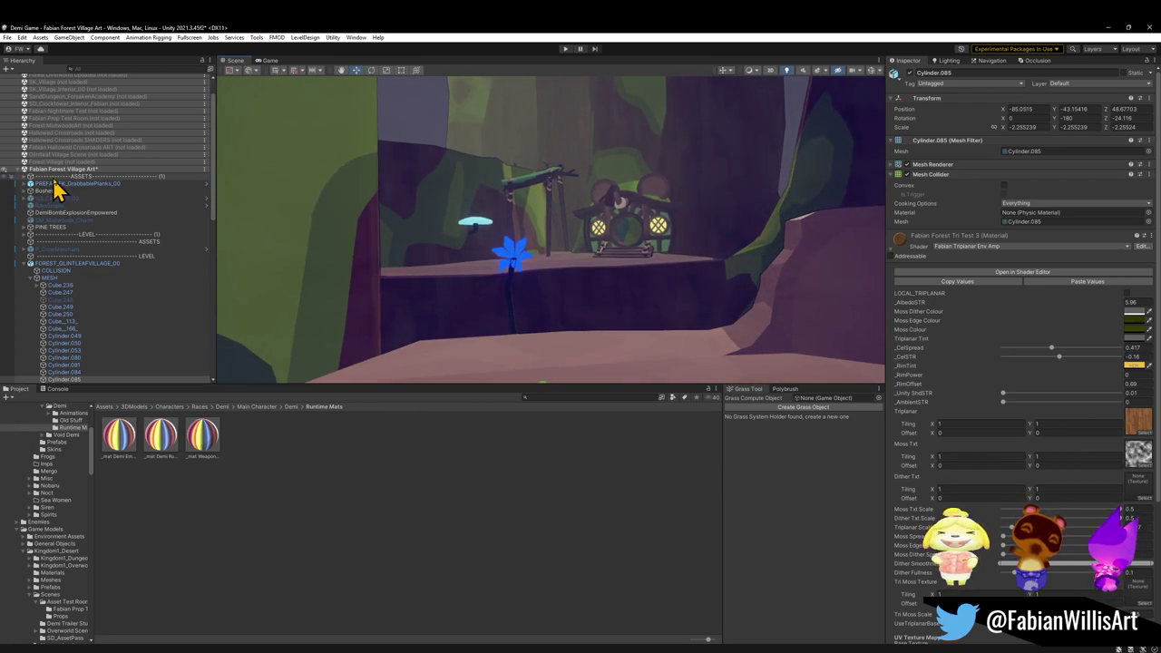
pyautogui.click(23, 177)
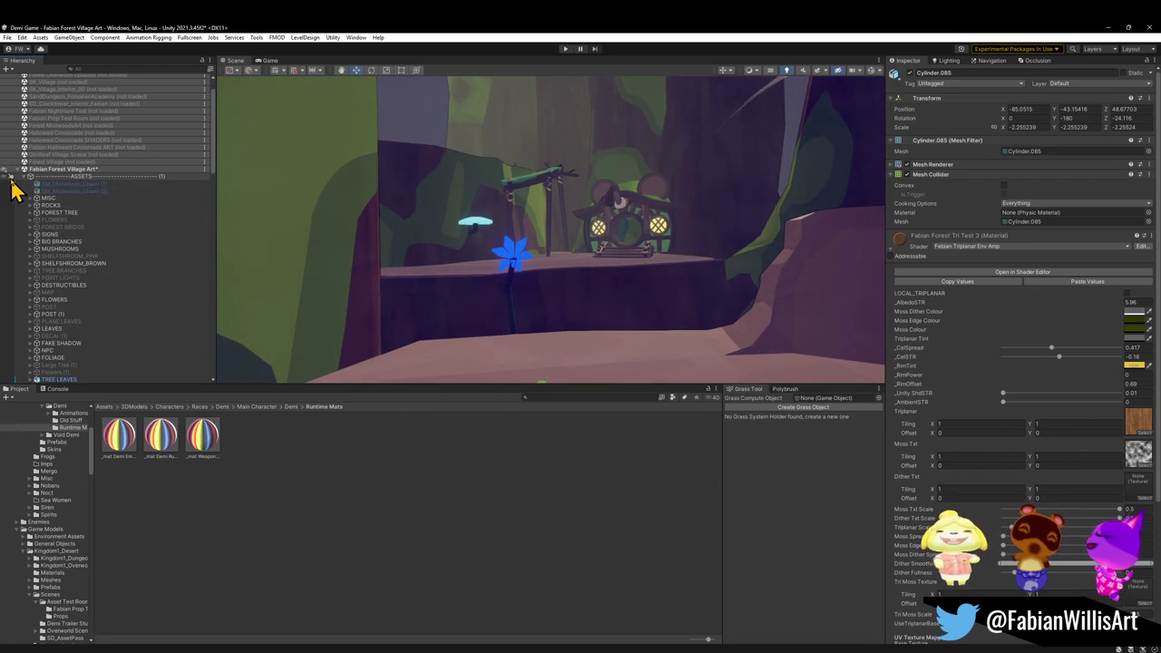
pyautogui.click(31, 251)
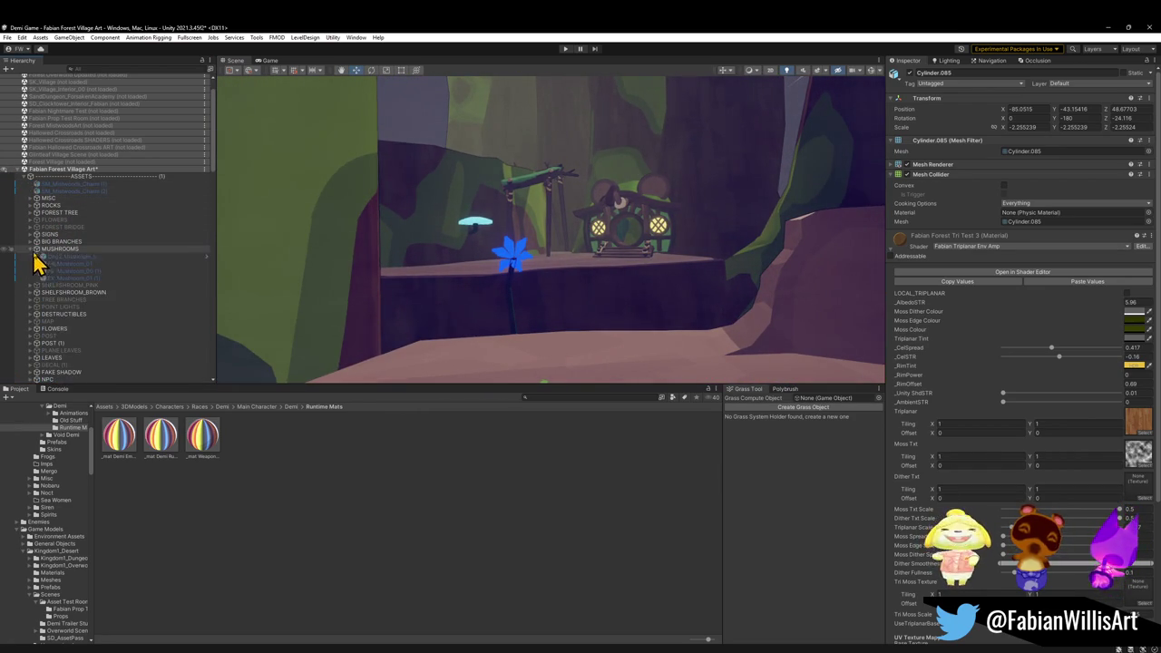
pyautogui.click(70, 256)
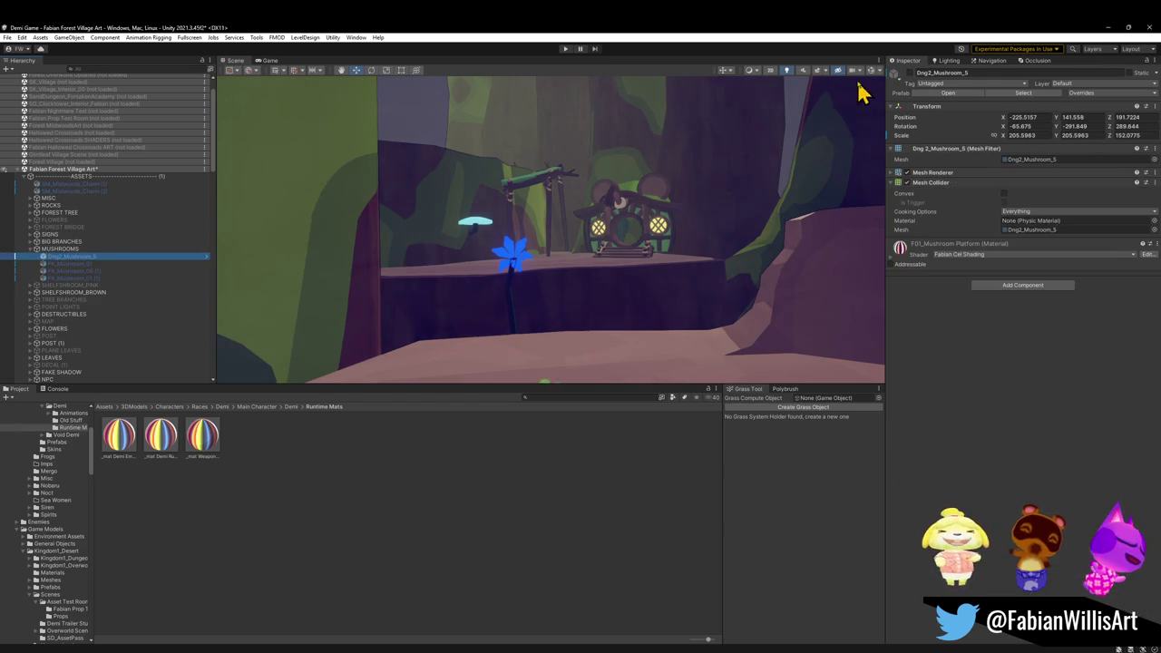
# - Frame the view on the Dng2_Mushroom_5 platform and bring it to the centre
pyautogui.moveTo(669, 186)
pyautogui.mouseDown()
pyautogui.moveTo(541, 226)
pyautogui.moveTo(565, 268)
pyautogui.moveTo(602, 243)
pyautogui.moveTo(596, 266)
pyautogui.moveTo(575, 277)
pyautogui.moveTo(640, 233)
pyautogui.moveTo(649, 212)
pyautogui.moveTo(625, 226)
pyautogui.moveTo(844, 275)
pyautogui.moveTo(481, 257)
pyautogui.moveTo(518, 223)
pyautogui.moveTo(523, 241)
pyautogui.moveTo(464, 274)
pyautogui.moveTo(492, 233)
pyautogui.moveTo(464, 209)
pyautogui.mouseUp()
pyautogui.press('f')
pyautogui.hotkey('ctrl', 'alt', 'f')
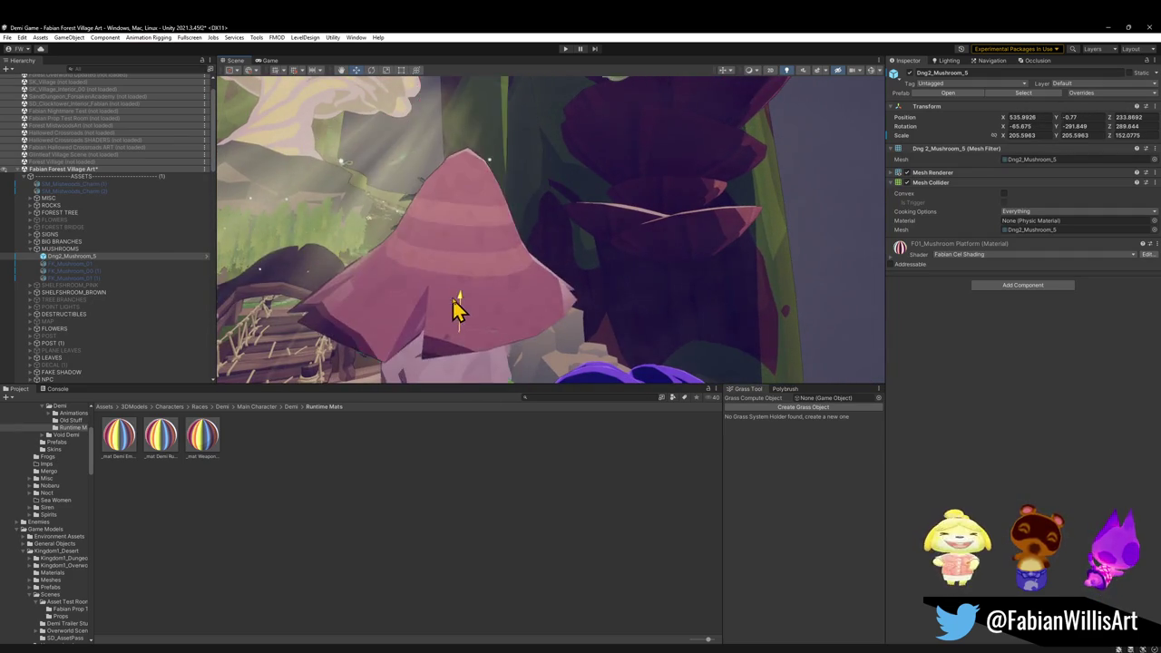
pyautogui.scroll(-5, 456, 311)
# - Shrink the pink platform to 118.3679, move it beside the bridge, and select FK_Mushroom_01
pyautogui.press('r')
pyautogui.moveTo(516, 262)
pyautogui.mouseDown()
pyautogui.moveTo(493, 259)
pyautogui.moveTo(578, 228)
pyautogui.moveTo(532, 208)
pyautogui.moveTo(539, 197)
pyautogui.moveTo(586, 241)
pyautogui.moveTo(565, 254)
pyautogui.moveTo(666, 254)
pyautogui.mouseUp()
pyautogui.press('w')
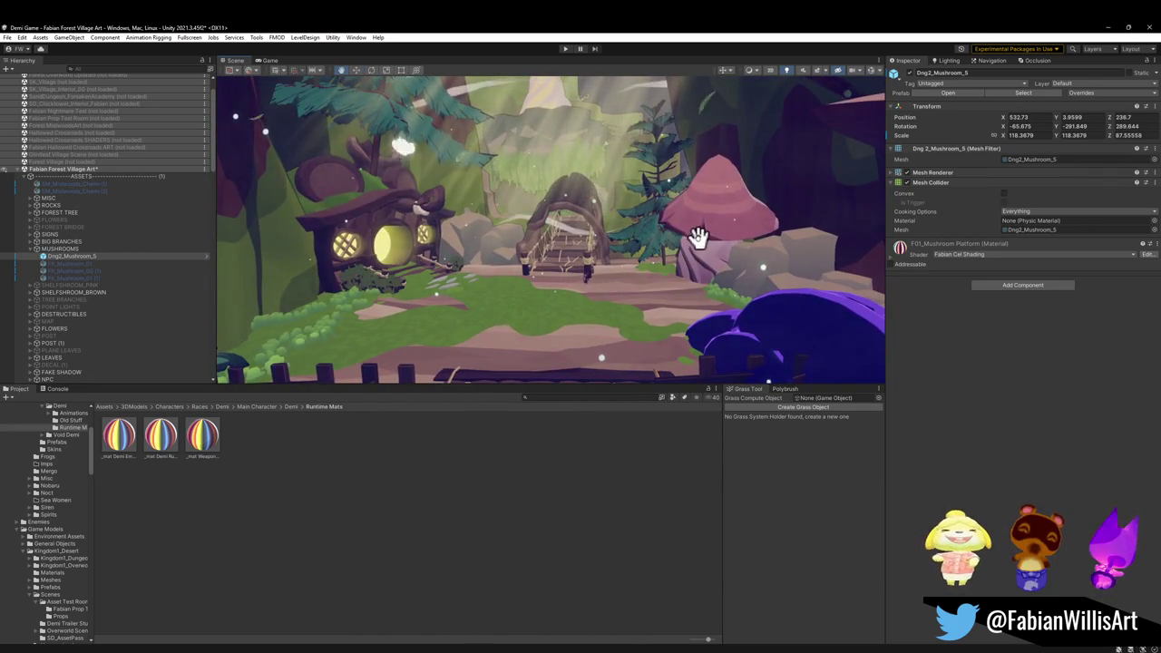
pyautogui.click(113, 264)
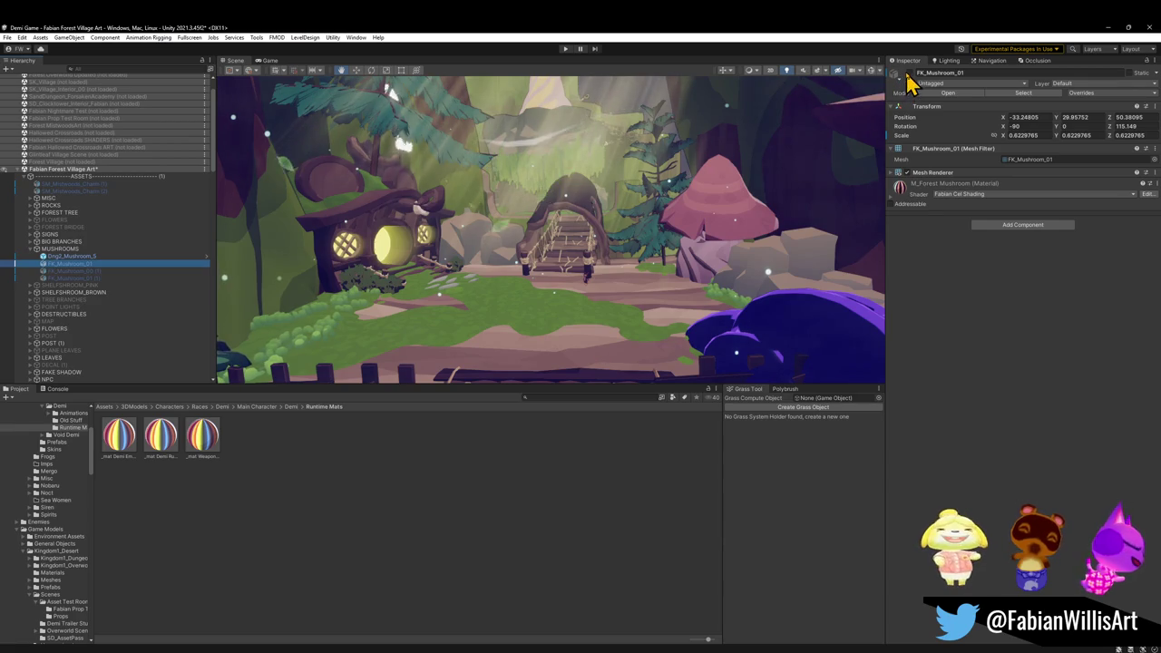
# - Lift and rotate the blue FK_Mushroom_01 beside the tree house, then deactivate it in the Inspector
pyautogui.hotkey('ctrl', 'alt', 'f')
pyautogui.moveTo(641, 328)
pyautogui.mouseDown()
pyautogui.moveTo(609, 293)
pyautogui.moveTo(599, 243)
pyautogui.moveTo(474, 267)
pyautogui.moveTo(331, 249)
pyautogui.moveTo(382, 251)
pyautogui.moveTo(332, 228)
pyautogui.moveTo(342, 239)
pyautogui.moveTo(462, 241)
pyautogui.mouseUp()
pyautogui.press('e')
pyautogui.press('w')
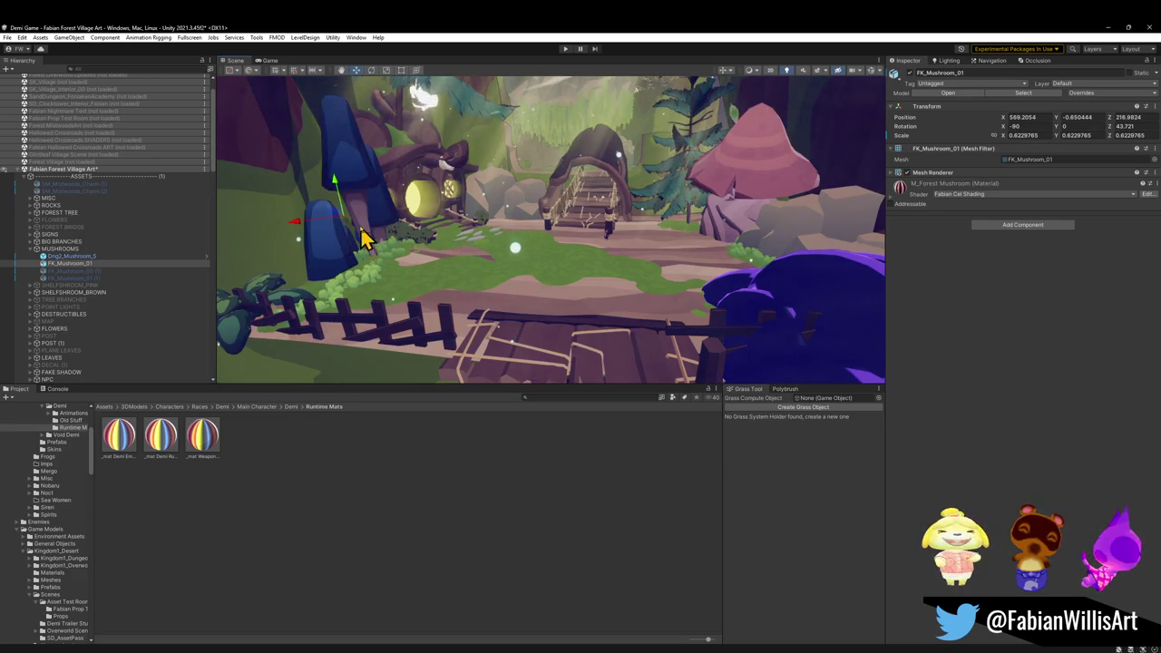
pyautogui.moveTo(342, 213)
pyautogui.mouseDown()
pyautogui.moveTo(345, 83)
pyautogui.moveTo(340, 167)
pyautogui.mouseUp()
pyautogui.press('e')
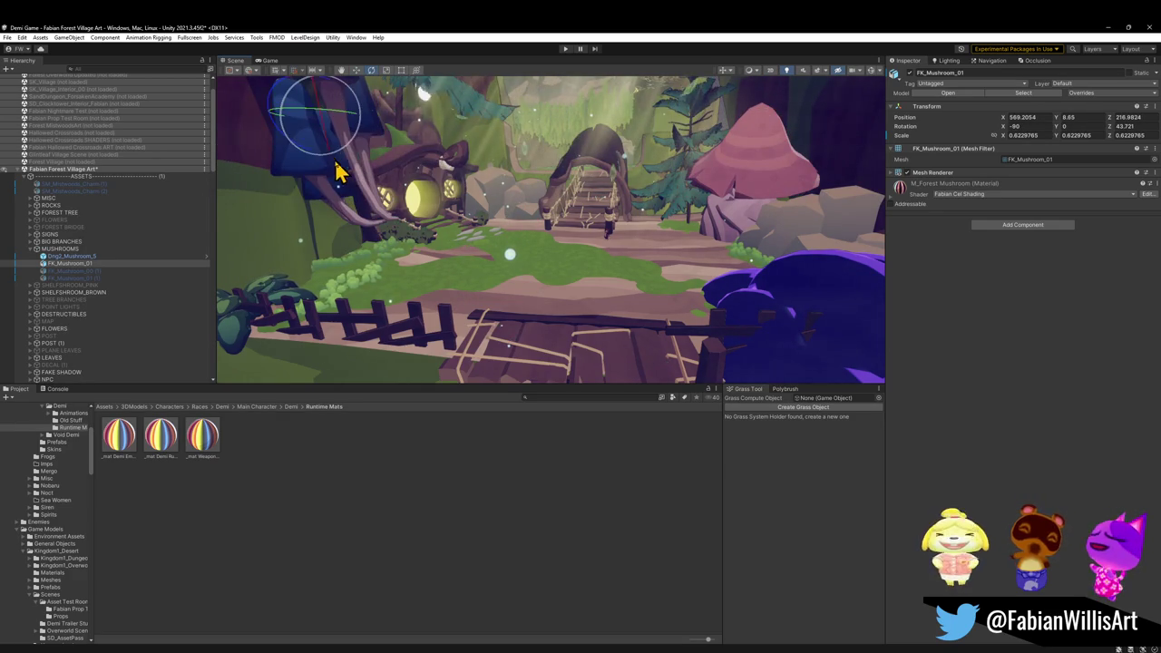
pyautogui.moveTo(332, 121)
pyautogui.mouseDown()
pyautogui.moveTo(604, 181)
pyautogui.moveTo(503, 192)
pyautogui.moveTo(501, 160)
pyautogui.mouseUp()
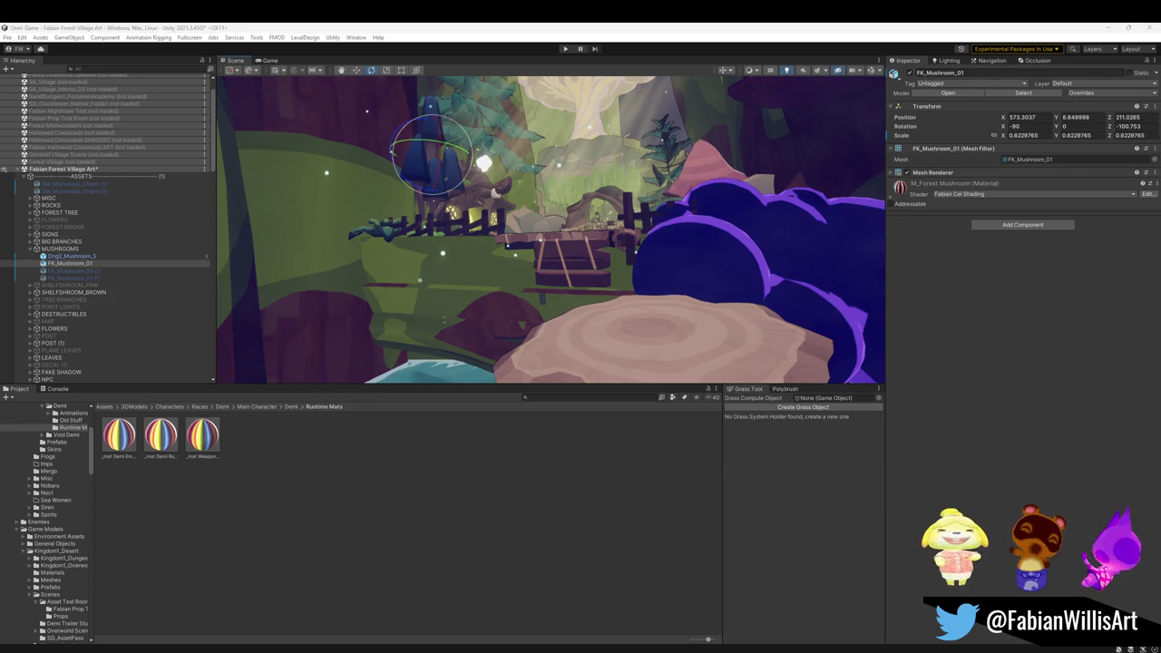
pyautogui.moveTo(497, 249)
pyautogui.mouseDown()
pyautogui.moveTo(526, 225)
pyautogui.moveTo(531, 238)
pyautogui.moveTo(466, 246)
pyautogui.moveTo(542, 252)
pyautogui.moveTo(456, 254)
pyautogui.moveTo(513, 262)
pyautogui.moveTo(487, 289)
pyautogui.moveTo(573, 275)
pyautogui.mouseUp()
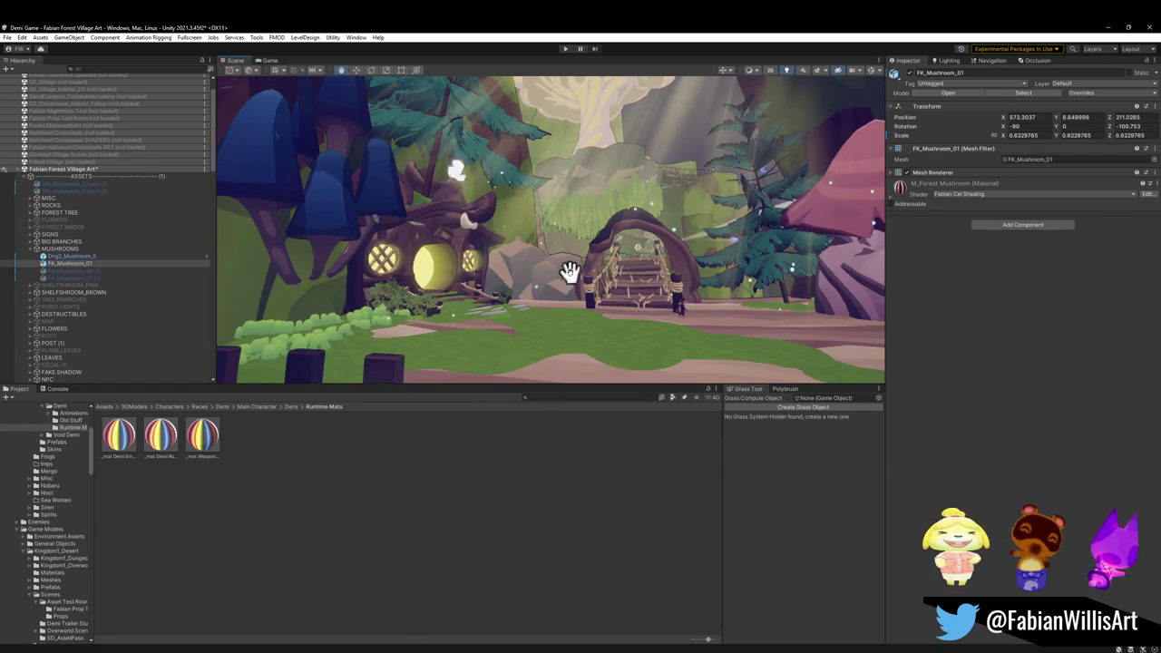
pyautogui.click(908, 73)
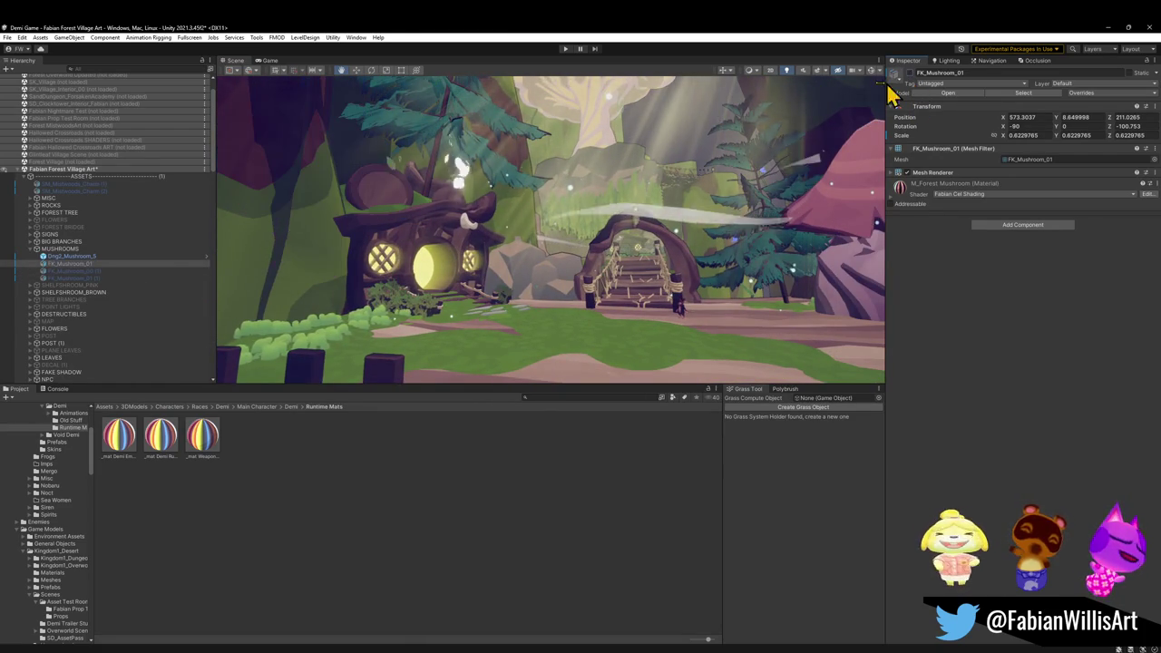
# - Frame FK_Mushroom_00 (1) and enlarge it to about six times its size
pyautogui.click(90, 271)
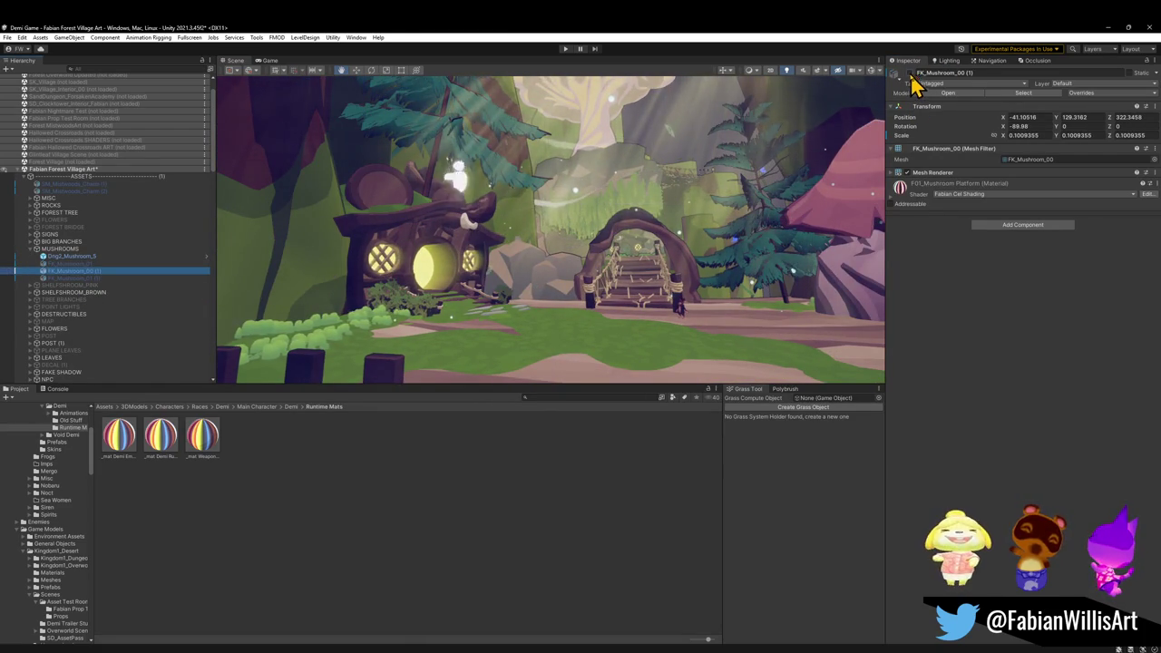
pyautogui.hotkey('ctrl', 'alt', 'f')
pyautogui.hotkey('alt', 'shift', 'a')
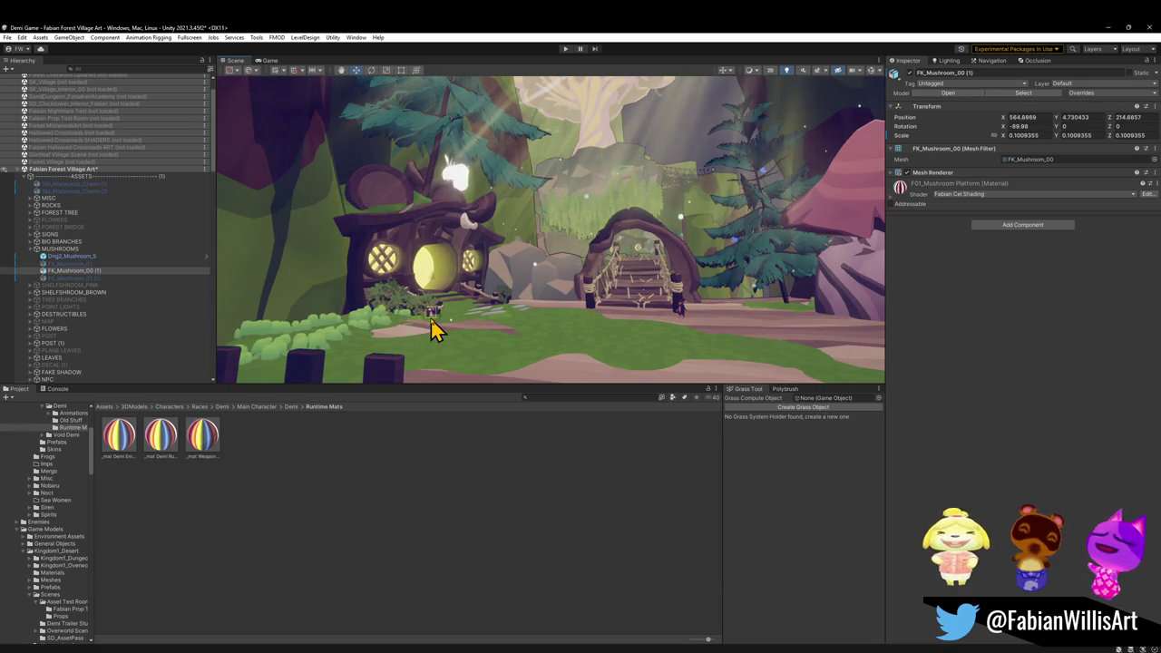
pyautogui.press('f')
pyautogui.moveTo(557, 239)
pyautogui.mouseDown()
pyautogui.moveTo(535, 344)
pyautogui.moveTo(508, 318)
pyautogui.mouseUp()
pyautogui.hotkey('ctrl', 'z')
pyautogui.moveTo(721, 263)
pyautogui.mouseDown()
pyautogui.moveTo(661, 238)
pyautogui.moveTo(574, 283)
pyautogui.moveTo(390, 302)
pyautogui.moveTo(466, 224)
pyautogui.moveTo(493, 215)
pyautogui.moveTo(531, 252)
pyautogui.moveTo(501, 276)
pyautogui.moveTo(466, 281)
pyautogui.moveTo(447, 322)
pyautogui.moveTo(597, 218)
pyautogui.moveTo(590, 190)
pyautogui.moveTo(567, 302)
pyautogui.mouseUp()
# - Duplicate the pink spotted mushroom and rotate the copy onto the tree house roof
pyautogui.hotkey('ctrl', 'd')
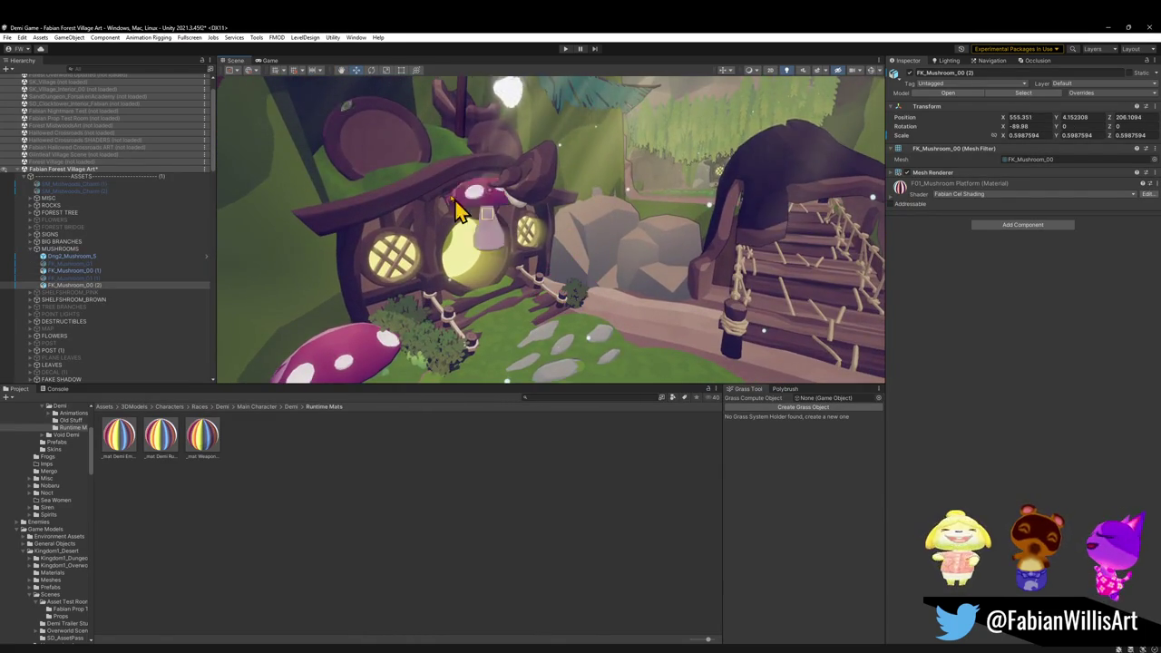
pyautogui.moveTo(378, 198)
pyautogui.mouseDown()
pyautogui.moveTo(376, 227)
pyautogui.moveTo(392, 188)
pyautogui.mouseUp()
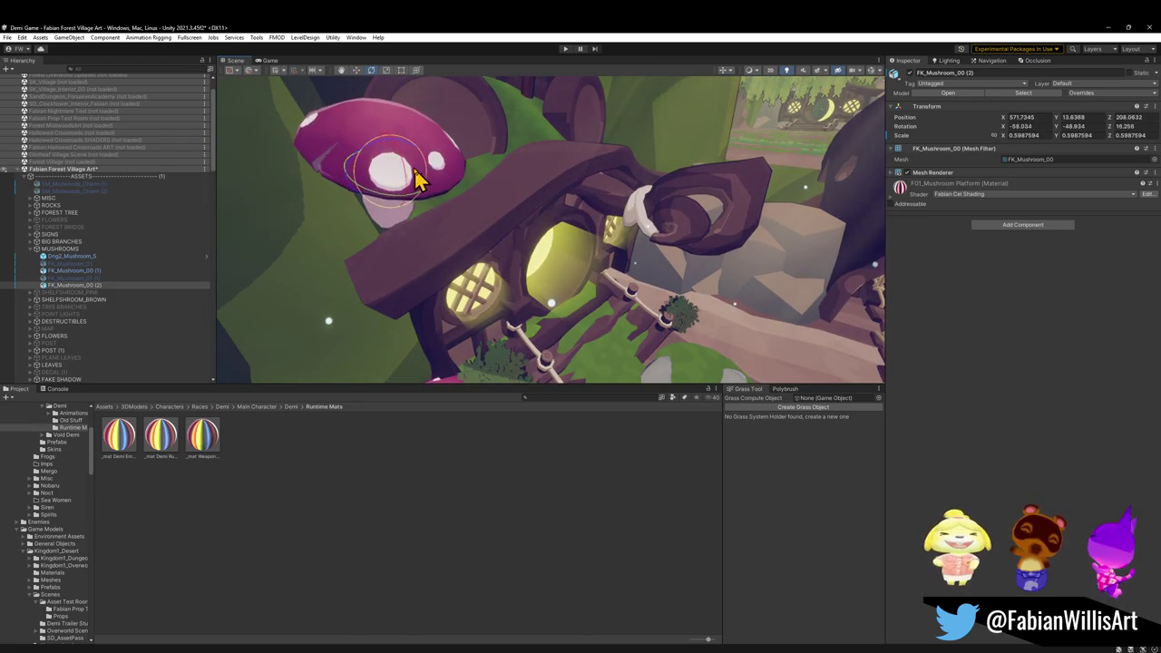
pyautogui.moveTo(394, 177)
pyautogui.mouseDown()
pyautogui.moveTo(456, 116)
pyautogui.moveTo(363, 188)
pyautogui.mouseUp()
pyautogui.press('e')
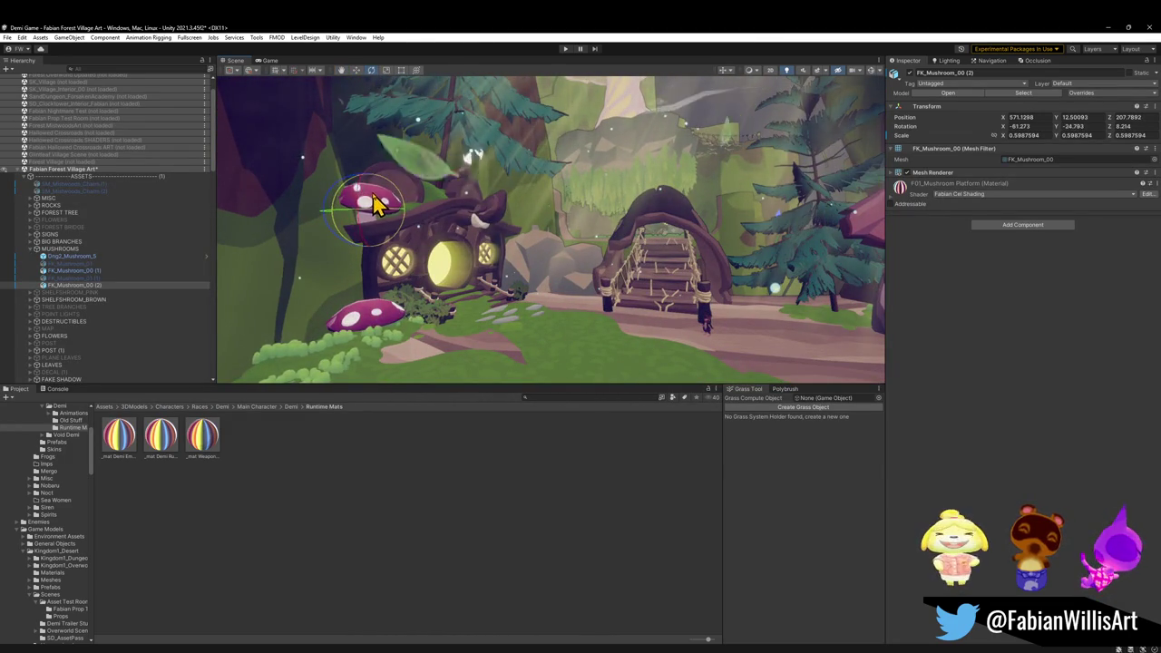
pyautogui.moveTo(377, 204)
pyautogui.mouseDown()
pyautogui.moveTo(477, 223)
pyautogui.moveTo(514, 262)
pyautogui.moveTo(534, 253)
pyautogui.mouseUp()
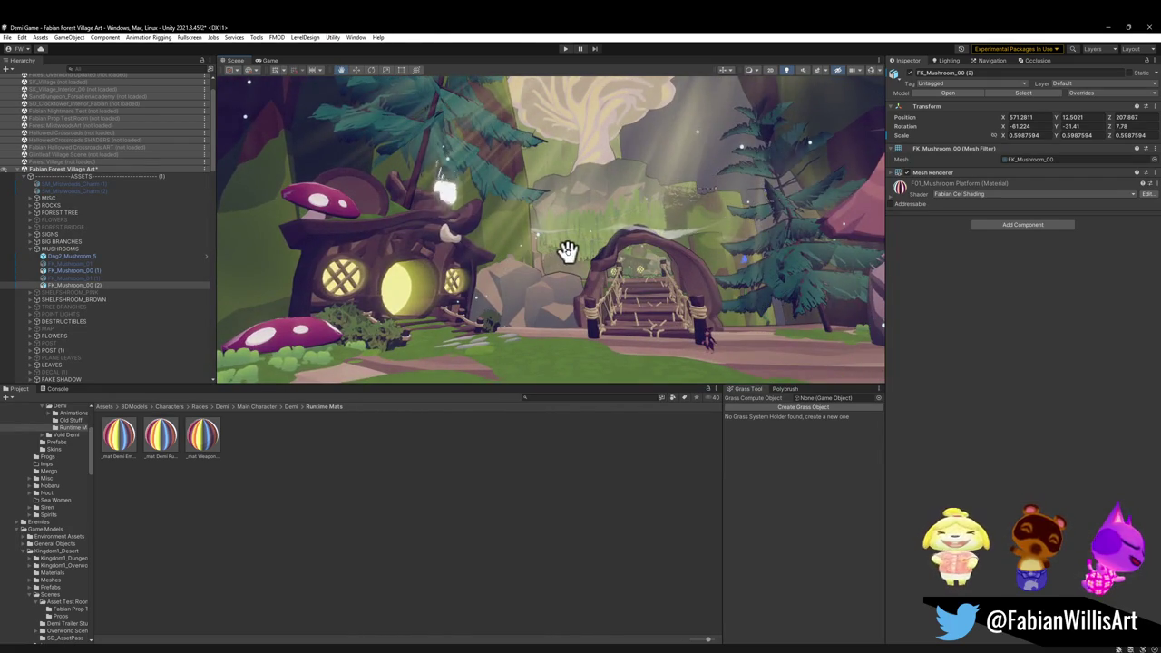
# - Check the disabled FK_Mushroom_01 (1), undo its move, and review the FK_Mushroom_00 (2) copy
pyautogui.click(82, 277)
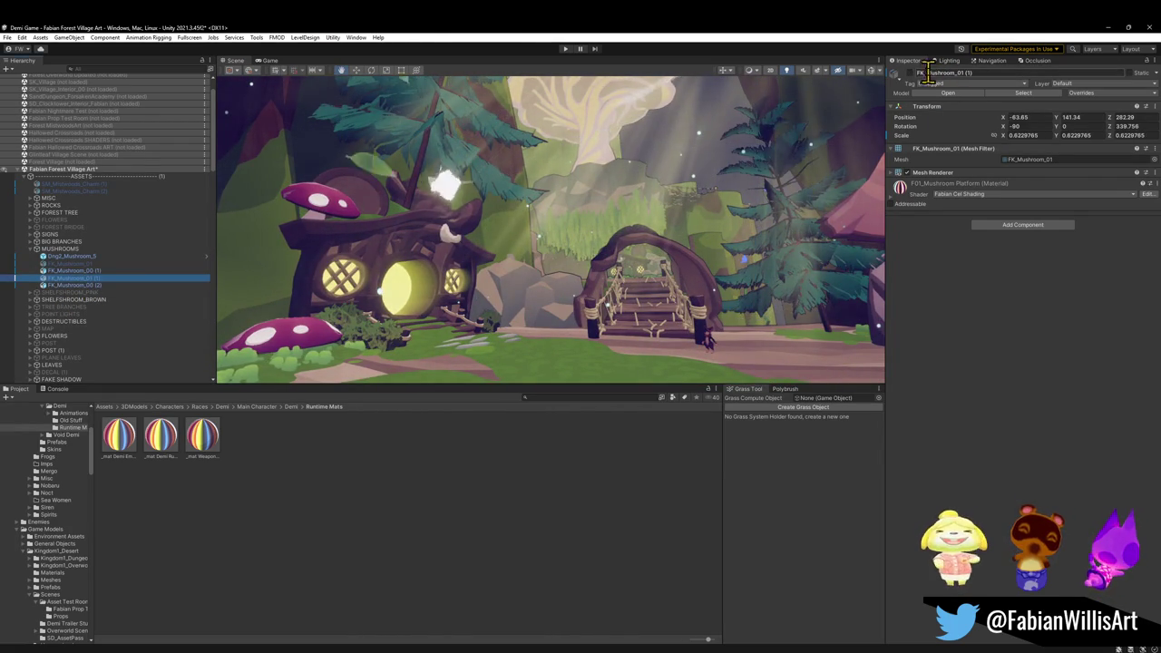
pyautogui.scroll(-1, 516, 268)
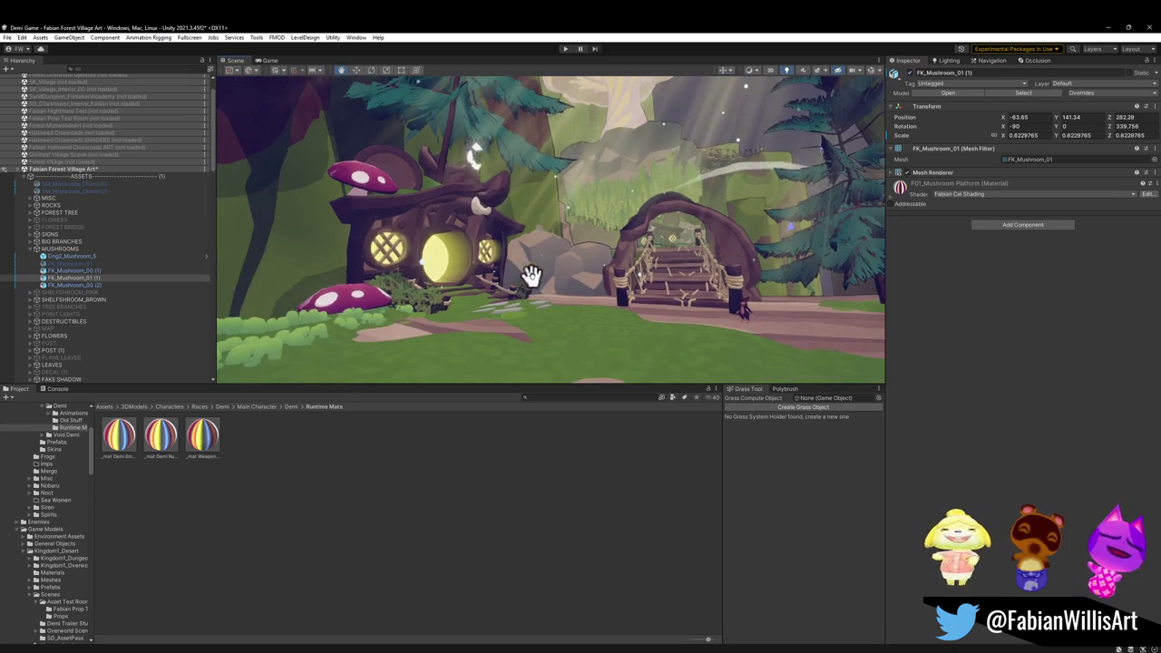
pyautogui.hotkey('ctrl', 'alt', 'f')
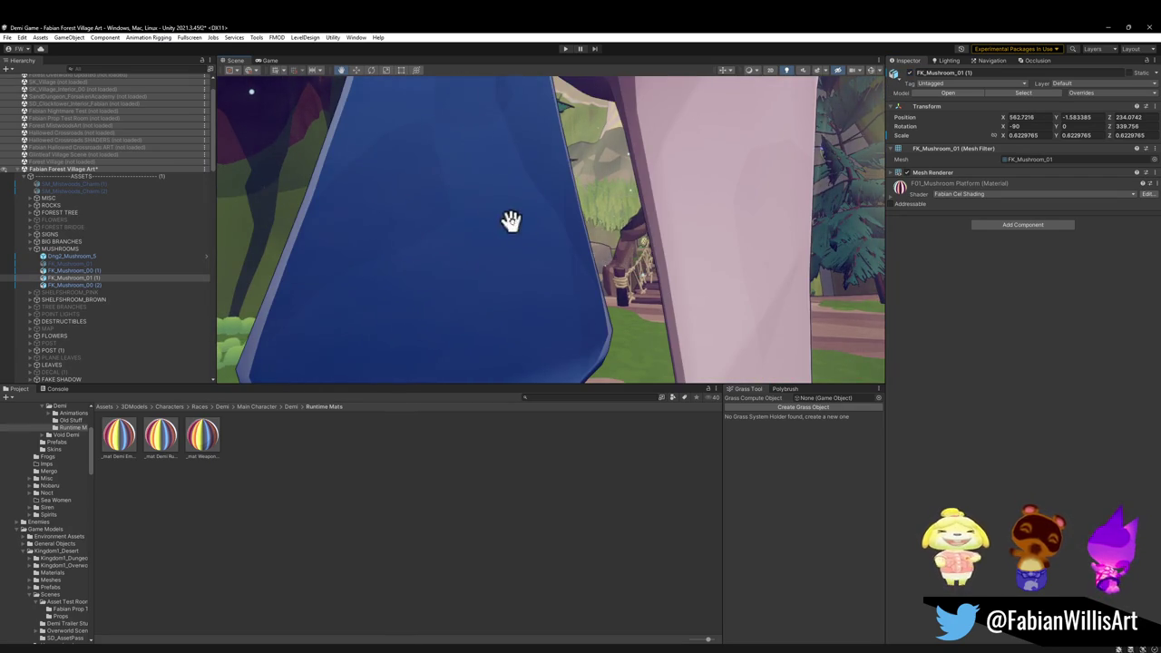
pyautogui.hotkey('ctrl', 'z')
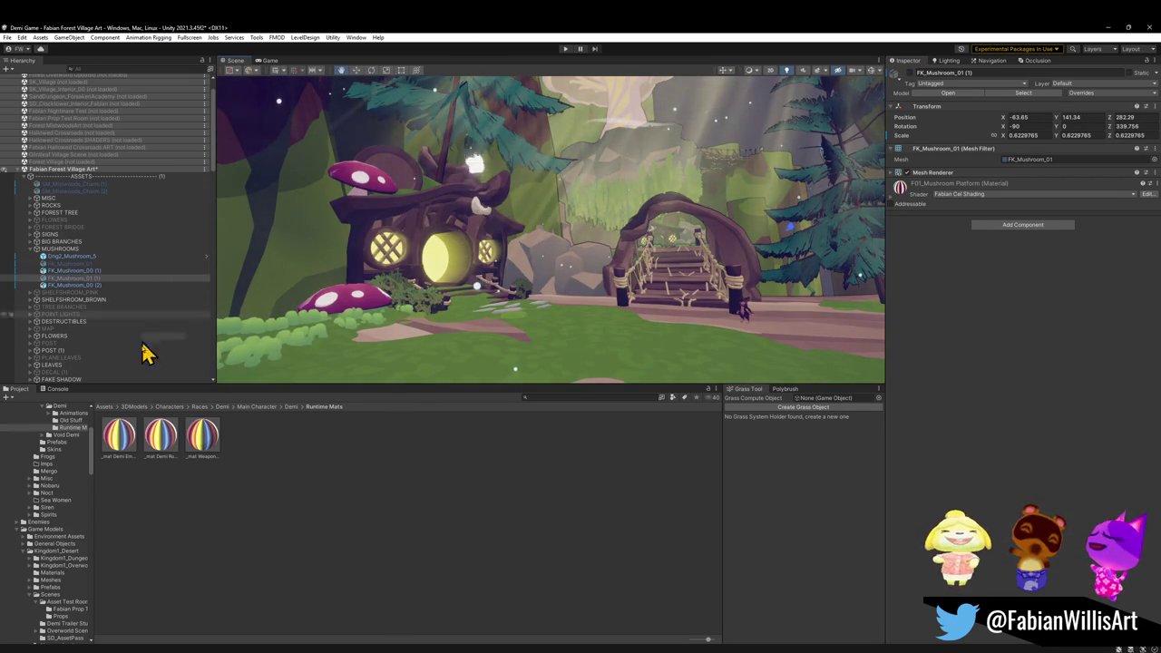
pyautogui.click(90, 285)
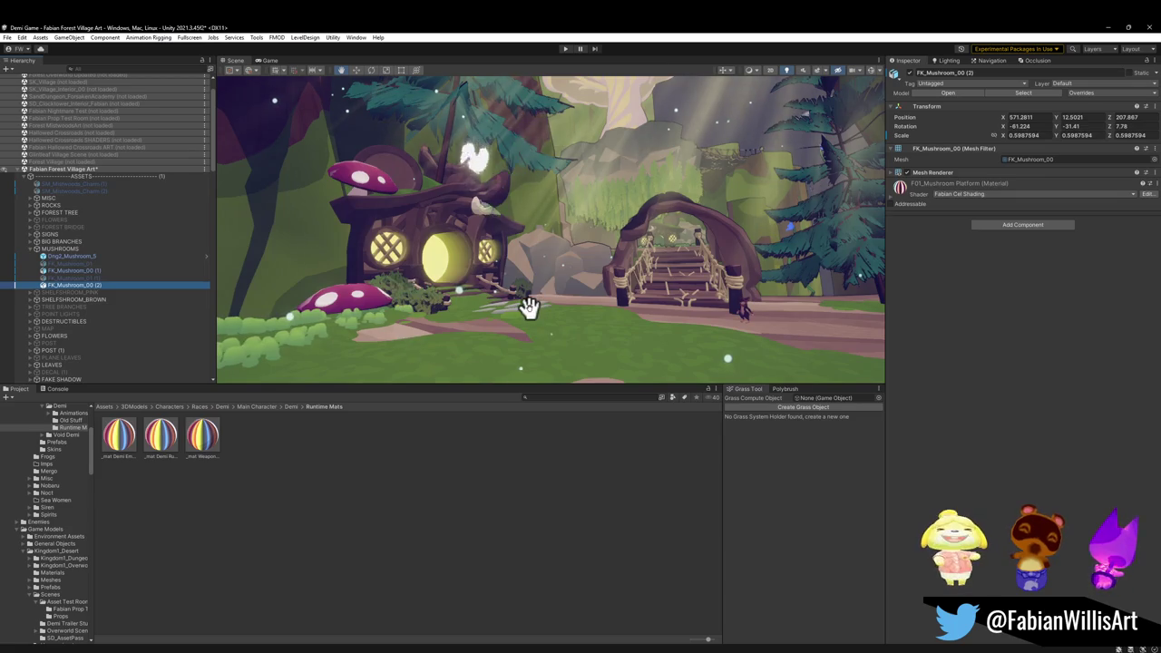
pyautogui.click(379, 456)
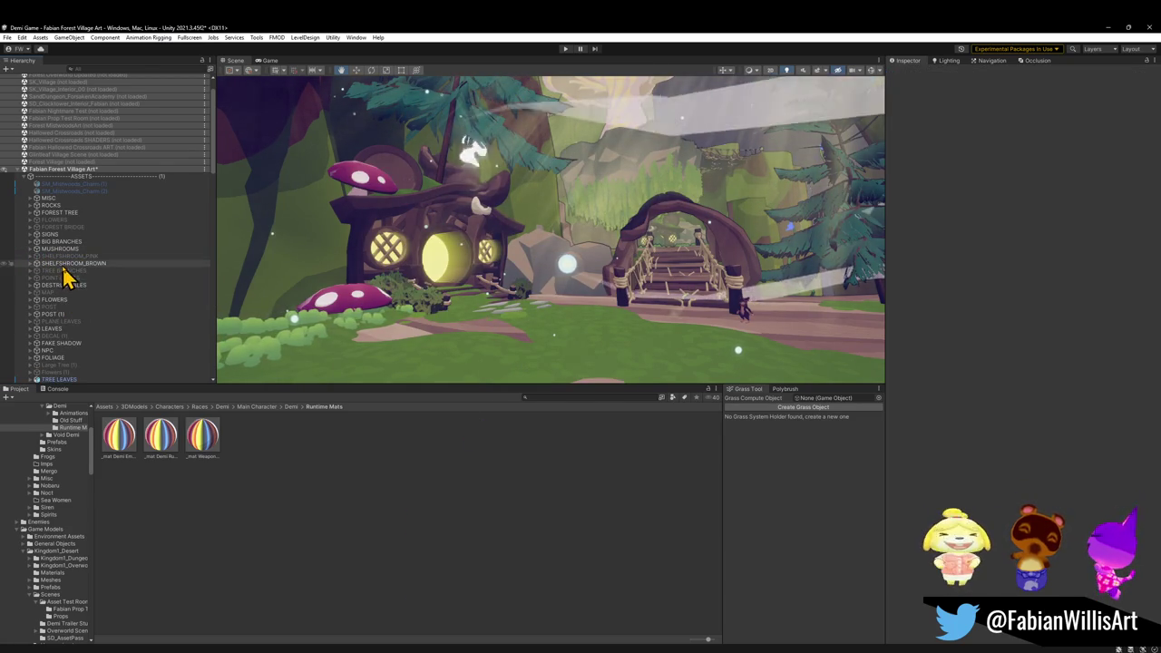
# - Expand the MUSH group and select its _02 mushroom group
pyautogui.scroll(-5, 117, 344)
pyautogui.scroll(-4, 130, 337)
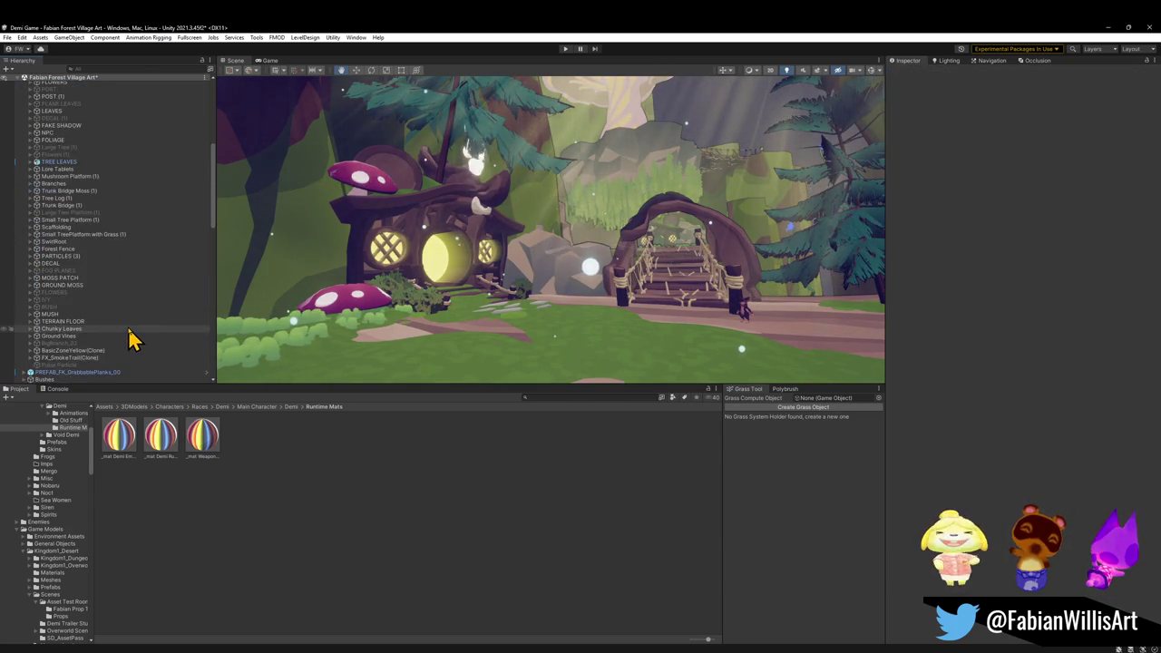
pyautogui.click(31, 287)
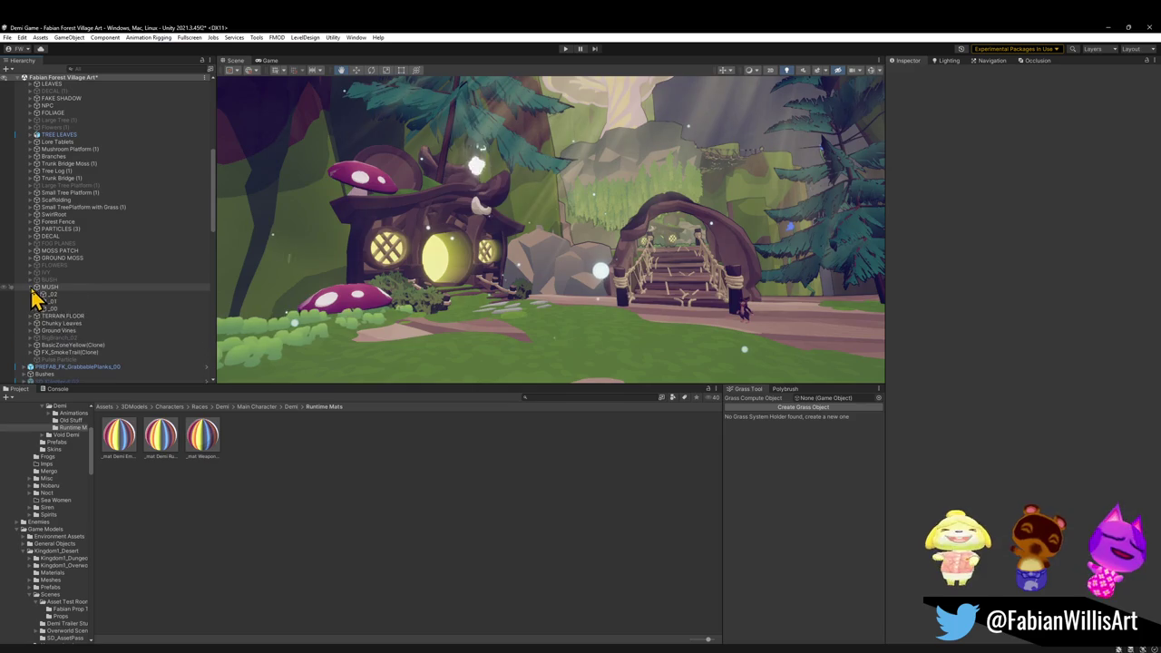
pyautogui.click(50, 294)
pyautogui.moveTo(585, 281); pyautogui.dragTo(593, 336)
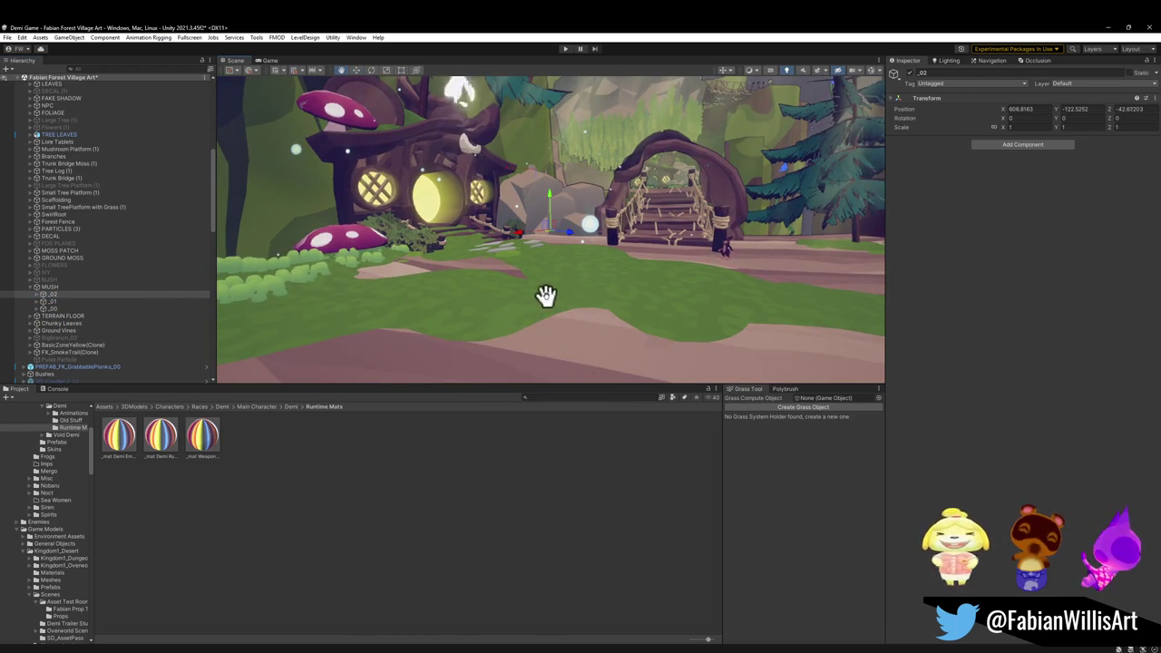
pyautogui.moveTo(531, 338); pyautogui.dragTo(527, 338)
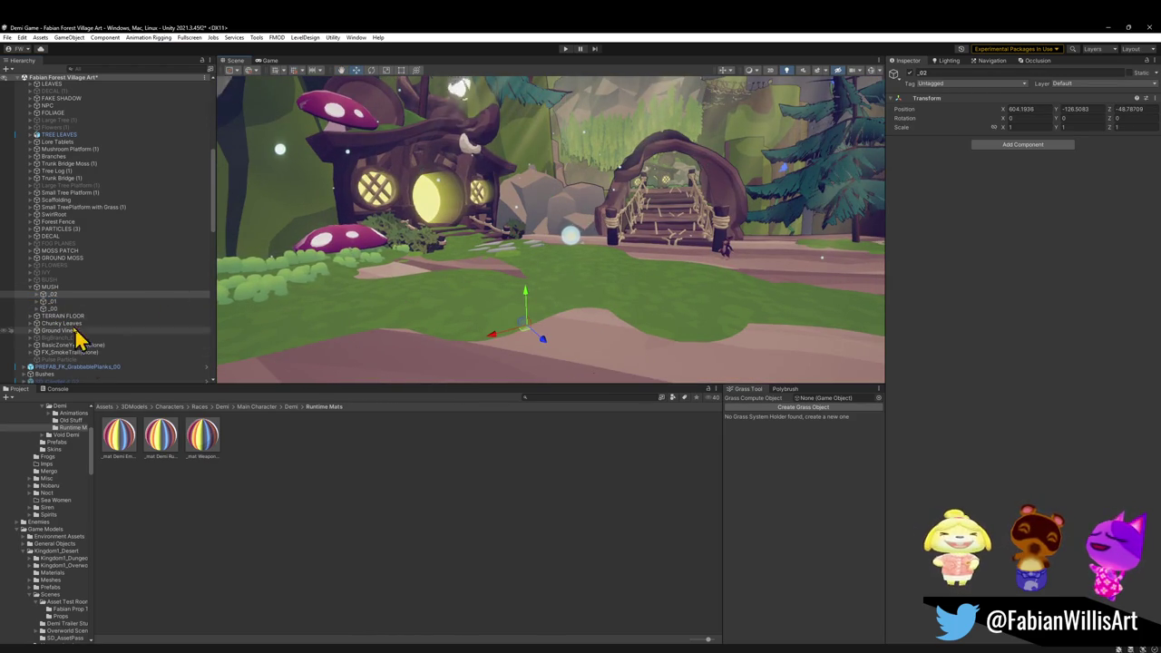
# - Frame PREFAB_Forest_Mushroom_02 and move it into the clearing behind the wooden fence
pyautogui.click(37, 294)
pyautogui.click(77, 303)
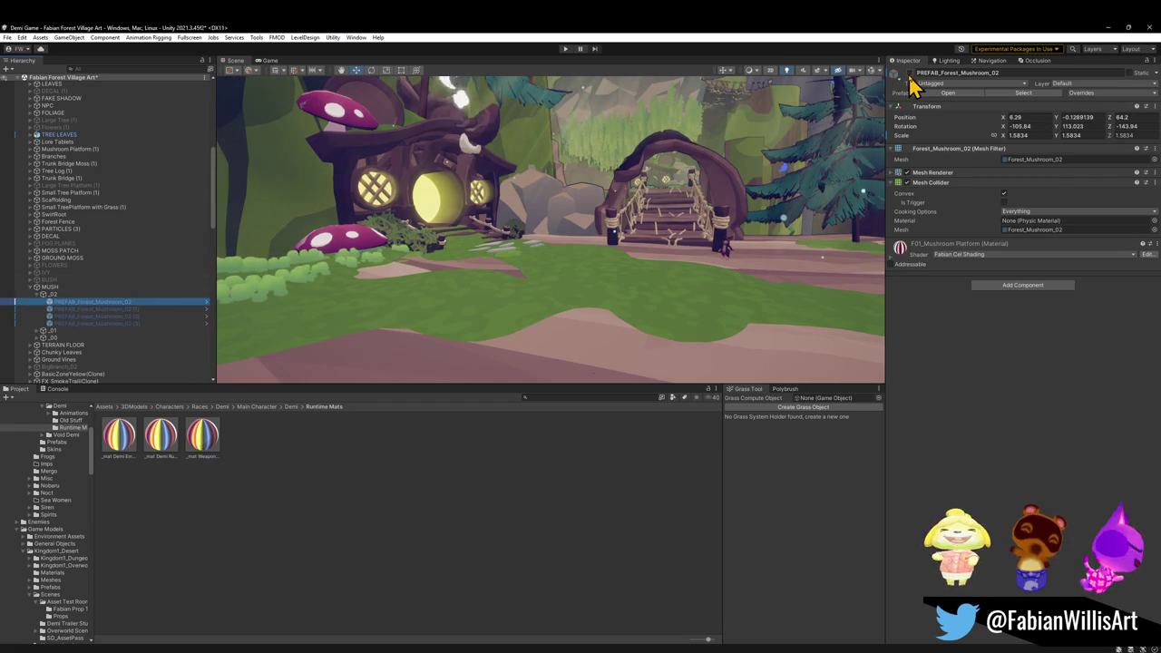
pyautogui.press('f')
pyautogui.moveTo(552, 238)
pyautogui.mouseDown()
pyautogui.moveTo(601, 262)
pyautogui.moveTo(537, 253)
pyautogui.mouseUp()
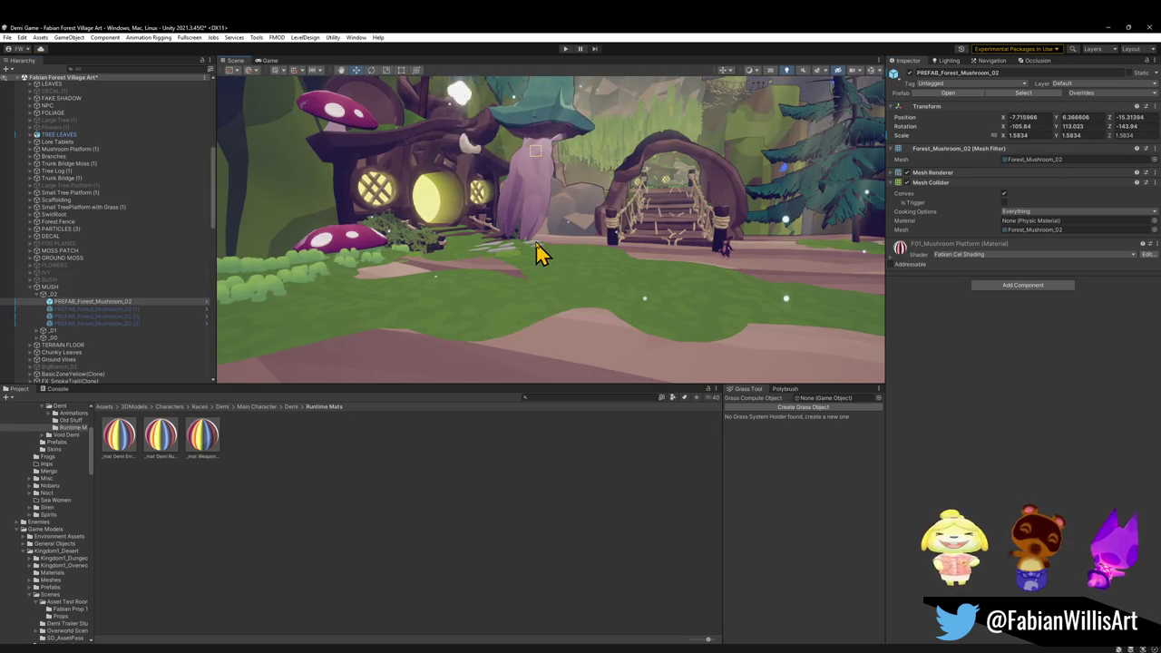
pyautogui.moveTo(544, 163)
pyautogui.mouseDown()
pyautogui.moveTo(565, 187)
pyautogui.moveTo(590, 153)
pyautogui.moveTo(596, 172)
pyautogui.moveTo(559, 199)
pyautogui.moveTo(565, 218)
pyautogui.mouseUp()
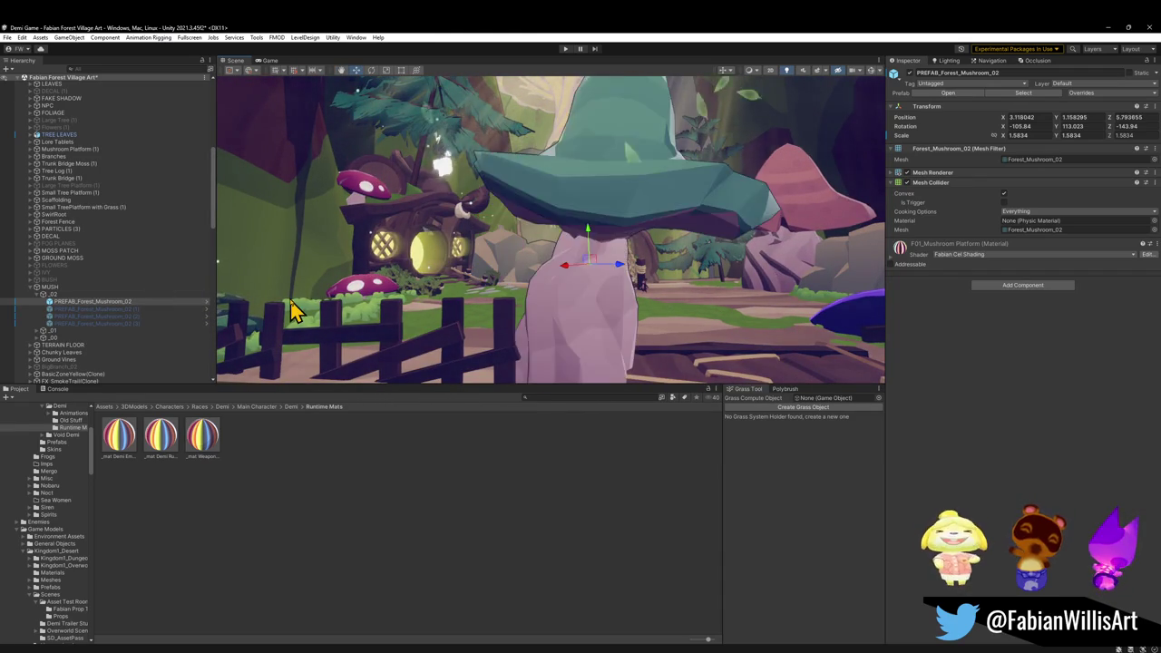
pyautogui.click(51, 308)
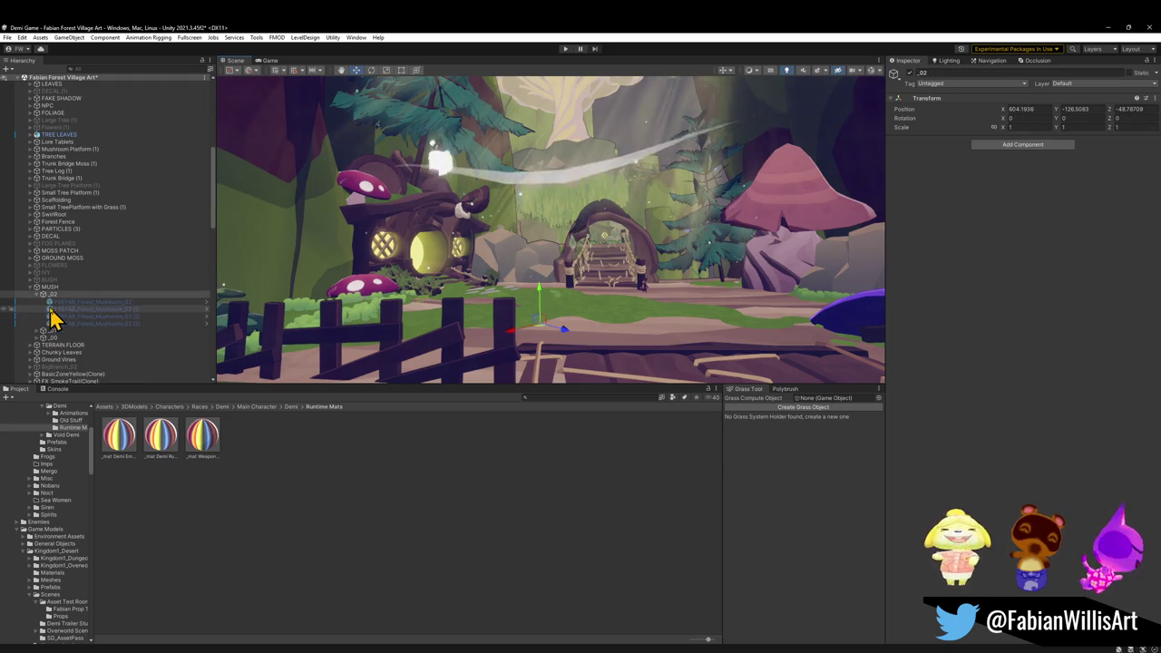
pyautogui.click(42, 298)
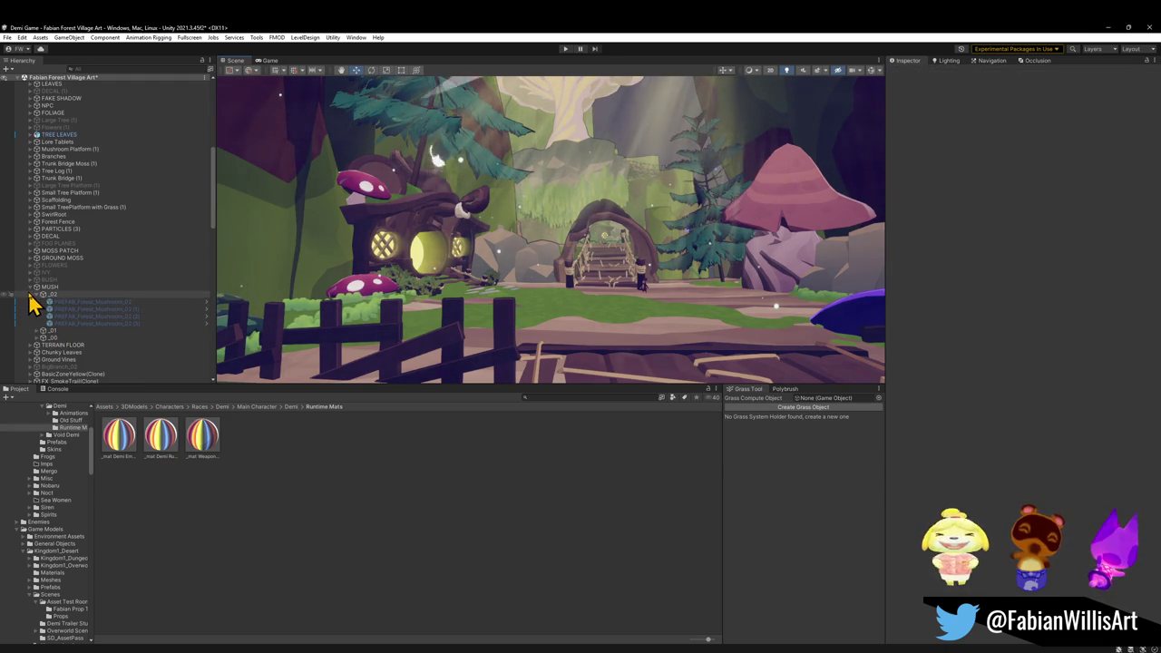
pyautogui.click(36, 294)
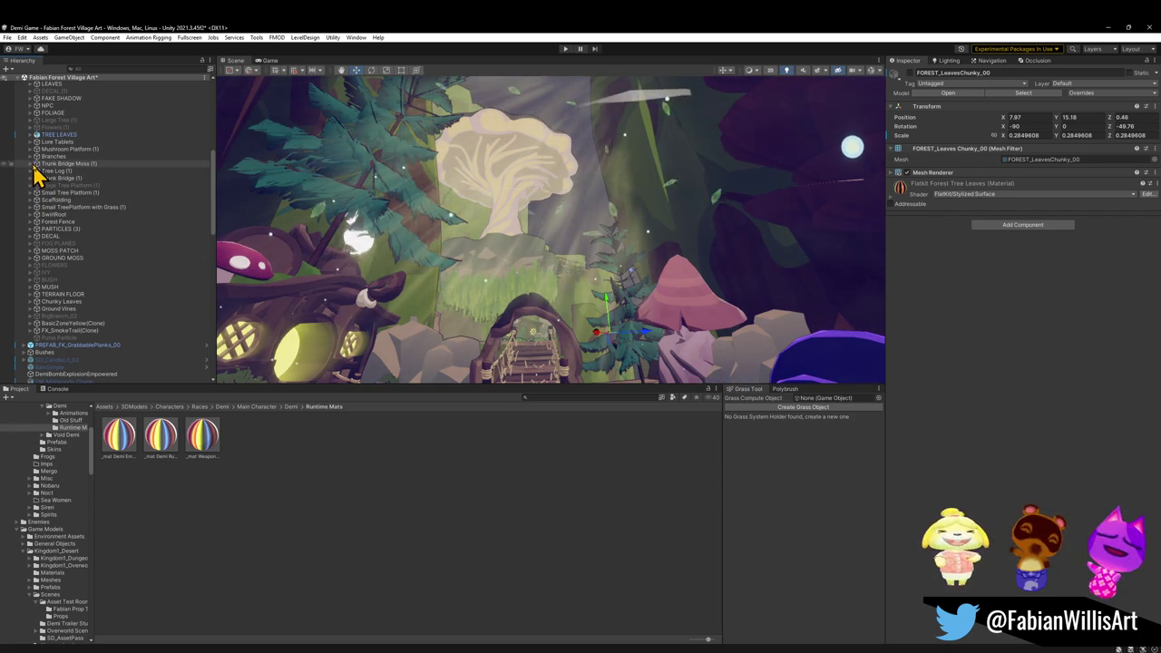
# - Expand Mushroom Platform (1) and select ShroomPlatform_00 (2)
pyautogui.click(32, 157)
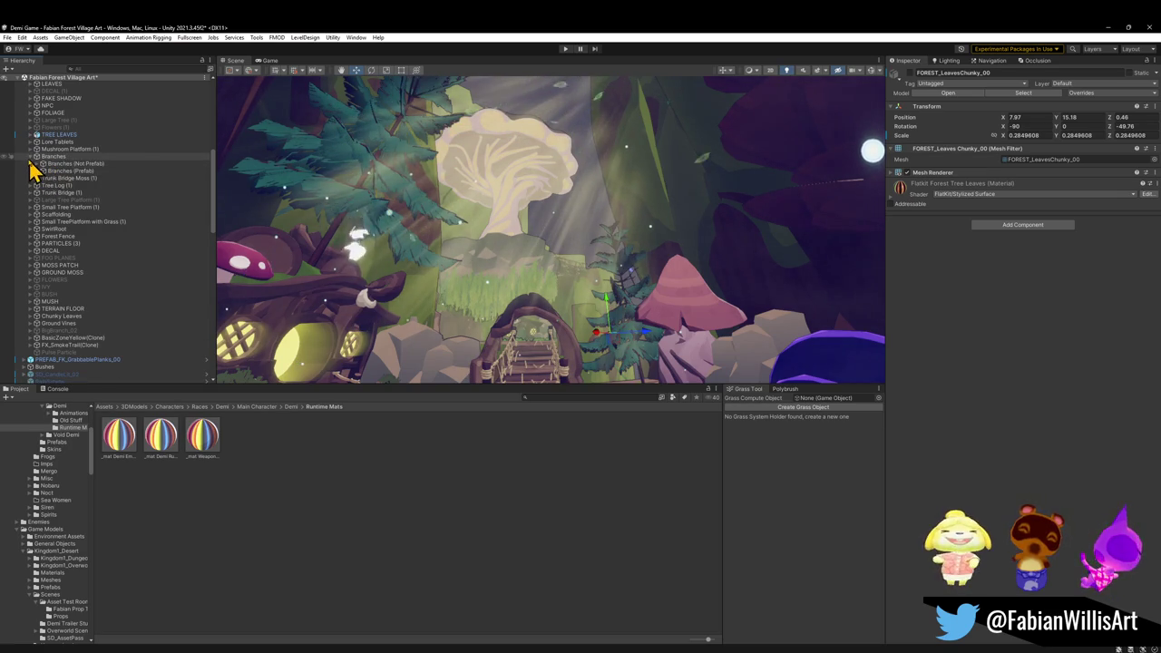
pyautogui.click(31, 157)
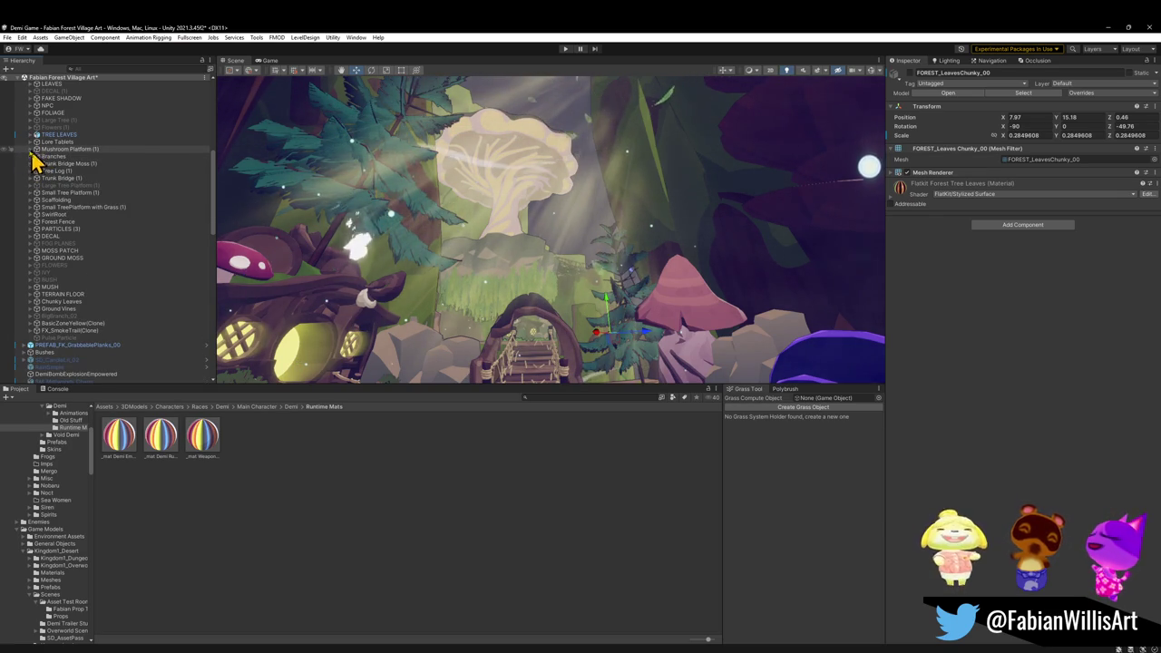
pyautogui.click(30, 150)
pyautogui.click(74, 157)
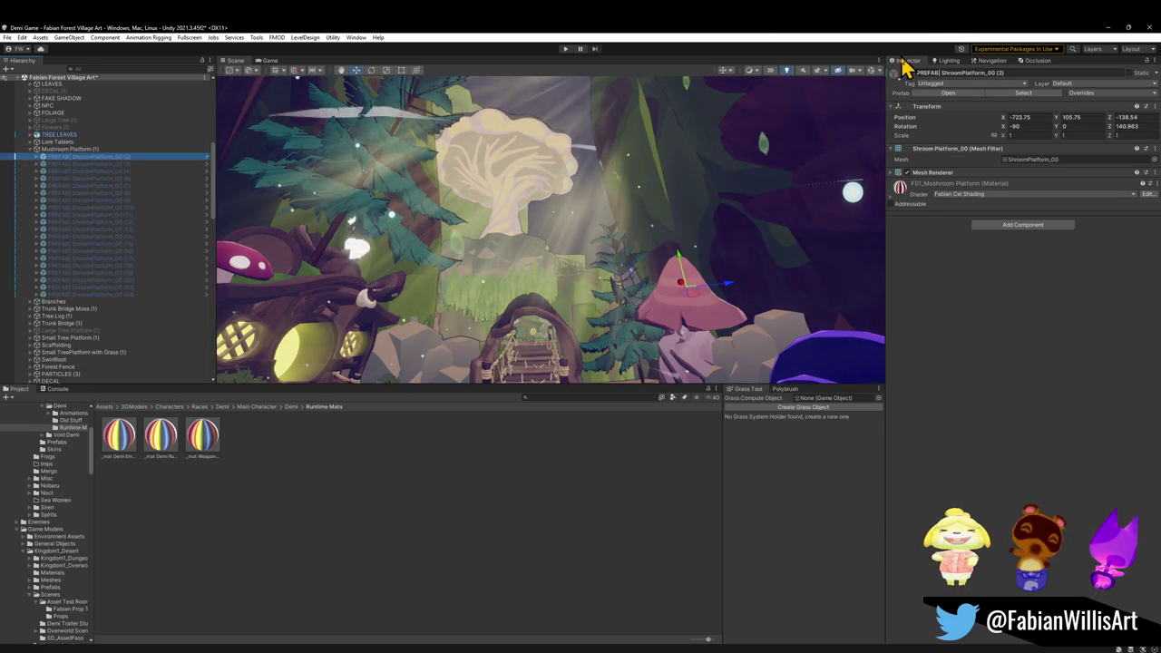
# - Raise ShroomPlatform_00 (2) beside the stump and tilt it to rest against it
pyautogui.moveTo(531, 223)
pyautogui.mouseDown()
pyautogui.moveTo(490, 295)
pyautogui.moveTo(518, 311)
pyautogui.moveTo(474, 308)
pyautogui.moveTo(511, 293)
pyautogui.moveTo(518, 306)
pyautogui.mouseUp()
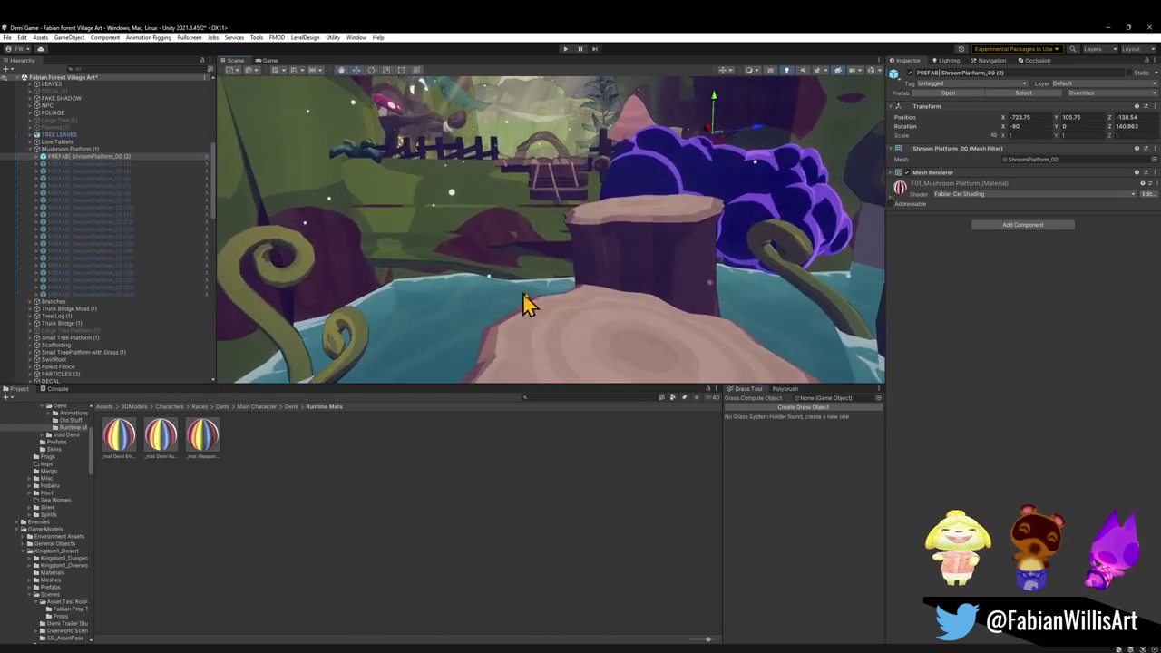
pyautogui.moveTo(556, 241)
pyautogui.mouseDown()
pyautogui.moveTo(590, 256)
pyautogui.moveTo(583, 245)
pyautogui.mouseUp()
pyautogui.moveTo(505, 339)
pyautogui.mouseDown()
pyautogui.moveTo(565, 288)
pyautogui.moveTo(559, 297)
pyautogui.mouseUp()
pyautogui.moveTo(558, 254)
pyautogui.mouseDown()
pyautogui.moveTo(629, 215)
pyautogui.moveTo(552, 197)
pyautogui.moveTo(565, 218)
pyautogui.moveTo(557, 202)
pyautogui.moveTo(533, 230)
pyautogui.moveTo(565, 220)
pyautogui.moveTo(524, 235)
pyautogui.moveTo(538, 259)
pyautogui.moveTo(534, 241)
pyautogui.moveTo(445, 254)
pyautogui.moveTo(456, 254)
pyautogui.mouseUp()
pyautogui.press('e')
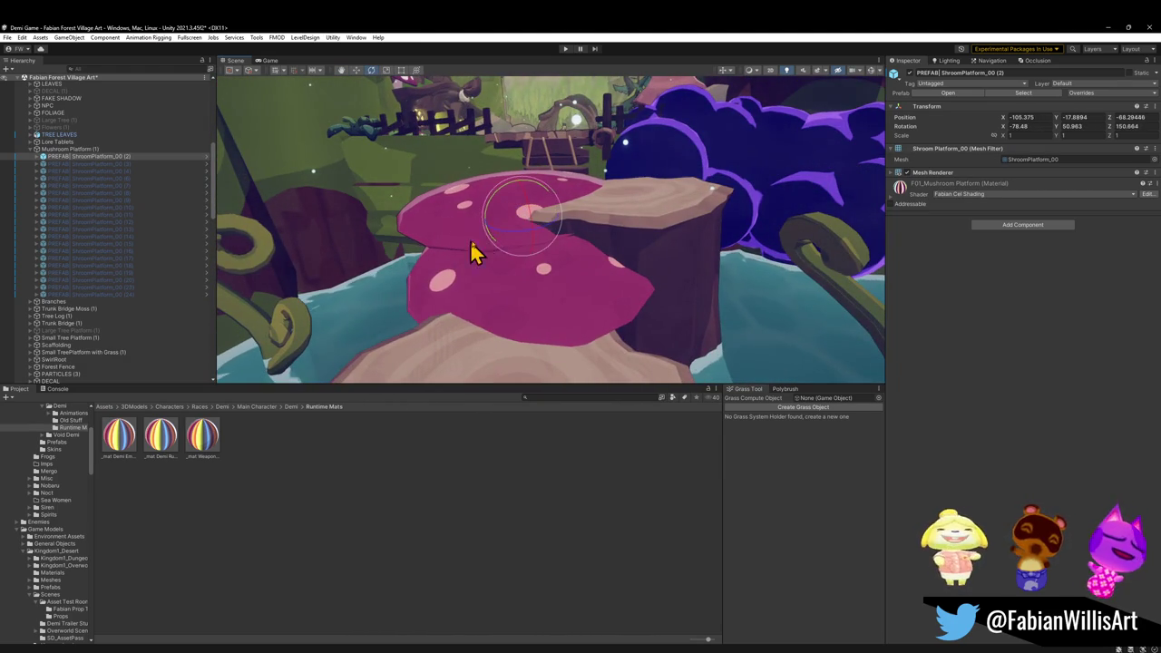
pyautogui.moveTo(530, 234)
pyautogui.mouseDown()
pyautogui.moveTo(533, 205)
pyautogui.moveTo(541, 215)
pyautogui.moveTo(500, 201)
pyautogui.moveTo(526, 202)
pyautogui.moveTo(523, 189)
pyautogui.mouseUp()
pyautogui.press('w')
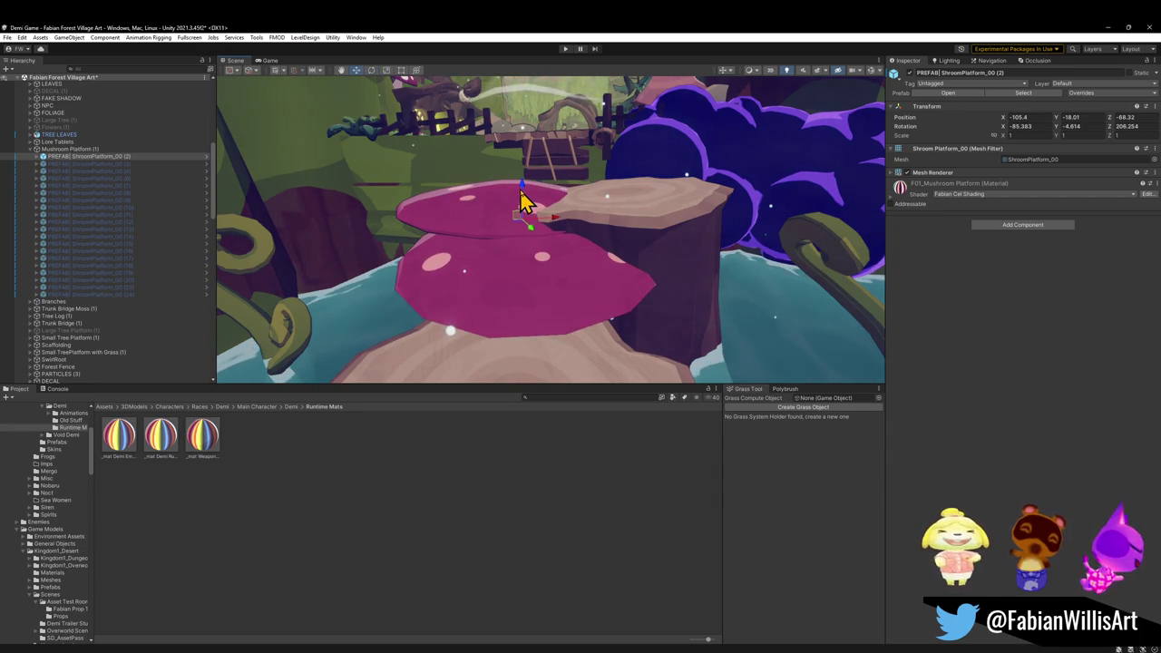
pyautogui.moveTo(650, 263)
pyautogui.mouseDown()
pyautogui.moveTo(636, 215)
pyautogui.moveTo(642, 227)
pyautogui.mouseUp()
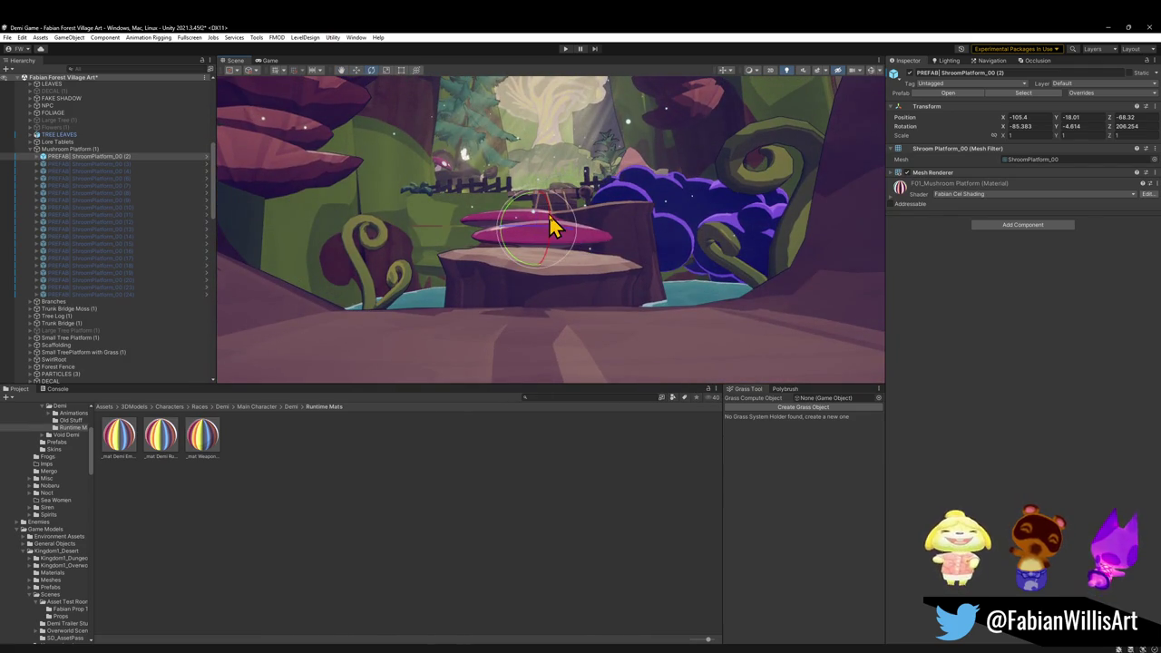
pyautogui.moveTo(537, 215)
pyautogui.mouseDown()
pyautogui.moveTo(632, 249)
pyautogui.moveTo(707, 241)
pyautogui.moveTo(617, 296)
pyautogui.moveTo(646, 307)
pyautogui.moveTo(524, 268)
pyautogui.mouseUp()
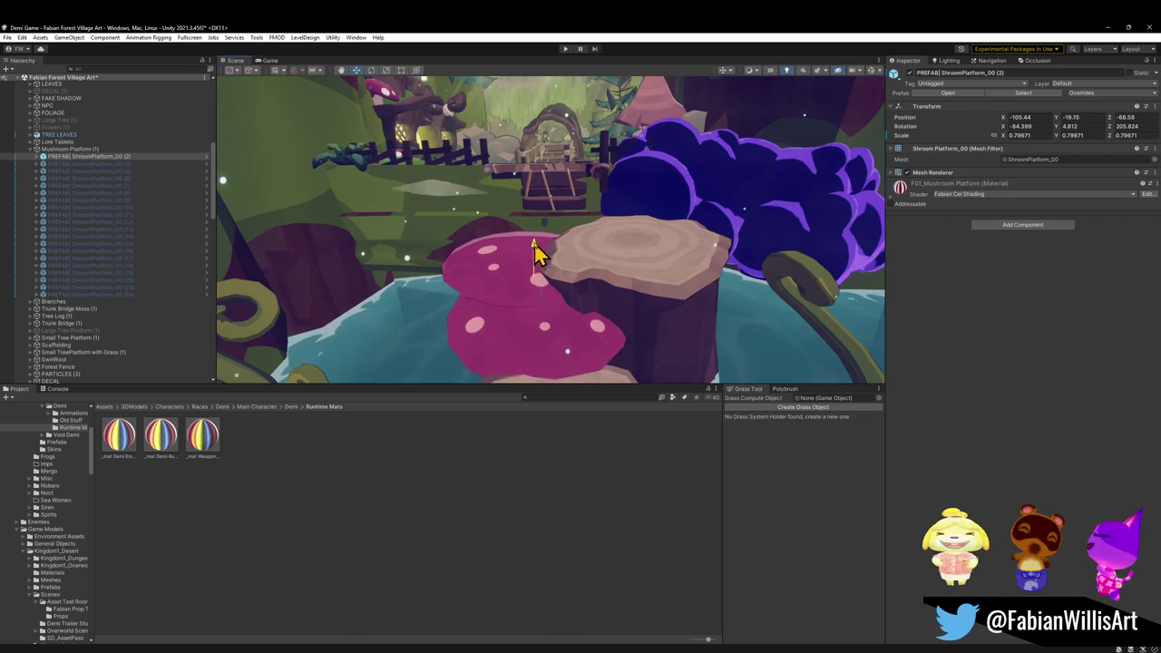
# - Review the platform near the round door and select the run of extra platform copies
pyautogui.moveTo(536, 246)
pyautogui.mouseDown()
pyautogui.moveTo(570, 228)
pyautogui.moveTo(563, 193)
pyautogui.moveTo(564, 207)
pyautogui.mouseUp()
pyautogui.moveTo(649, 277)
pyautogui.mouseDown()
pyautogui.moveTo(654, 263)
pyautogui.moveTo(520, 235)
pyautogui.moveTo(591, 284)
pyautogui.moveTo(715, 281)
pyautogui.moveTo(619, 228)
pyautogui.moveTo(526, 250)
pyautogui.mouseUp()
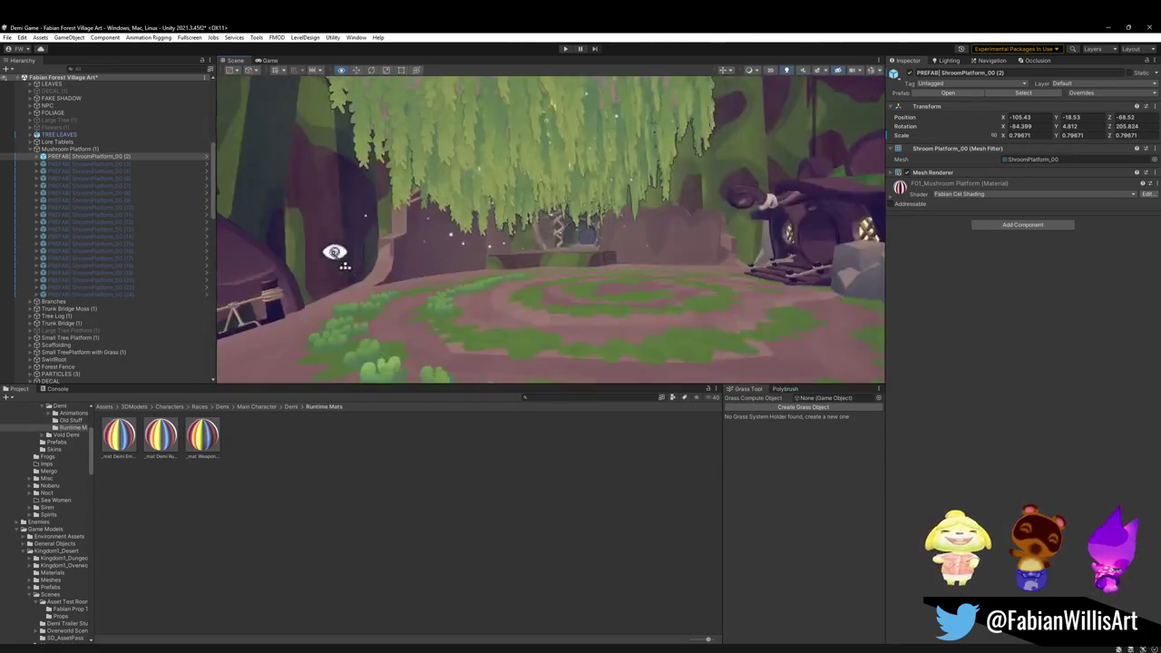
pyautogui.moveTo(299, 257)
pyautogui.mouseDown()
pyautogui.moveTo(645, 260)
pyautogui.moveTo(420, 226)
pyautogui.moveTo(506, 231)
pyautogui.moveTo(754, 280)
pyautogui.moveTo(852, 277)
pyautogui.moveTo(806, 285)
pyautogui.moveTo(425, 253)
pyautogui.mouseUp()
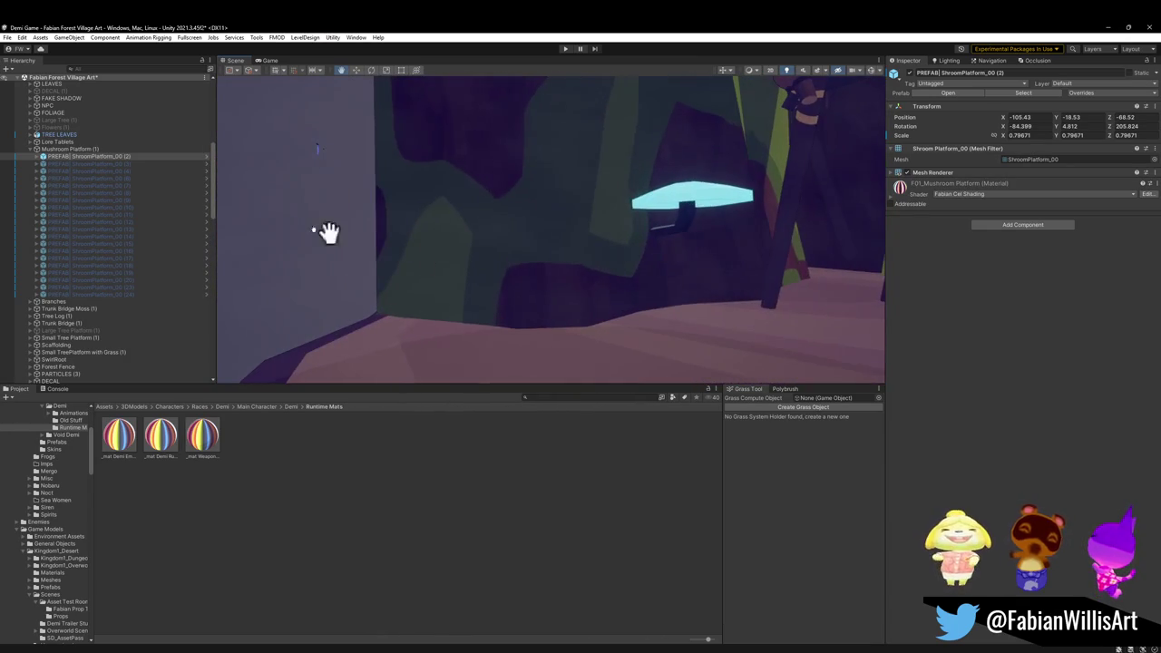
pyautogui.keyDown('shift'); pyautogui.click(100, 294); pyautogui.keyUp('shift')
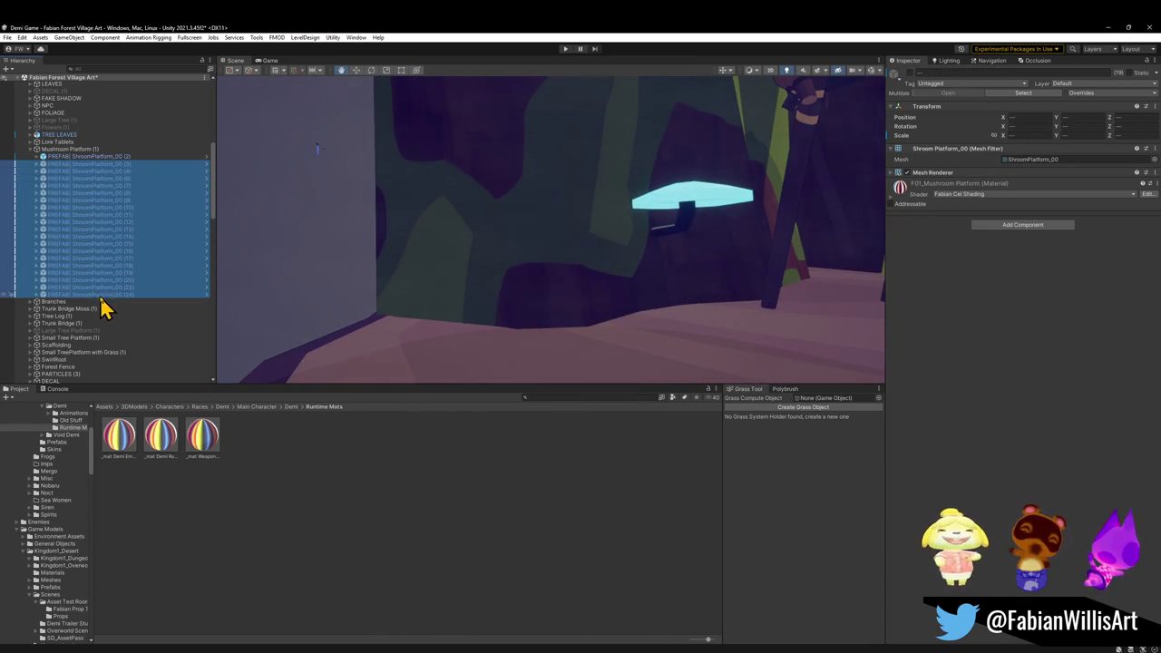
# - Delete the extra platform copies and start rotating ShroomPlatform_00 (3) to lie flat
pyautogui.press('Delete')
pyautogui.click(99, 164)
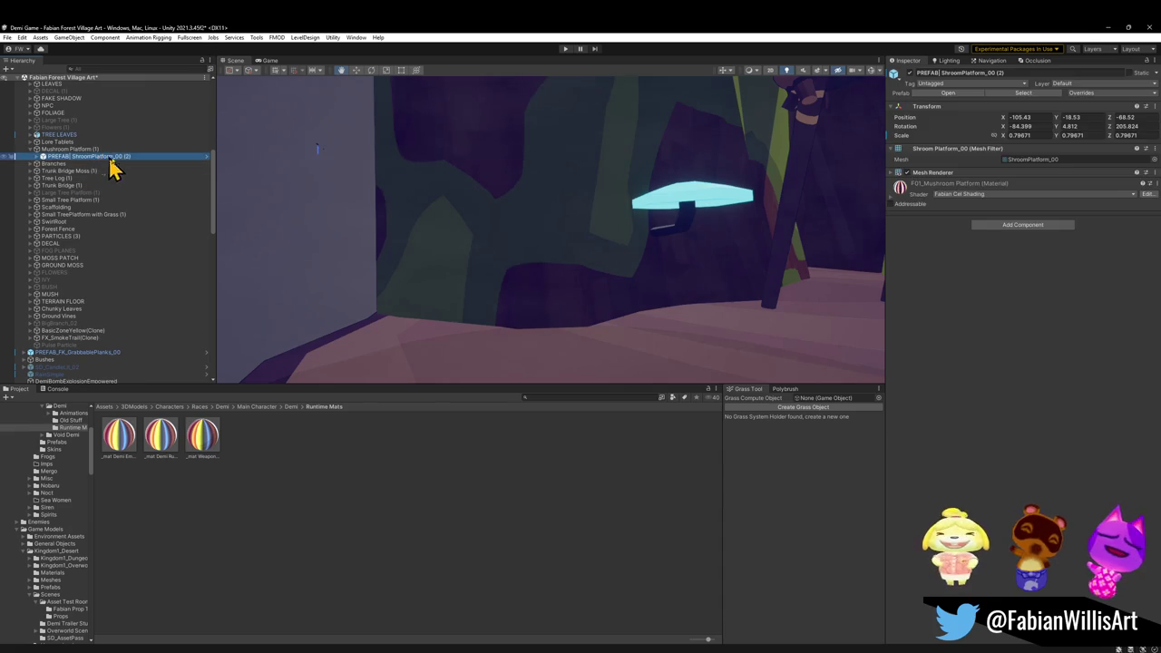
pyautogui.moveTo(627, 251)
pyautogui.mouseDown()
pyautogui.moveTo(615, 273)
pyautogui.moveTo(586, 246)
pyautogui.moveTo(478, 240)
pyautogui.moveTo(536, 194)
pyautogui.moveTo(566, 198)
pyautogui.moveTo(580, 251)
pyautogui.moveTo(463, 234)
pyautogui.moveTo(467, 202)
pyautogui.moveTo(484, 194)
pyautogui.moveTo(498, 202)
pyautogui.moveTo(391, 218)
pyautogui.moveTo(357, 207)
pyautogui.moveTo(399, 217)
pyautogui.moveTo(316, 196)
pyautogui.mouseUp()
pyautogui.scroll(-3, 471, 236)
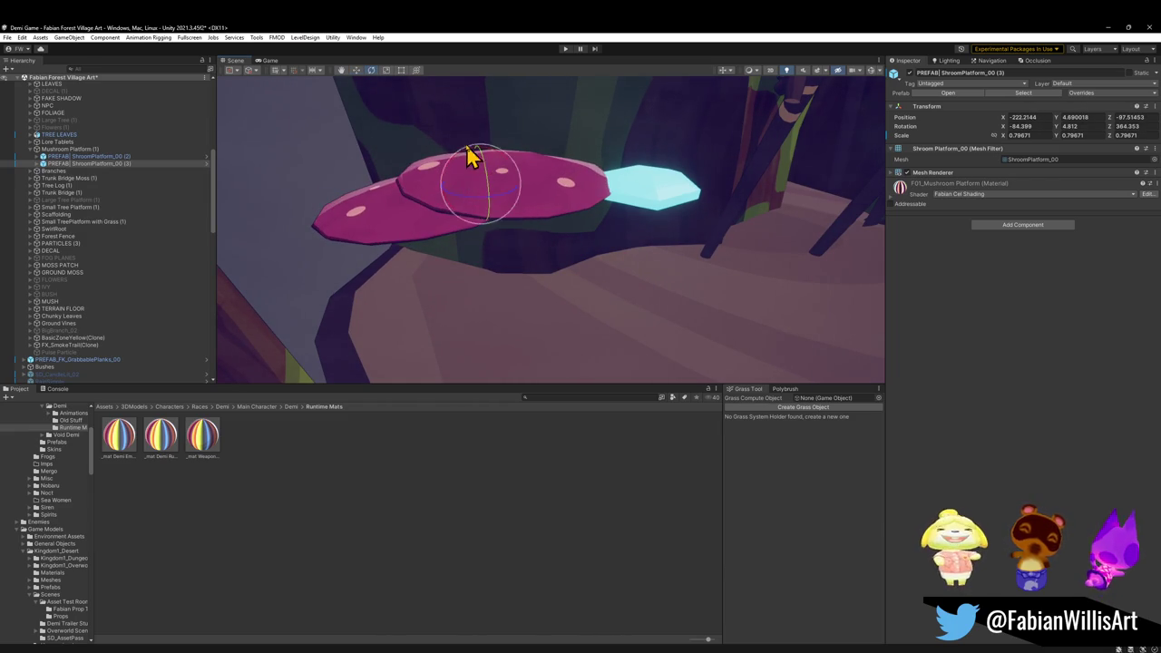
pyautogui.press('e')
pyautogui.moveTo(481, 177)
pyautogui.mouseDown()
pyautogui.moveTo(448, 259)
pyautogui.moveTo(514, 270)
pyautogui.moveTo(535, 299)
pyautogui.moveTo(602, 314)
pyautogui.moveTo(552, 266)
pyautogui.moveTo(432, 245)
pyautogui.moveTo(471, 275)
pyautogui.moveTo(447, 261)
pyautogui.moveTo(484, 246)
pyautogui.moveTo(557, 260)
pyautogui.moveTo(467, 267)
pyautogui.moveTo(466, 256)
pyautogui.moveTo(518, 248)
pyautogui.moveTo(499, 186)
pyautogui.moveTo(9, 272)
pyautogui.mouseUp()
# - Save the scene with ShroomPlatform_00 (3) levelled at Z rotation 115.814
pyautogui.hotkey('ctrl', 's')
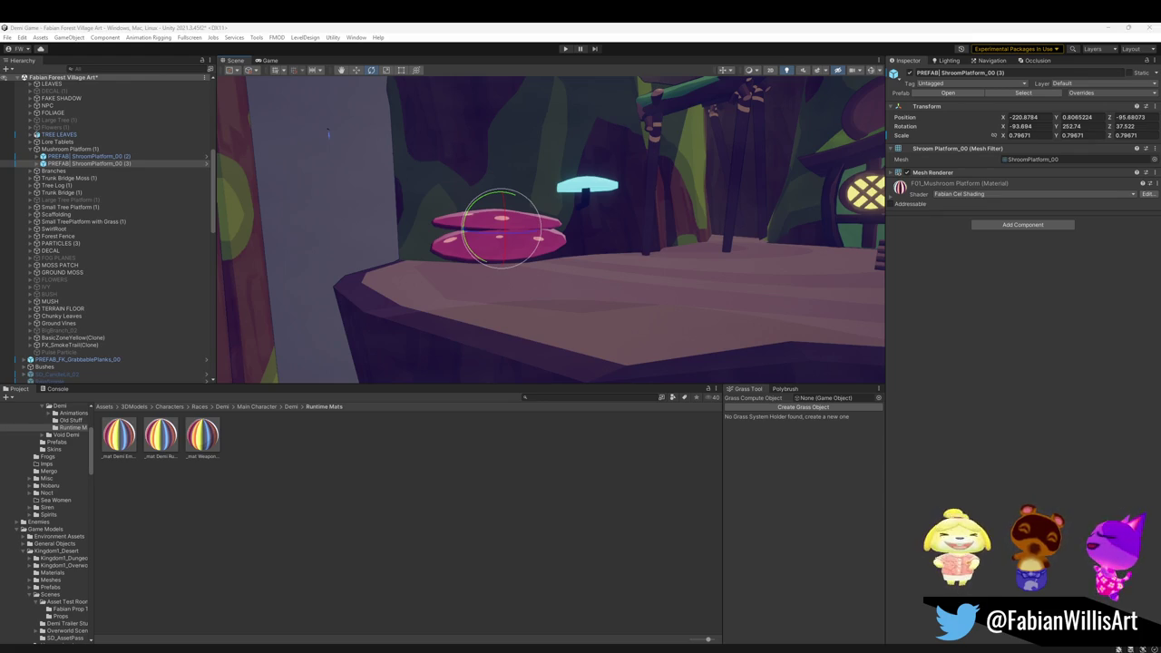
pyautogui.moveTo(596, 279)
pyautogui.mouseDown()
pyautogui.moveTo(611, 264)
pyautogui.moveTo(630, 269)
pyautogui.moveTo(621, 302)
pyautogui.moveTo(609, 301)
pyautogui.moveTo(492, 197)
pyautogui.moveTo(492, 225)
pyautogui.moveTo(478, 236)
pyautogui.moveTo(590, 228)
pyautogui.moveTo(625, 233)
pyautogui.moveTo(623, 246)
pyautogui.moveTo(525, 324)
pyautogui.moveTo(428, 320)
pyautogui.mouseUp()
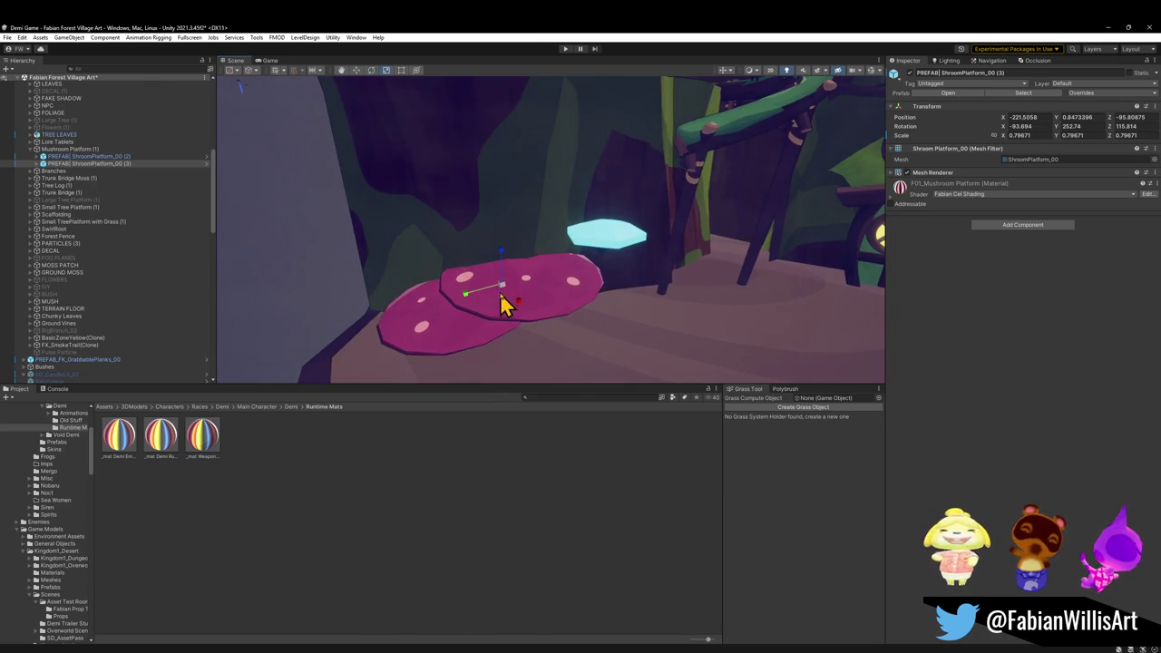
# - Scale ShroomPlatform_00 (3) to about 0.59, move it to X -218.8754, and minimize Unity
pyautogui.moveTo(503, 289)
pyautogui.mouseDown()
pyautogui.moveTo(489, 299)
pyautogui.moveTo(518, 300)
pyautogui.moveTo(499, 233)
pyautogui.moveTo(547, 277)
pyautogui.moveTo(653, 300)
pyautogui.moveTo(705, 332)
pyautogui.moveTo(689, 327)
pyautogui.mouseUp()
pyautogui.moveTo(476, 266)
pyautogui.mouseDown()
pyautogui.moveTo(528, 242)
pyautogui.moveTo(526, 274)
pyautogui.moveTo(565, 251)
pyautogui.moveTo(516, 200)
pyautogui.moveTo(456, 181)
pyautogui.moveTo(493, 204)
pyautogui.moveTo(581, 208)
pyautogui.moveTo(557, 202)
pyautogui.moveTo(583, 220)
pyautogui.moveTo(631, 212)
pyautogui.moveTo(653, 133)
pyautogui.moveTo(672, 176)
pyautogui.moveTo(633, 200)
pyautogui.mouseUp()
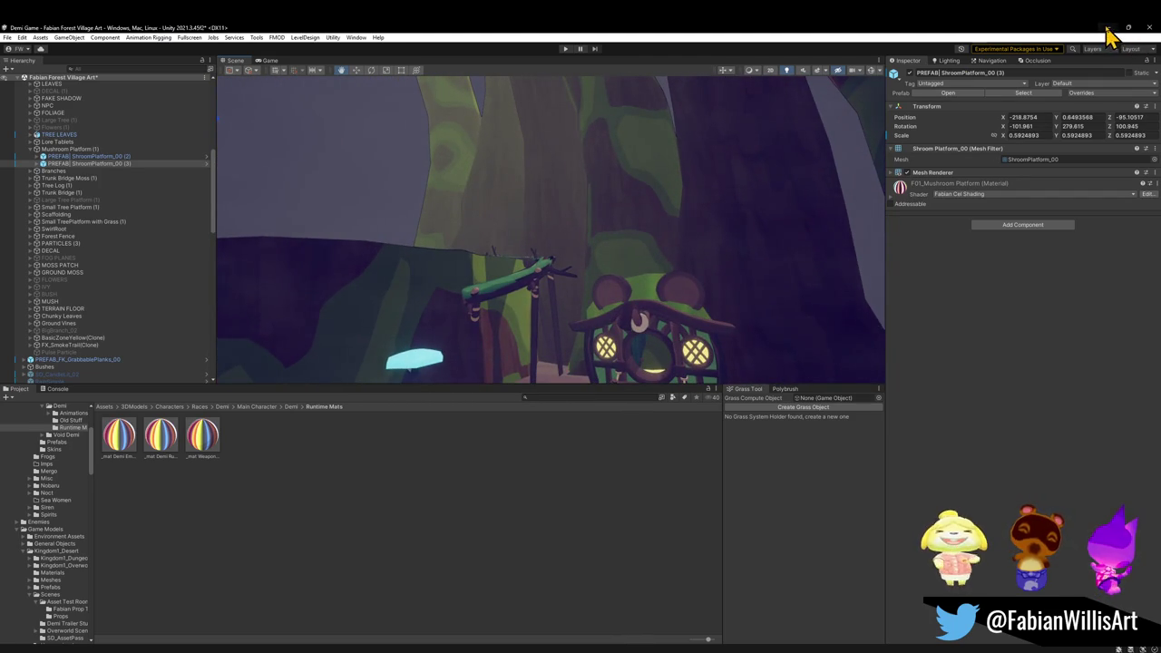
pyautogui.click(1106, 28)
# - In Blender, move the selected tree trunk Cylinder.084 along Z to its new position
pyautogui.click(642, 35)
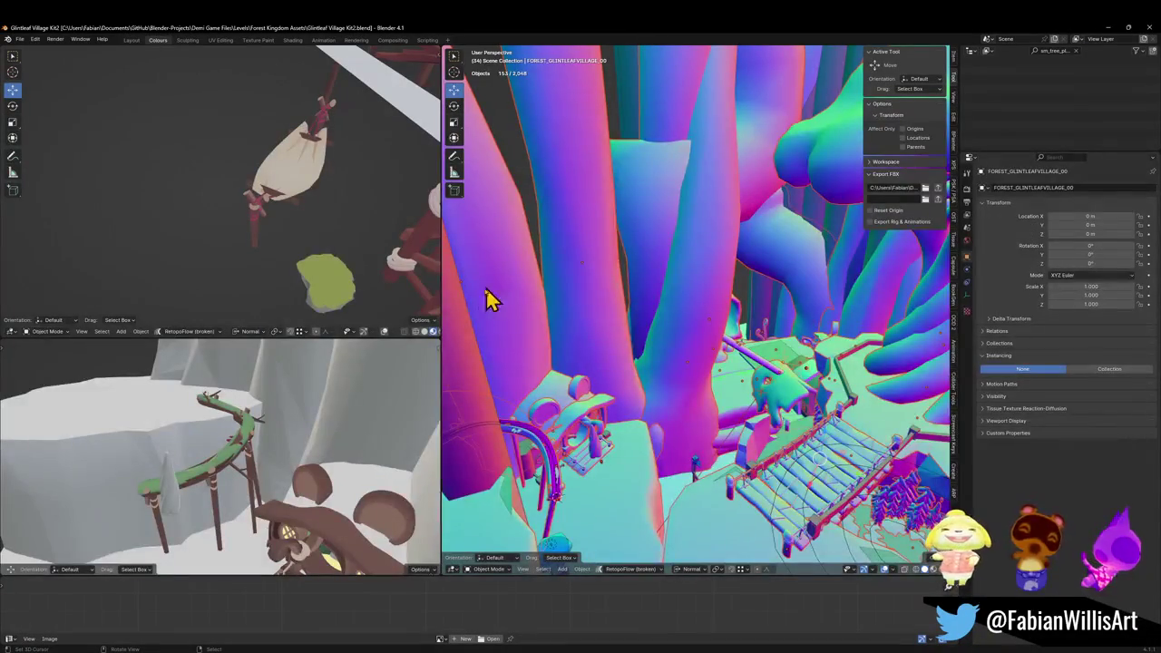
pyautogui.scroll(5, 715, 360)
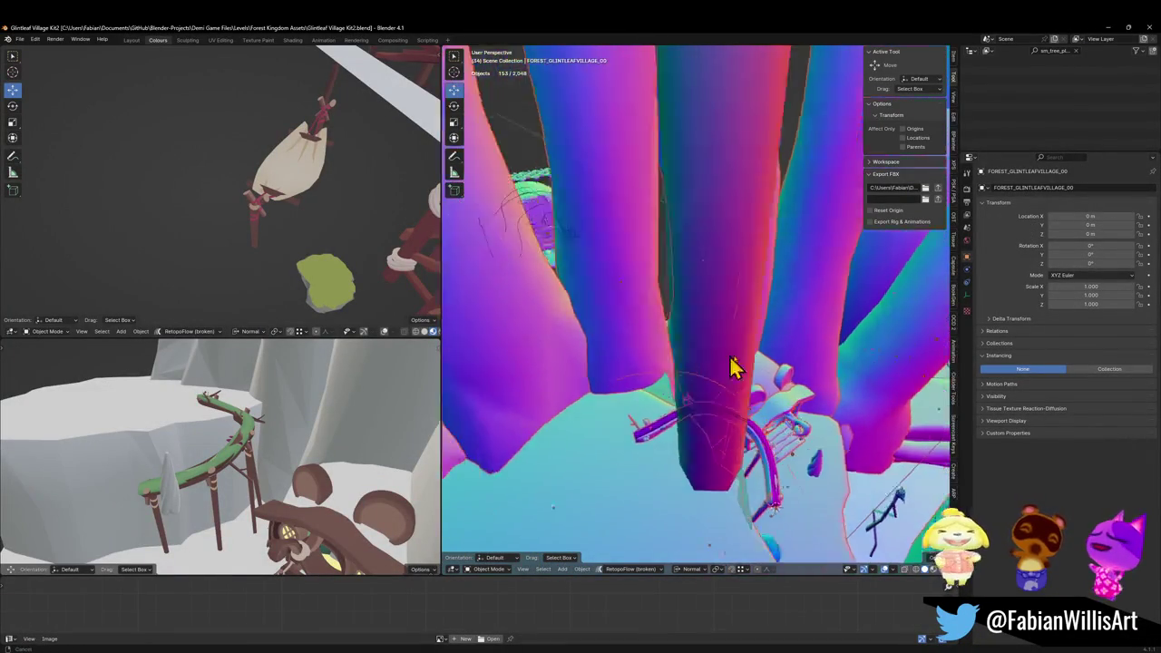
pyautogui.scroll(-3, 698, 345)
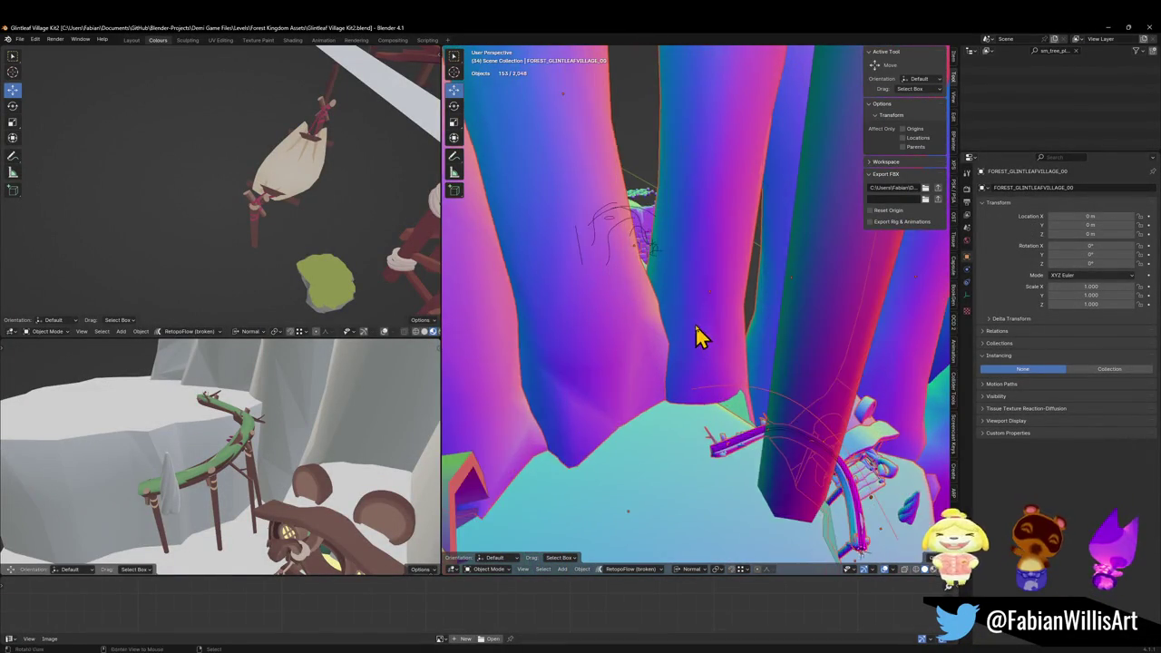
pyautogui.click(706, 335)
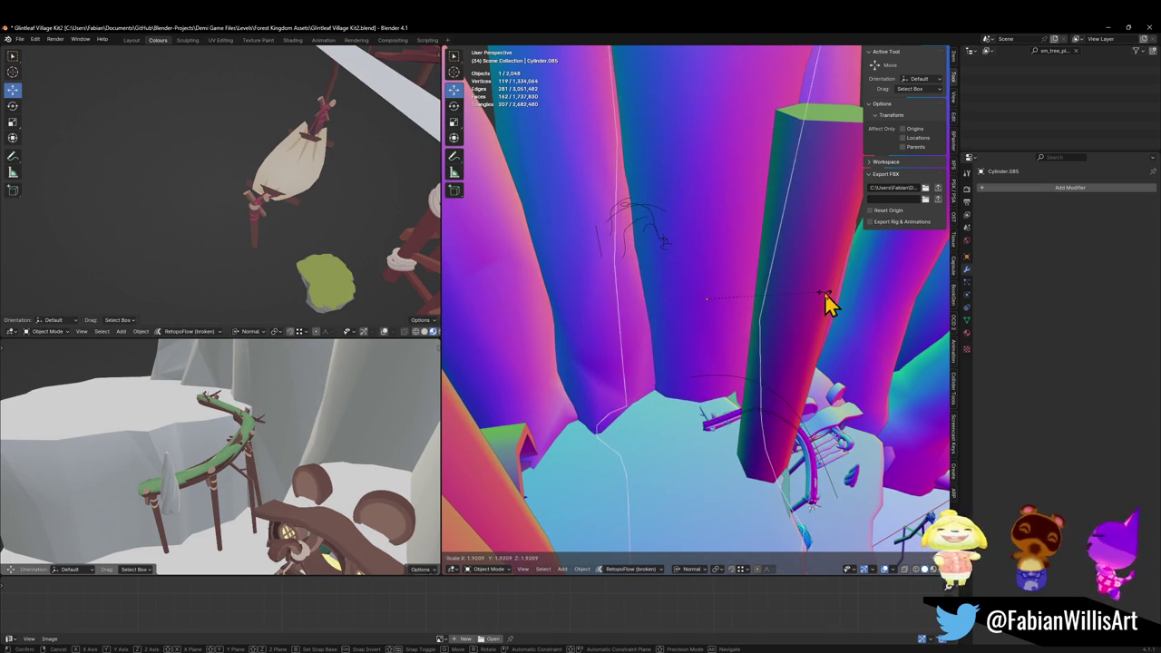
pyautogui.click(775, 350)
pyautogui.press('g')
pyautogui.press('z')
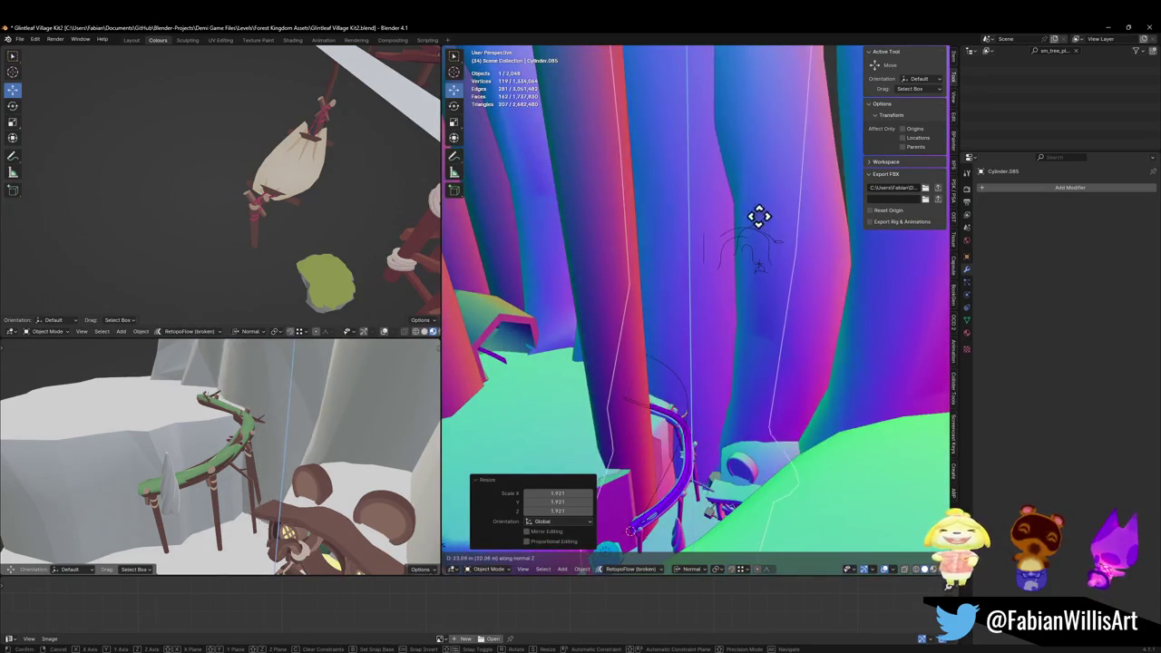
pyautogui.click(765, 228)
# - Move the neighbouring trunk Cylinder.086 along Z to its new spot
pyautogui.moveTo(765, 227)
pyautogui.mouseDown()
pyautogui.moveTo(770, 280)
pyautogui.moveTo(753, 330)
pyautogui.moveTo(726, 350)
pyautogui.moveTo(734, 321)
pyautogui.moveTo(800, 320)
pyautogui.moveTo(539, 345)
pyautogui.moveTo(604, 332)
pyautogui.moveTo(681, 368)
pyautogui.mouseUp()
pyautogui.click(681, 367)
pyautogui.press('g')
pyautogui.press('z')
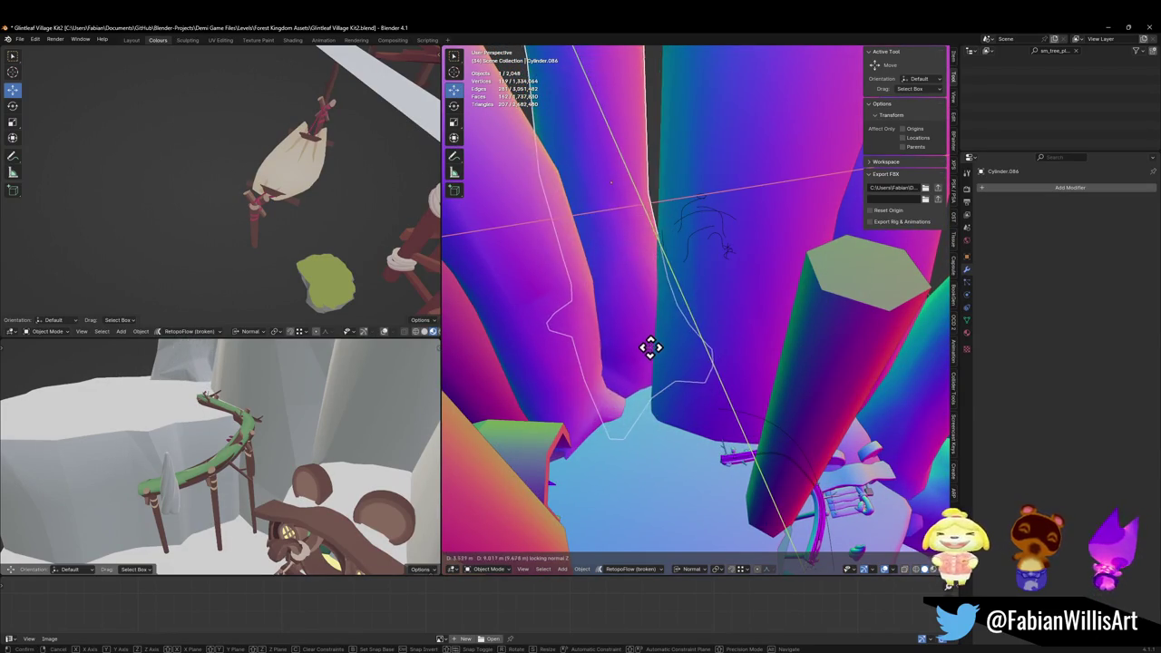
pyautogui.click(653, 362)
# - Zoom and orbit around Cylinder.086 to check how it sits beside the round-doored house
pyautogui.scroll(4, 738, 376)
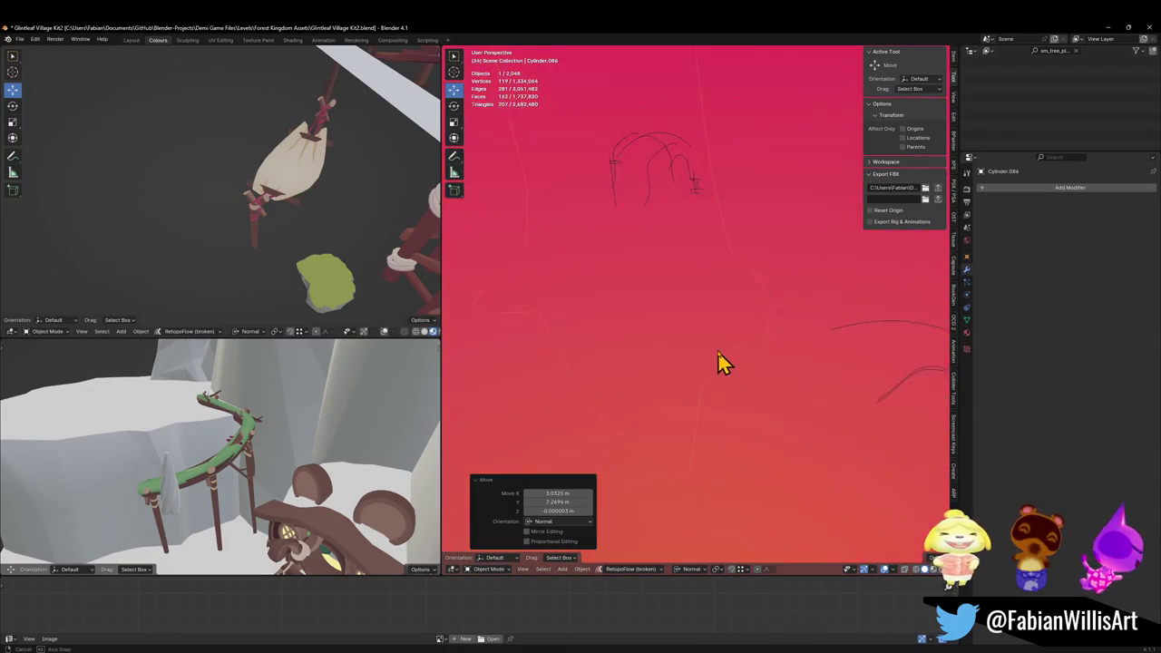
pyautogui.scroll(-2, 717, 372)
pyautogui.moveTo(707, 379)
pyautogui.mouseDown()
pyautogui.moveTo(666, 339)
pyautogui.moveTo(708, 322)
pyautogui.mouseUp()
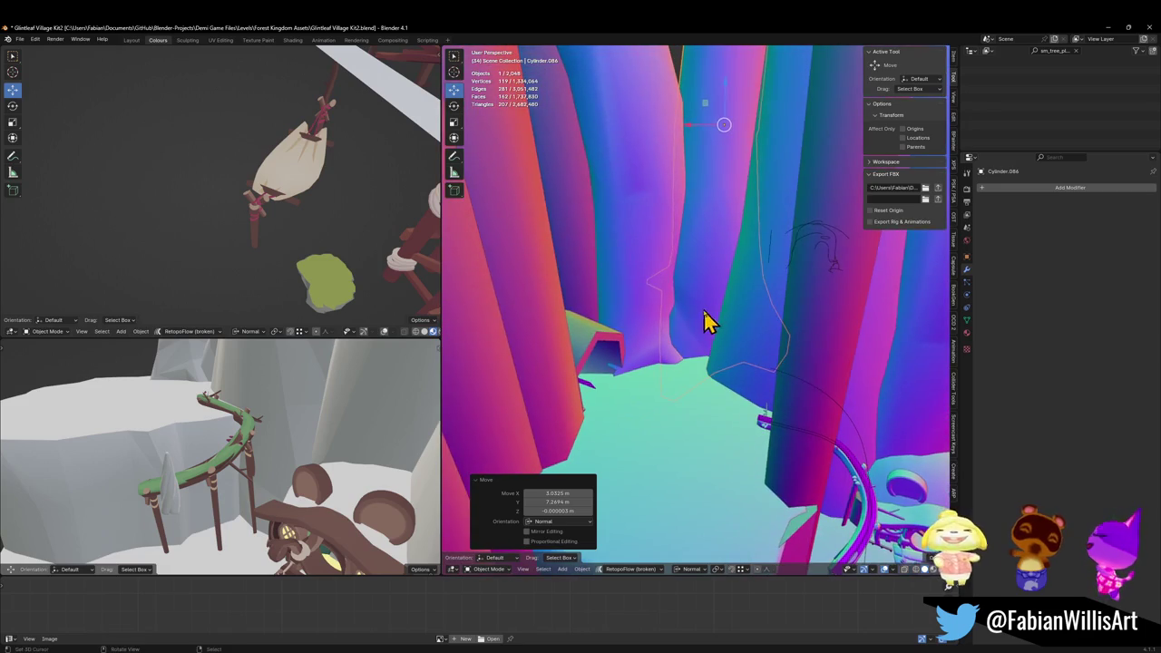
pyautogui.scroll(5, 767, 336)
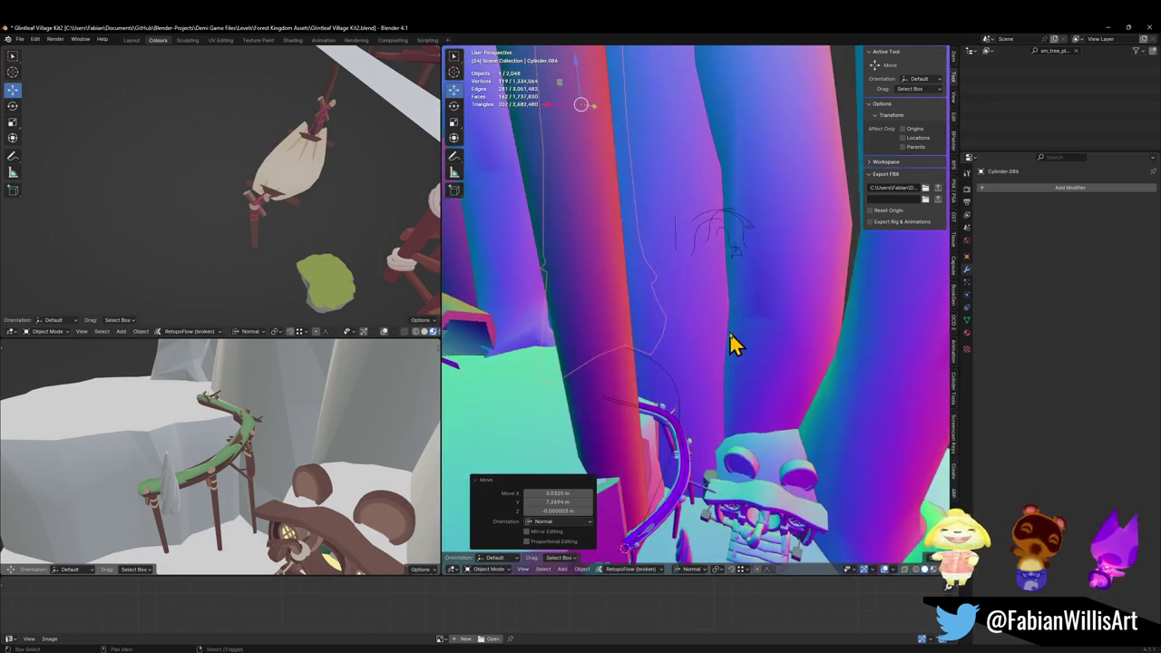
pyautogui.scroll(-7, 711, 345)
pyautogui.scroll(3, 713, 336)
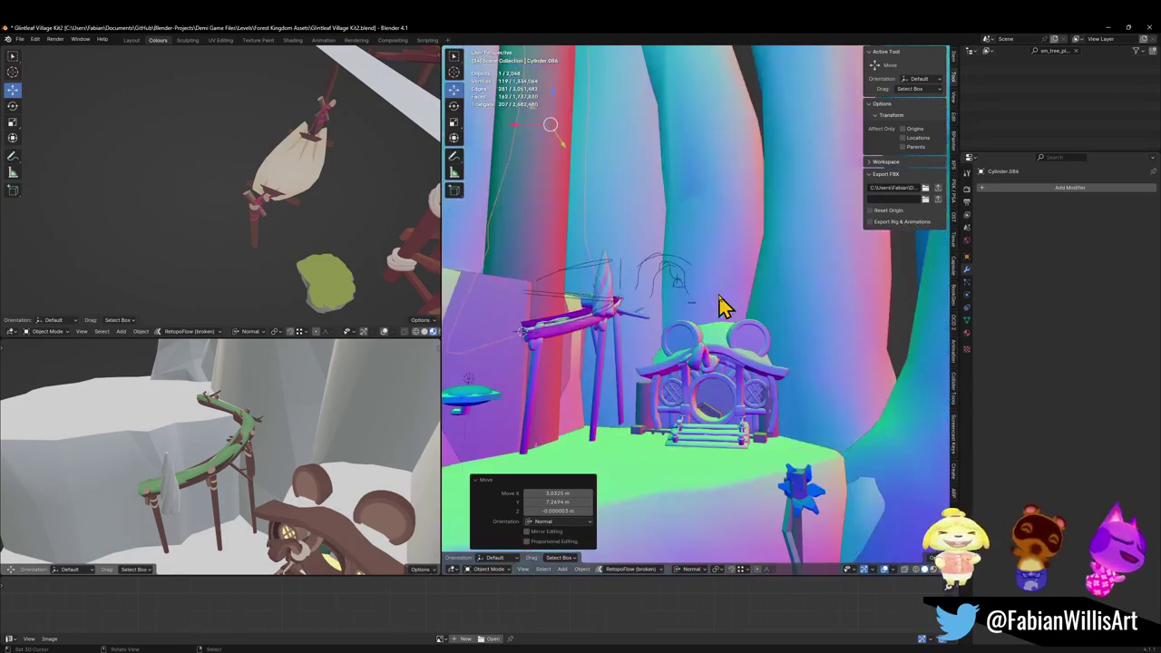
pyautogui.scroll(6, 669, 290)
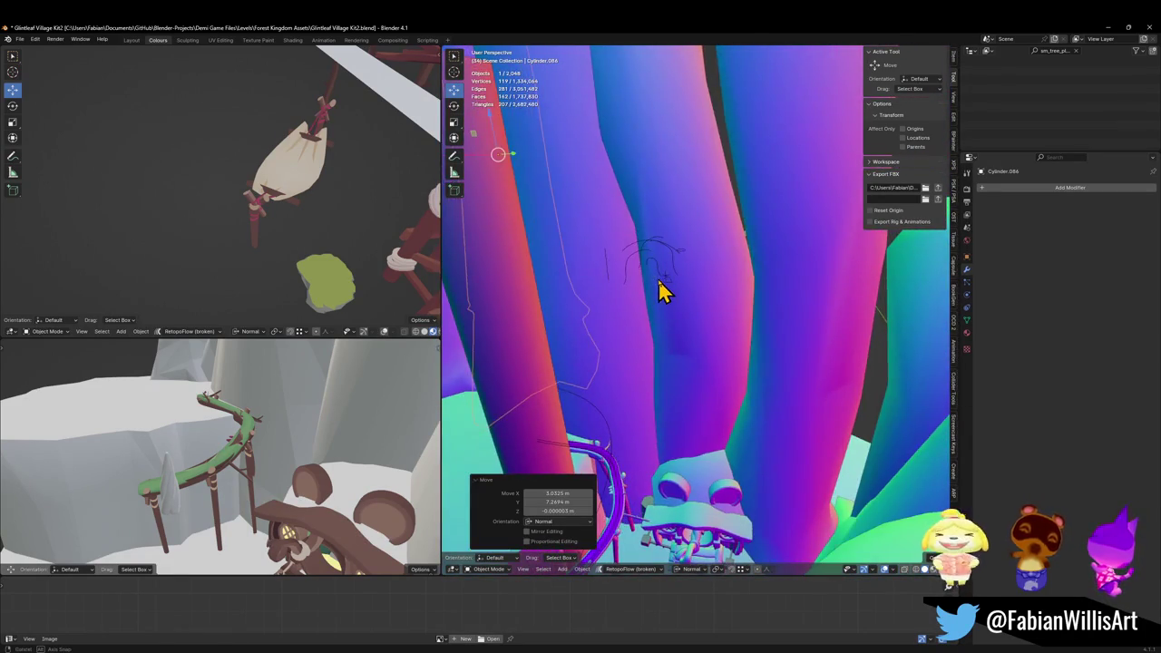
pyautogui.scroll(-5, 749, 363)
pyautogui.scroll(4, 725, 370)
pyautogui.scroll(-3, 716, 375)
pyautogui.scroll(1, 695, 382)
pyautogui.hotkey('shift', '`')
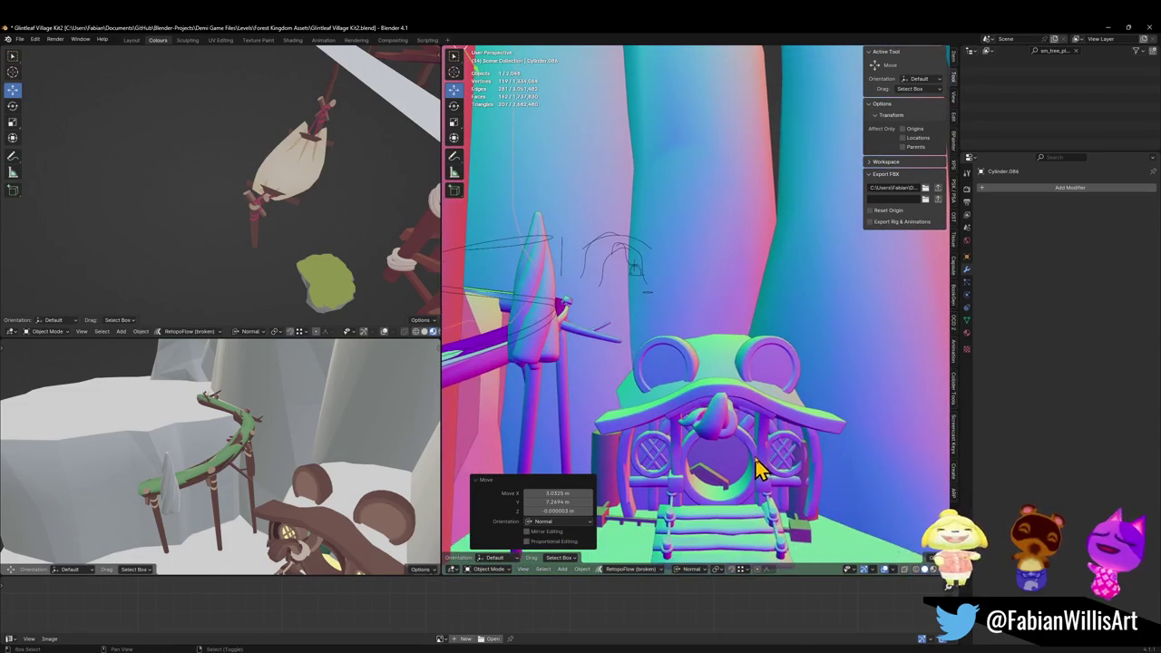
# - Walk-navigate past the house and up toward the wall until the curved bridge is in view
pyautogui.press('w')
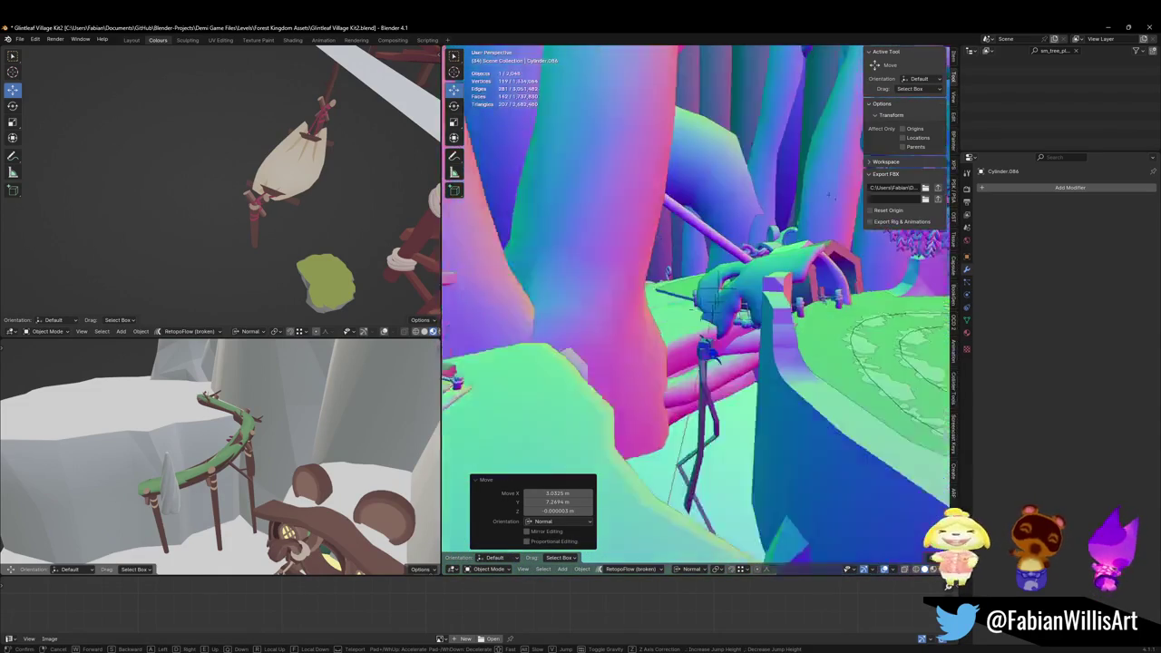
pyautogui.press('s')
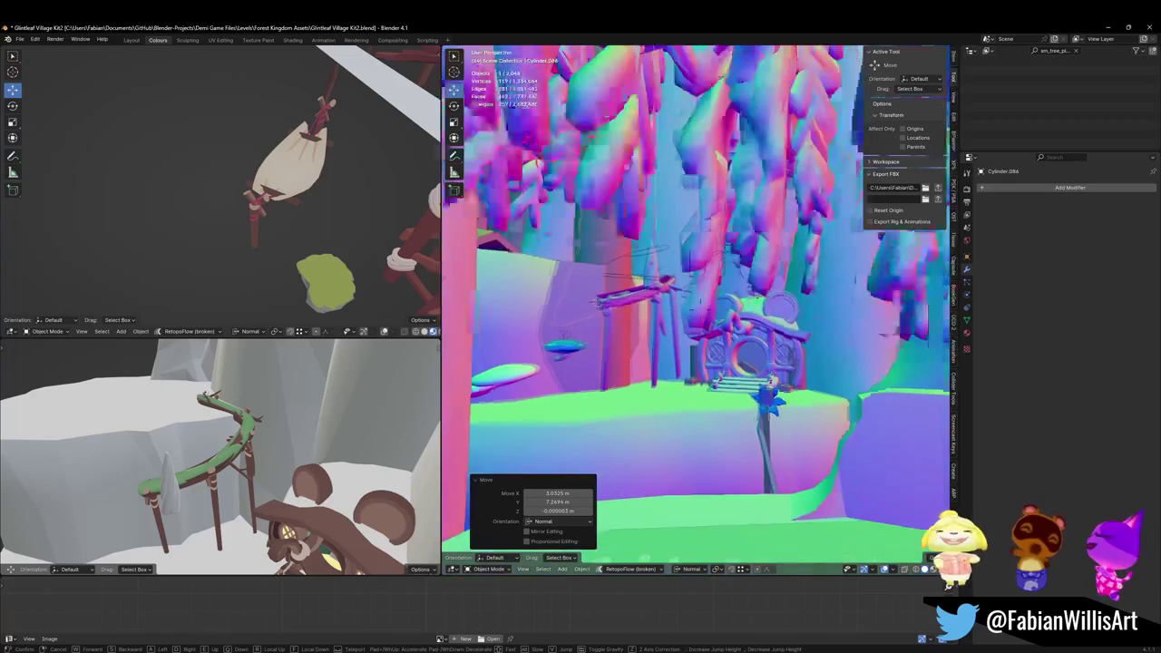
pyautogui.press('w')
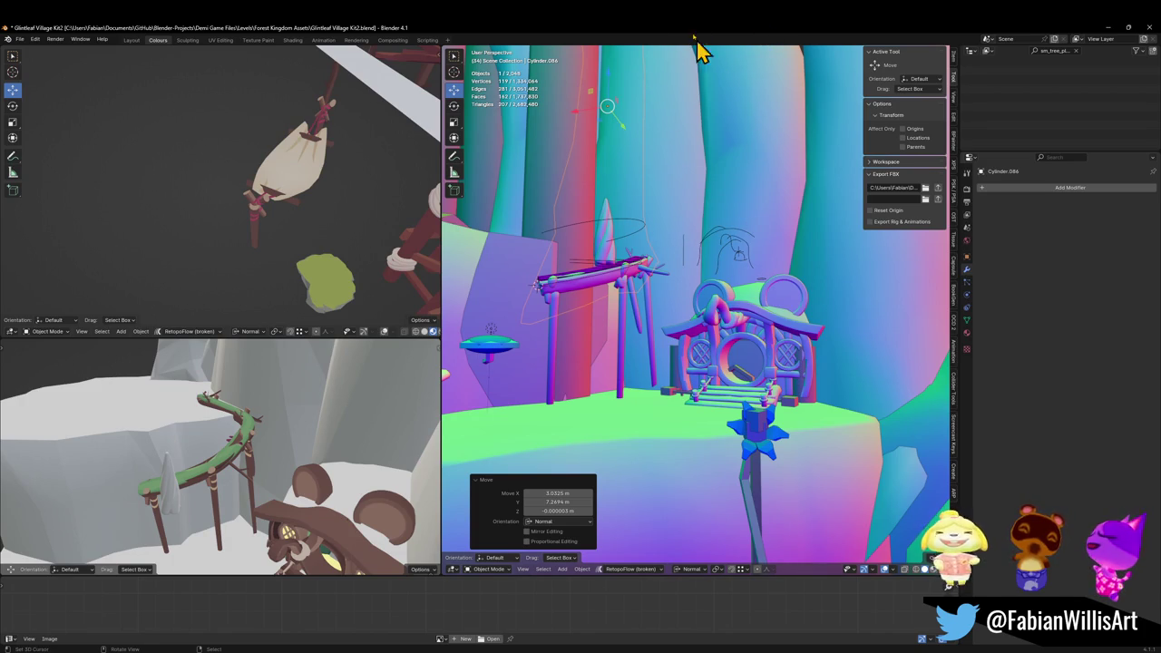
pyautogui.hotkey('shift', '`')
pyautogui.press('w')
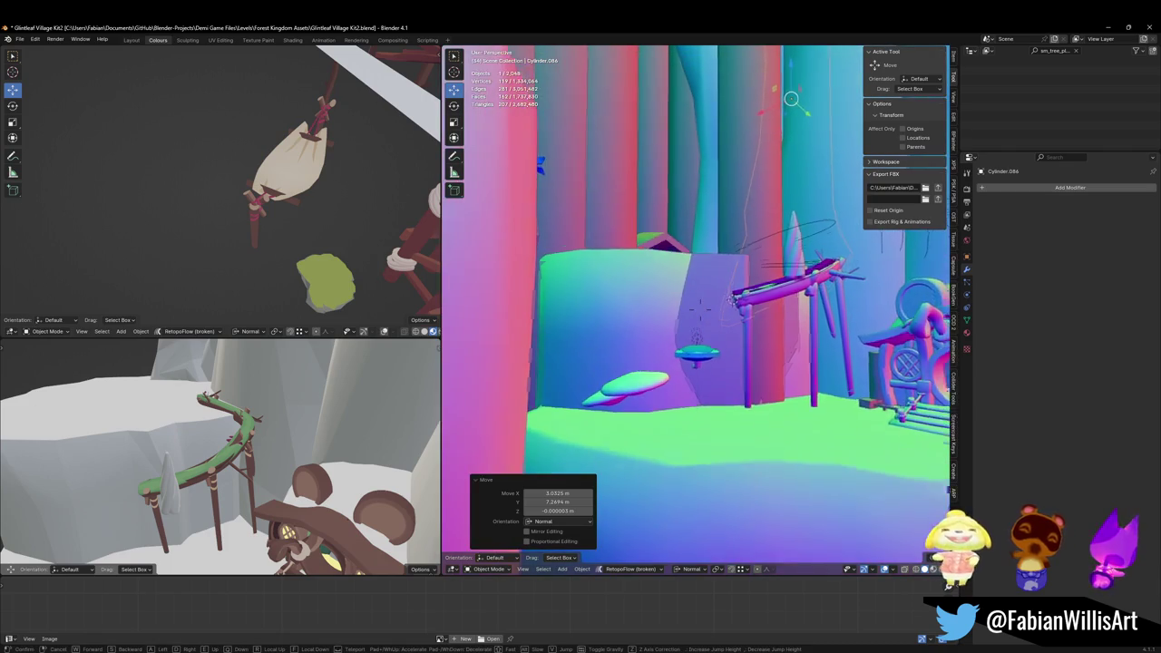
pyautogui.moveTo(699, 309)
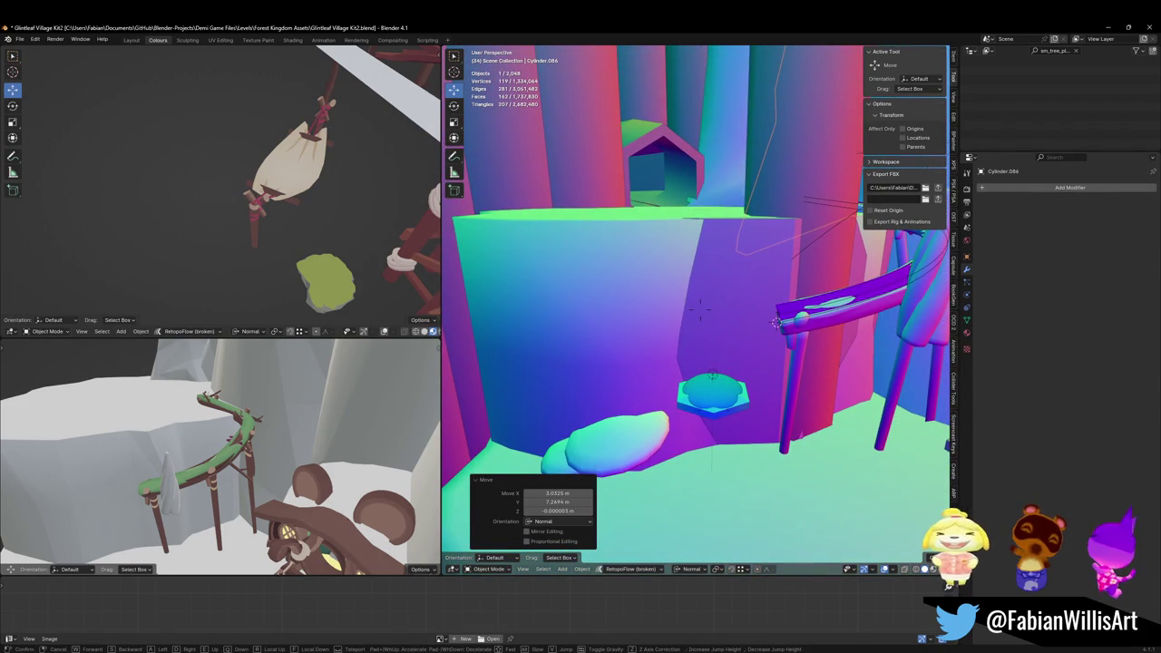
pyautogui.press('w')
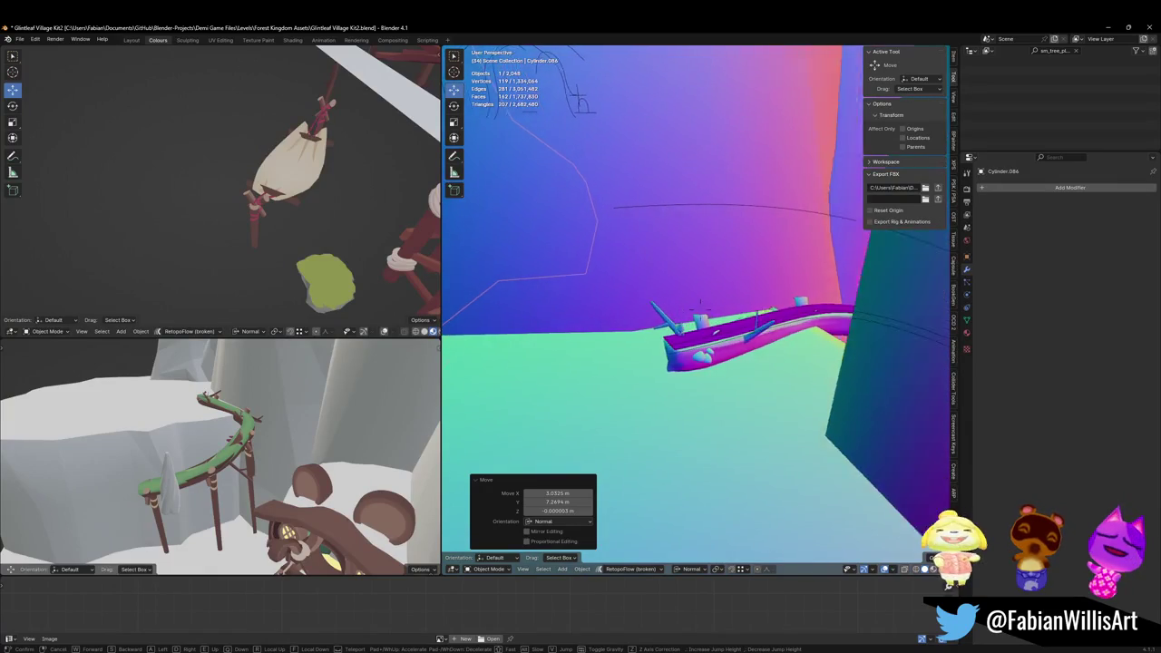
pyautogui.press('w')
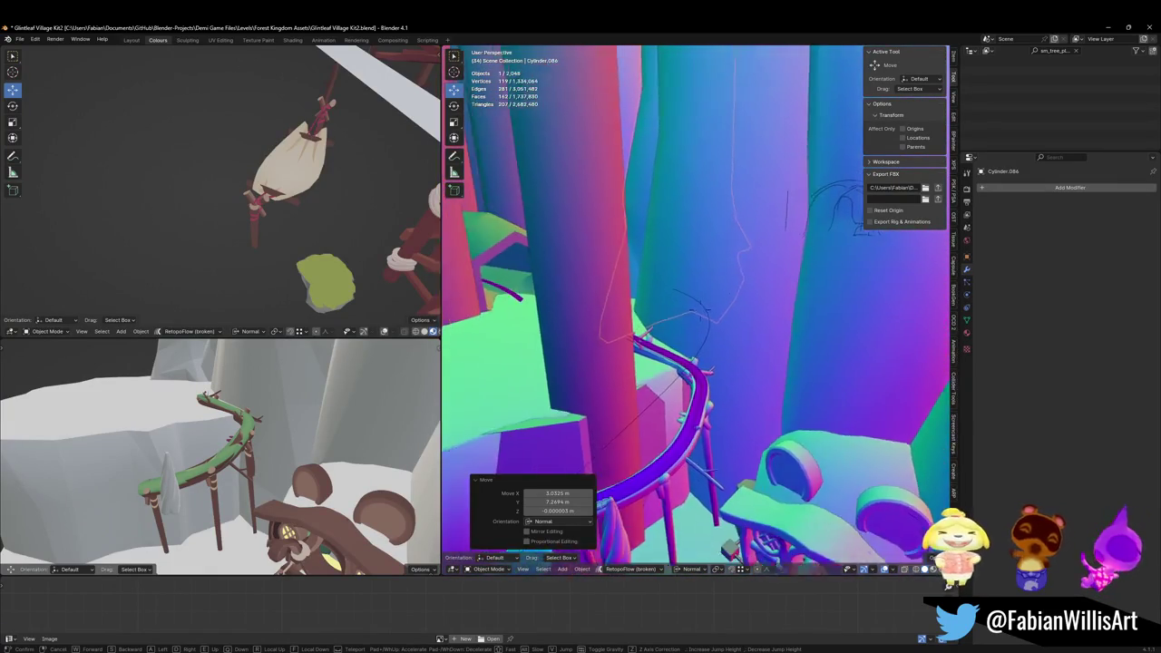
# - Duplicate the tree trunk in place, snap the copy to the 3D cursor and rotate it about Z
pyautogui.click(736, 303)
pyautogui.hotkey('shift', 'd')
pyautogui.rightClick(682, 417)
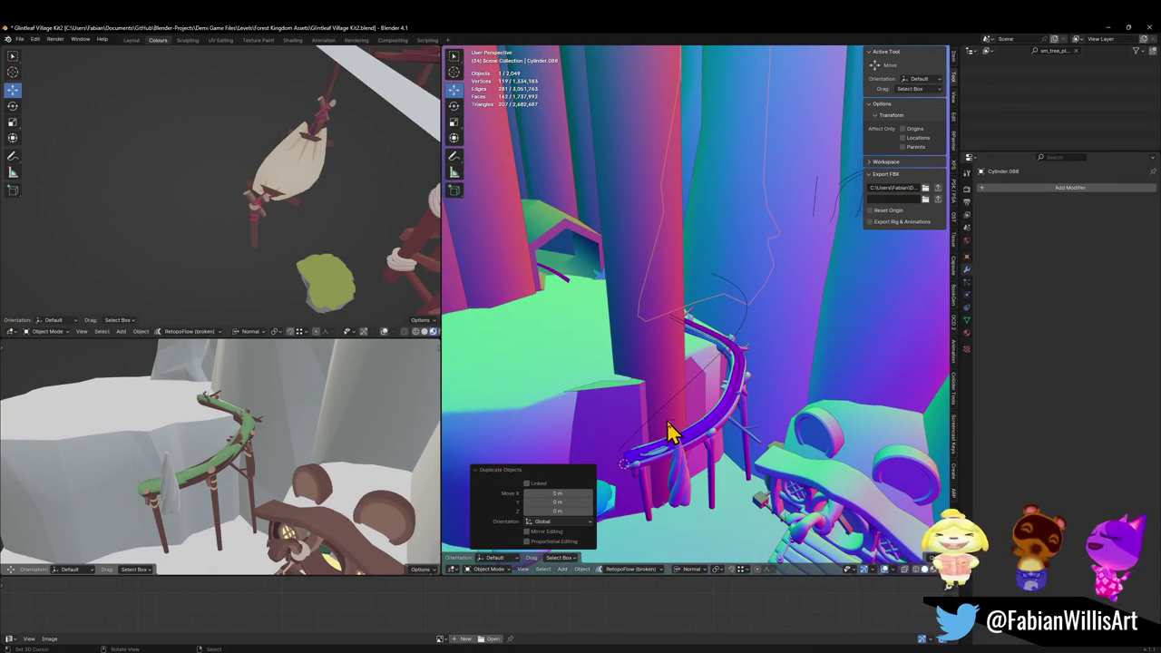
pyautogui.click(666, 388)
pyautogui.press('r')
pyautogui.press('z')
pyautogui.press('z')
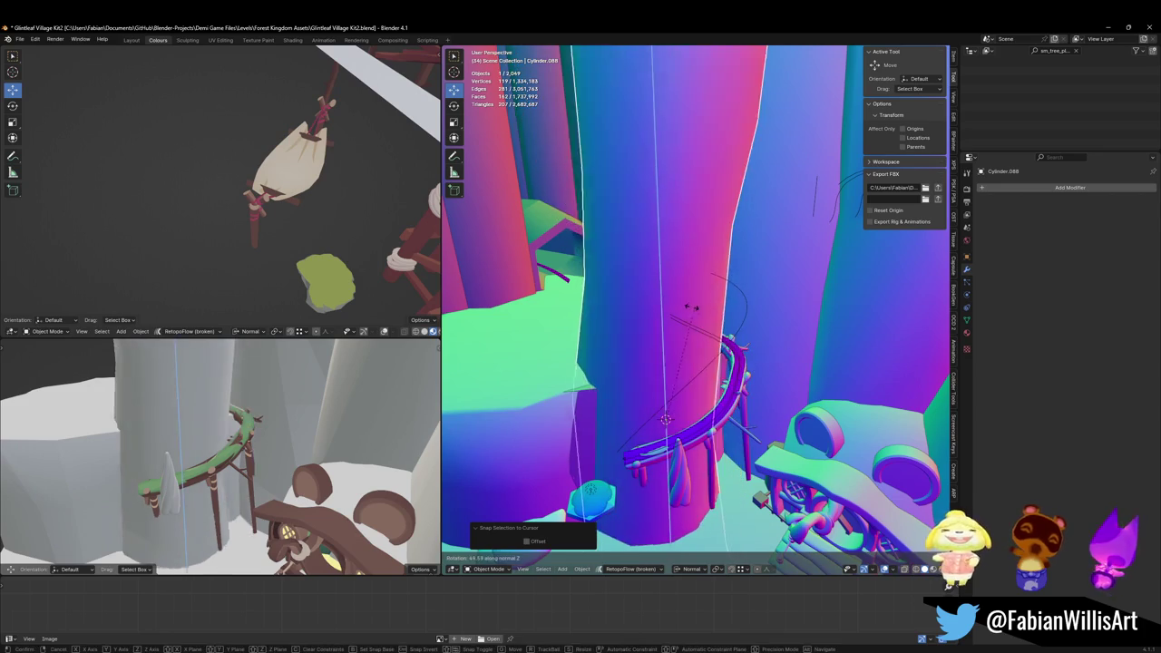
pyautogui.click(679, 316)
# - Raise the trunk copy 11.198 m along its vertical axis and scale it to 0.598
pyautogui.press('g')
pyautogui.press('z')
pyautogui.press('z')
pyautogui.click(770, 321)
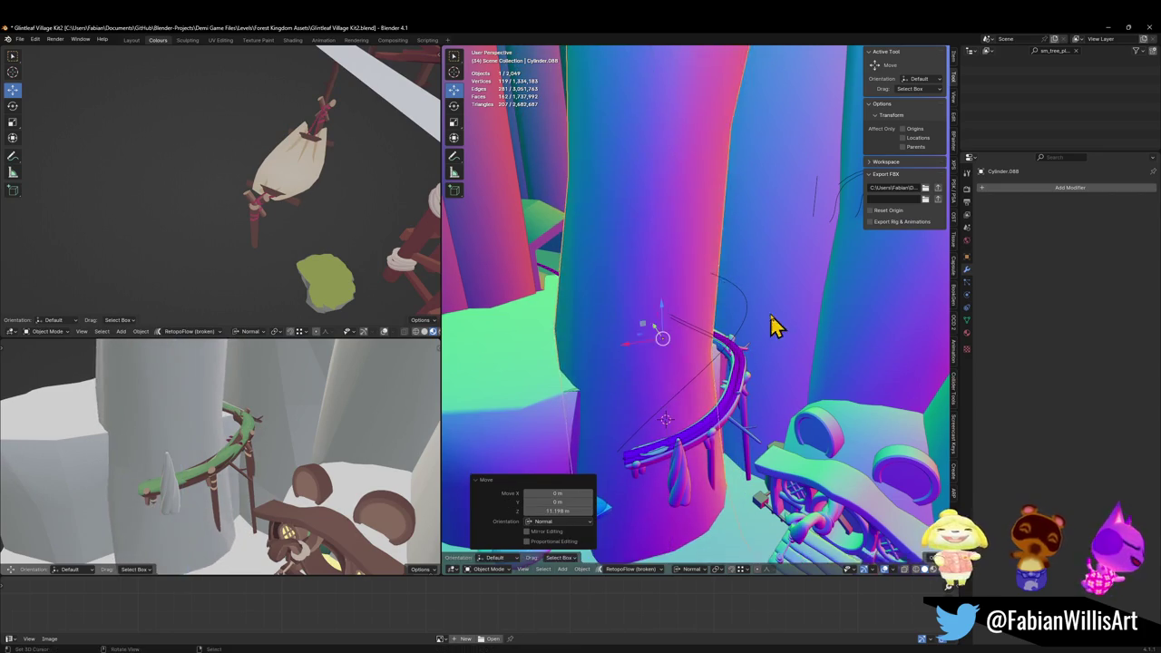
pyautogui.press('s')
pyautogui.click(691, 336)
# - Slide the smaller trunk sideways, height locked, into place beside the curved bridge
pyautogui.press('g')
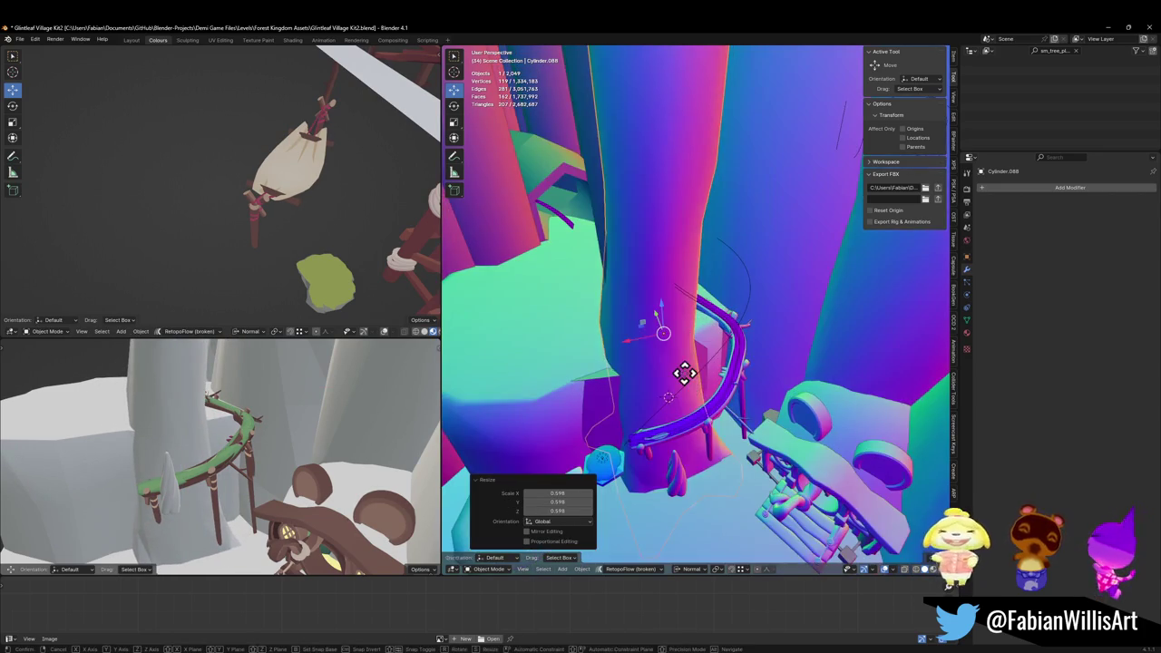
pyautogui.hotkey('shift', 'z')
pyautogui.hotkey('shift', 'z')
pyautogui.click(691, 373)
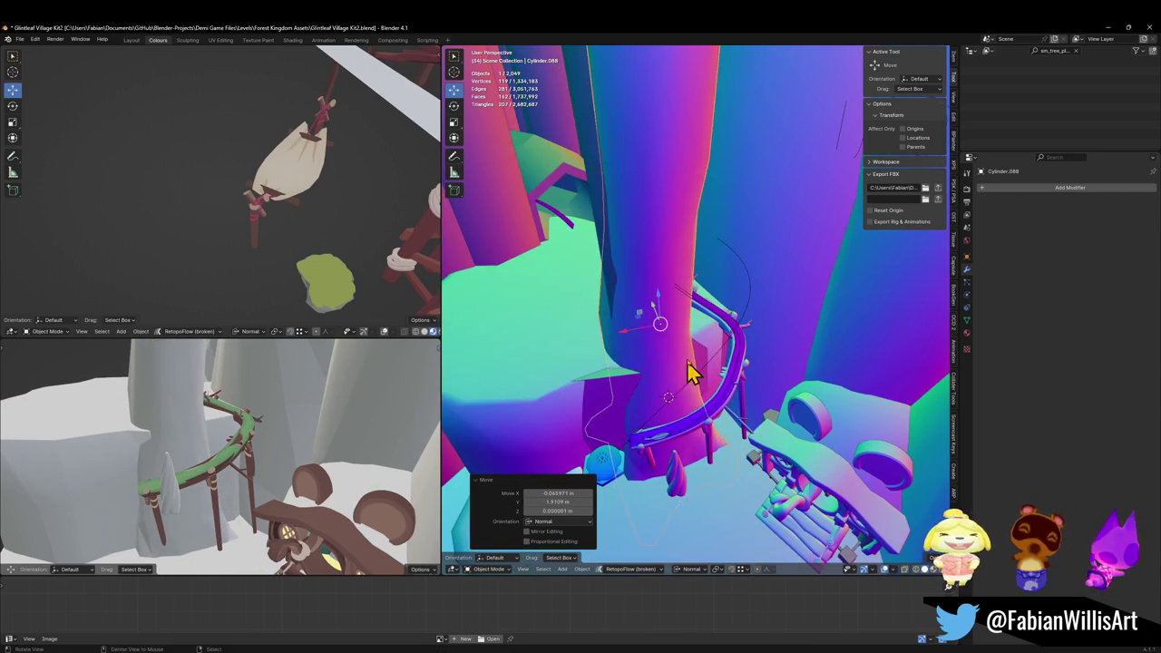
pyautogui.scroll(3, 744, 336)
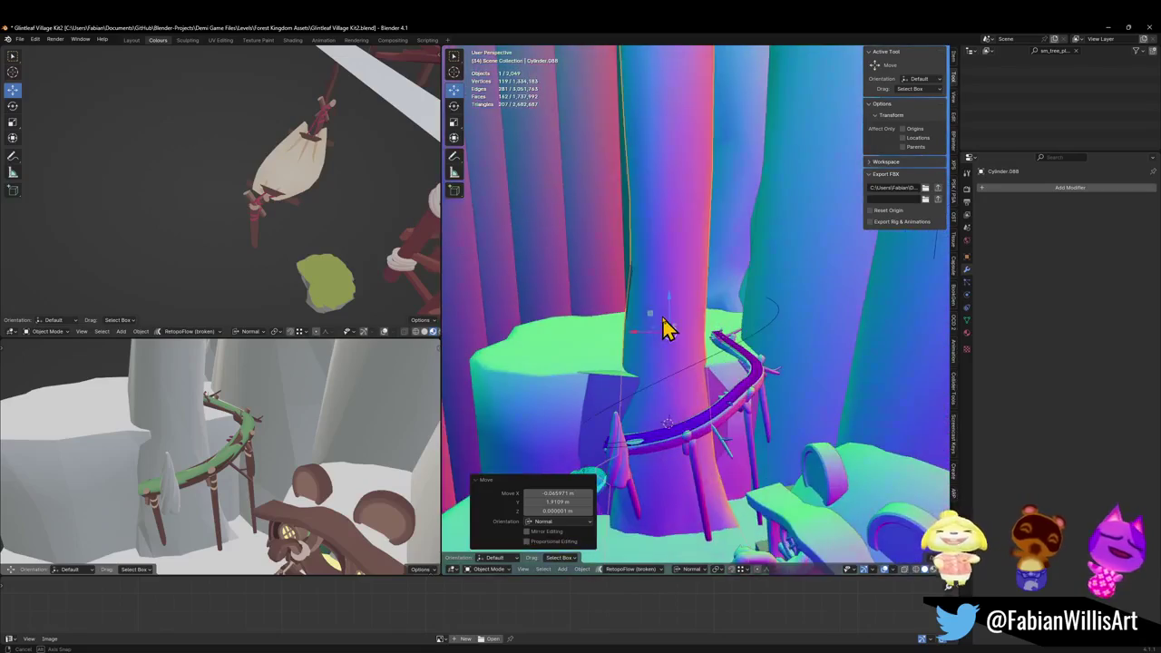
pyautogui.press('g')
pyautogui.hotkey('shift', 'z')
pyautogui.hotkey('shift', 'z')
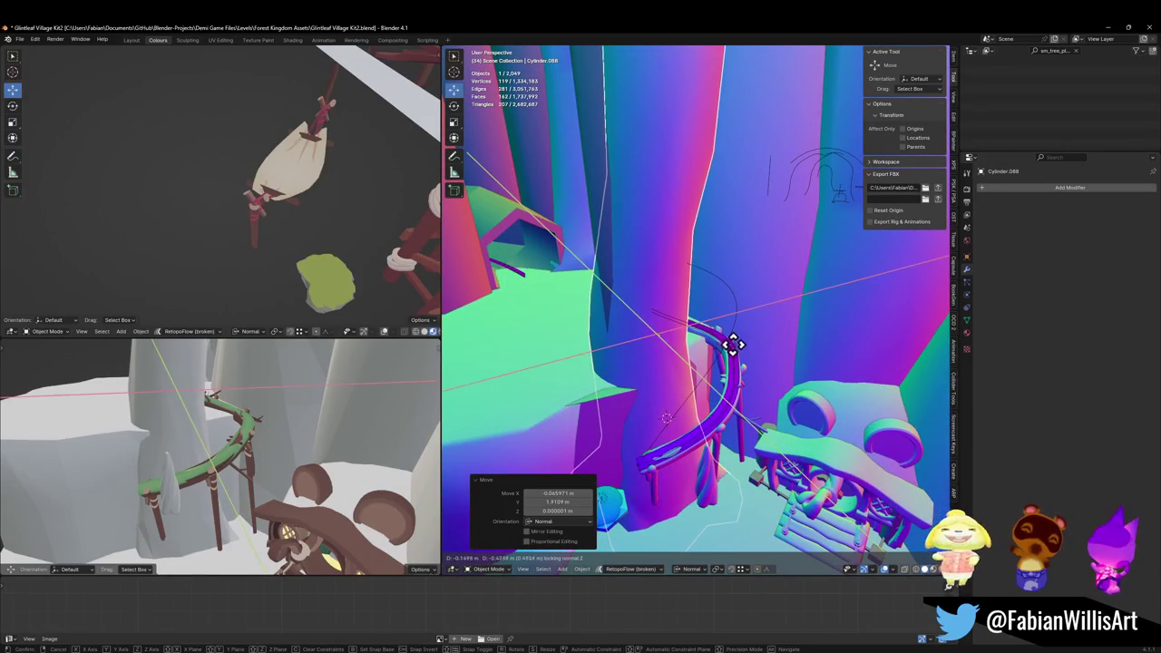
pyautogui.click(737, 356)
# - Reselect the new trunk, raise it 4.8972 m along Z, and duplicate it again
pyautogui.hotkey('alt', 'a')
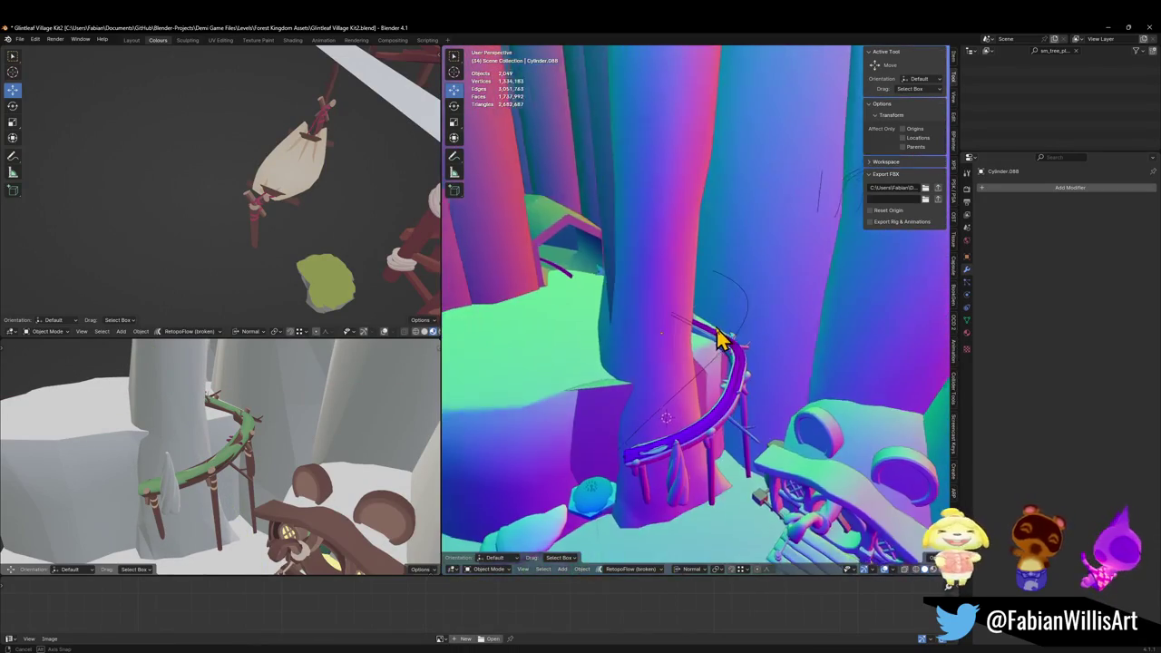
pyautogui.click(708, 354)
pyautogui.press('g')
pyautogui.press('z')
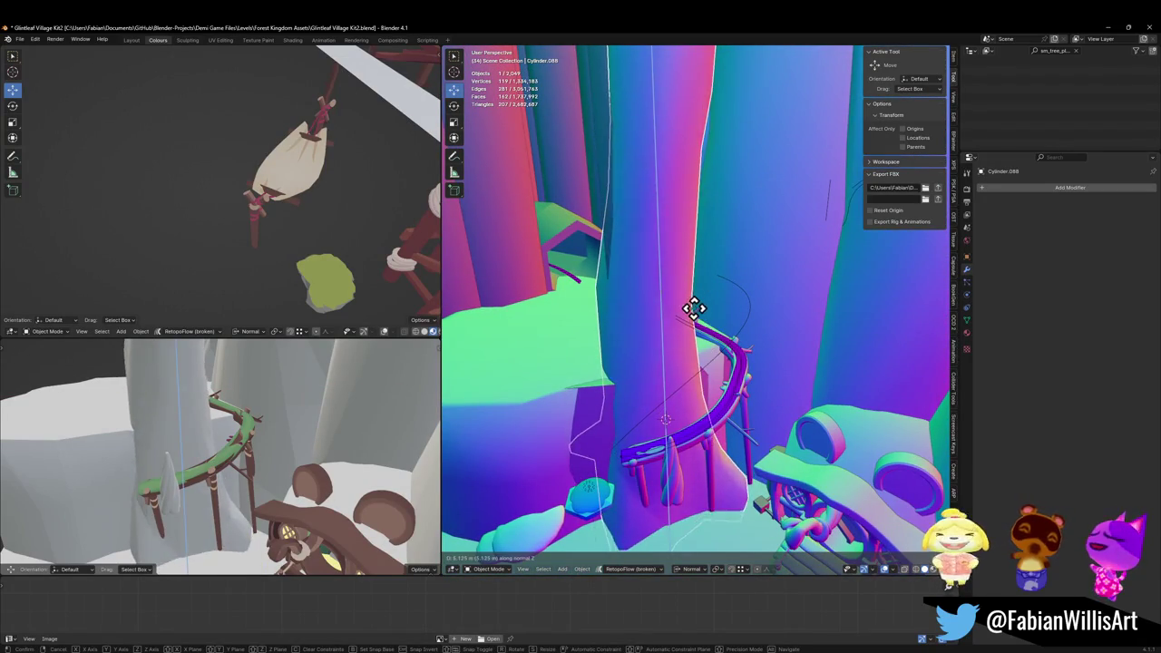
pyautogui.click(696, 306)
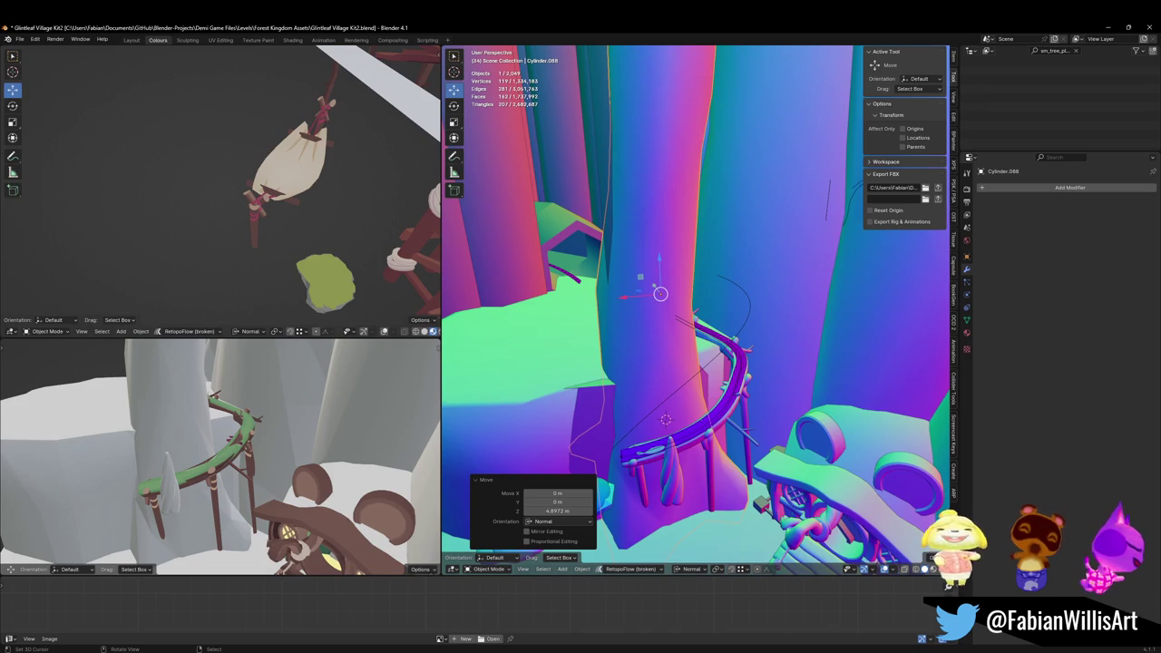
pyautogui.moveTo(653, 363)
pyautogui.mouseDown()
pyautogui.moveTo(614, 337)
pyautogui.moveTo(680, 290)
pyautogui.moveTo(695, 329)
pyautogui.moveTo(690, 319)
pyautogui.mouseUp()
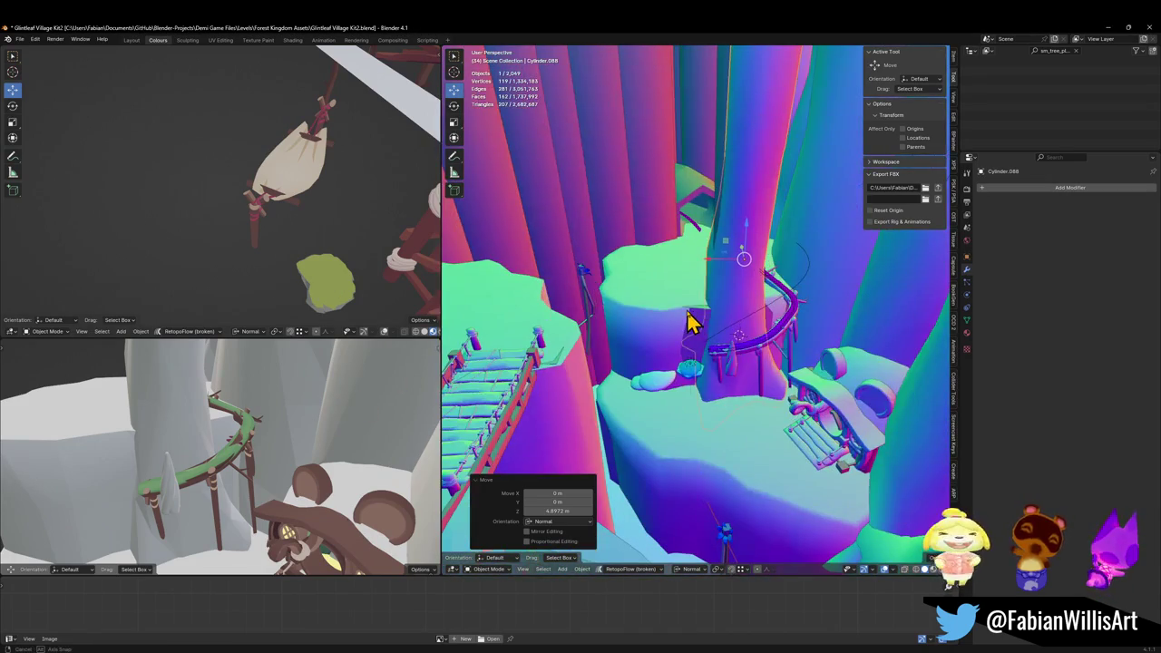
pyautogui.scroll(5, 743, 306)
pyautogui.scroll(-4, 731, 332)
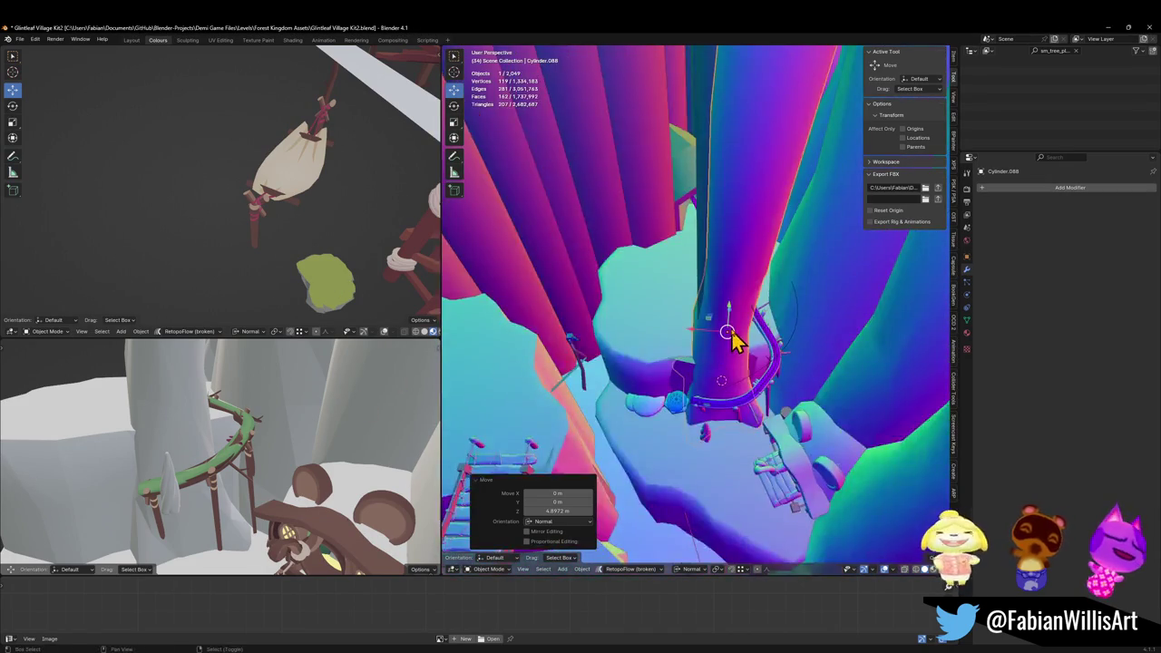
pyautogui.hotkey('shift', 'd')
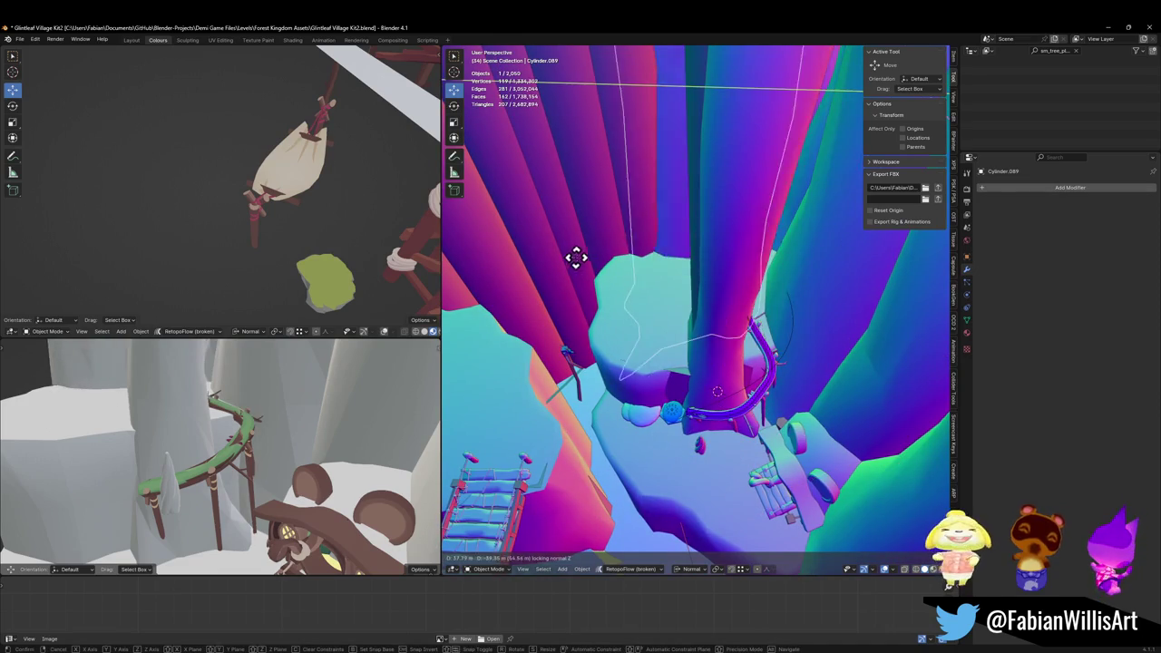
# - Place the new trunk copy and rotate it about its vertical axis
pyautogui.click(573, 261)
pyautogui.scroll(3, 662, 228)
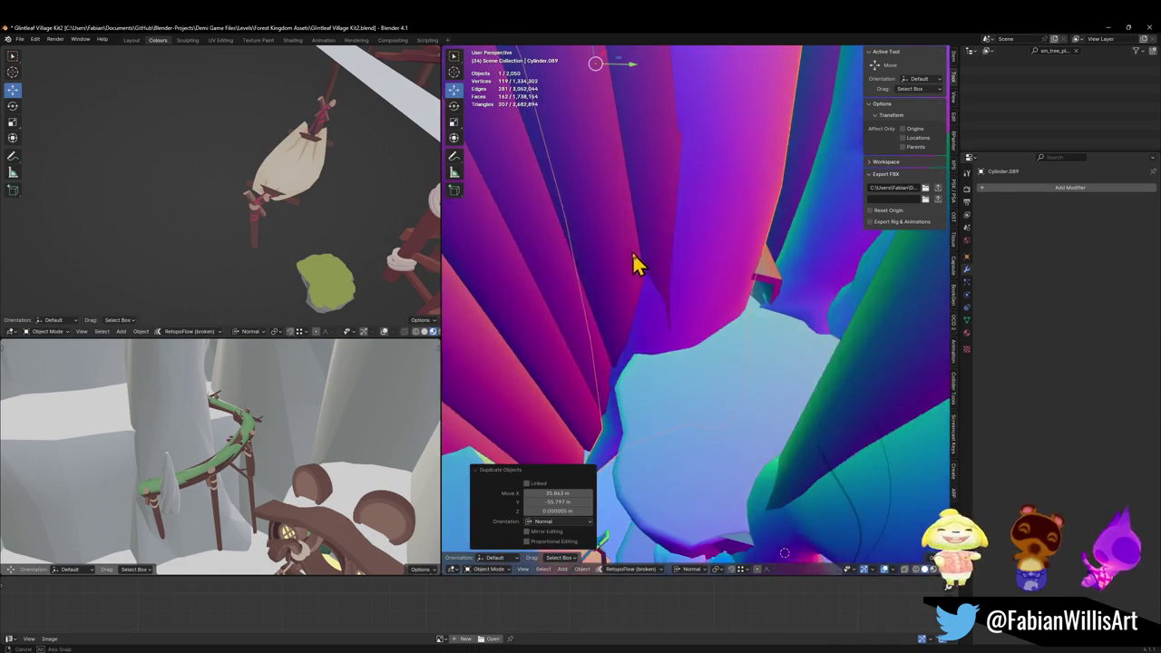
pyautogui.press('r')
pyautogui.press('z')
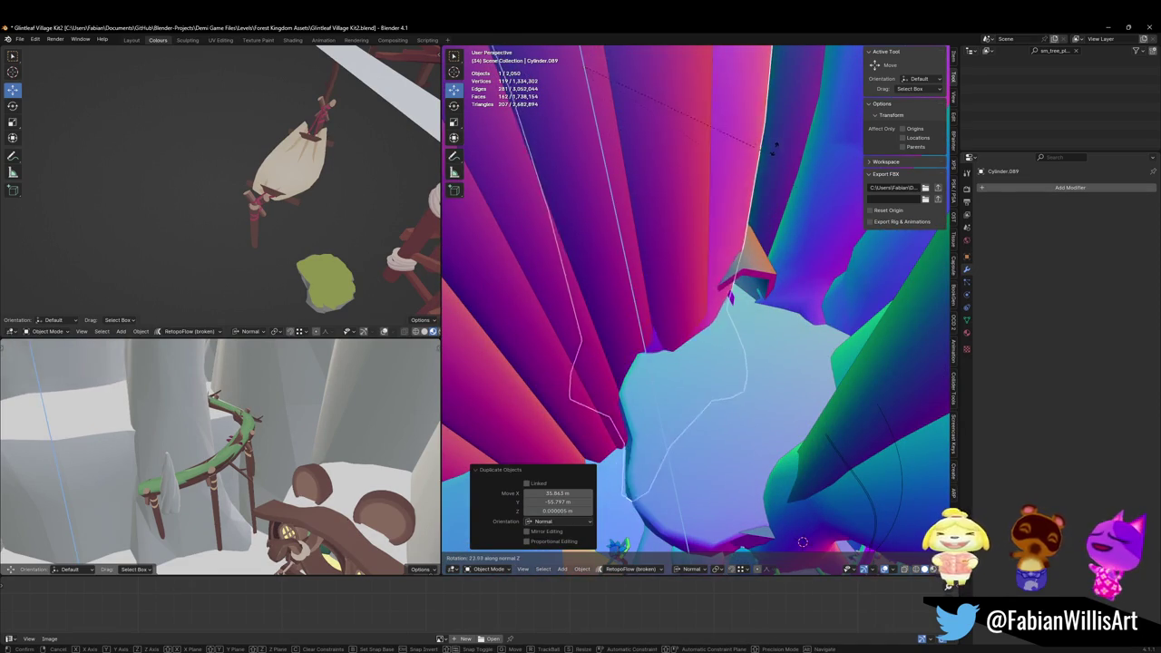
pyautogui.click(676, 100)
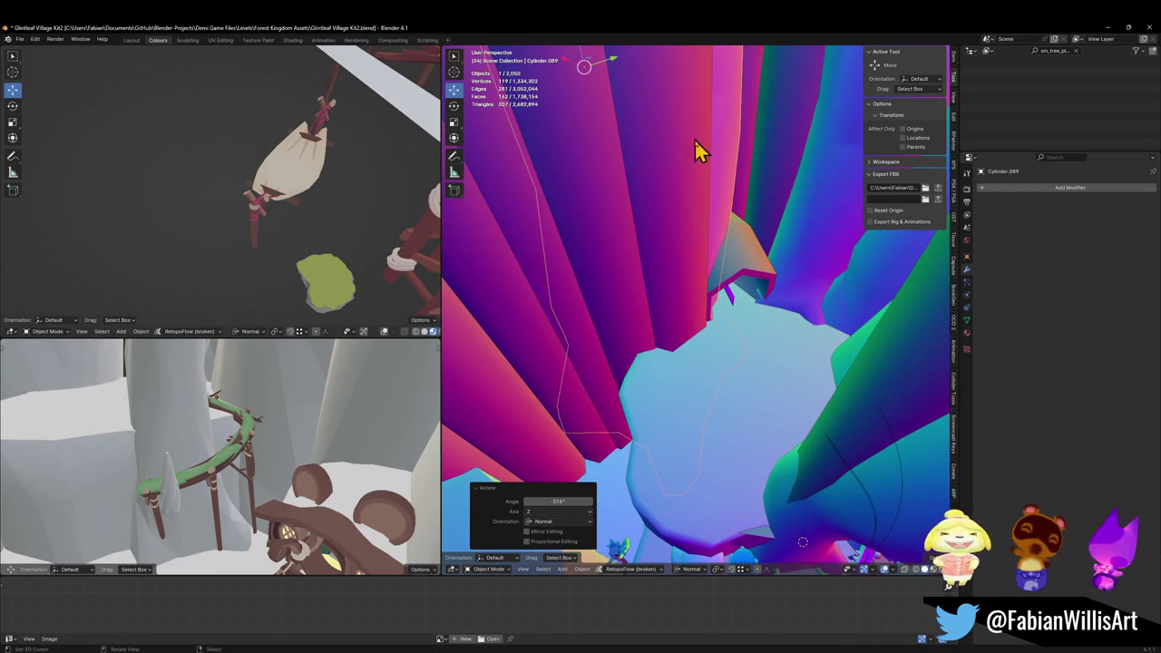
# - Set the pillar's origin to the 3D cursor
pyautogui.press('q')
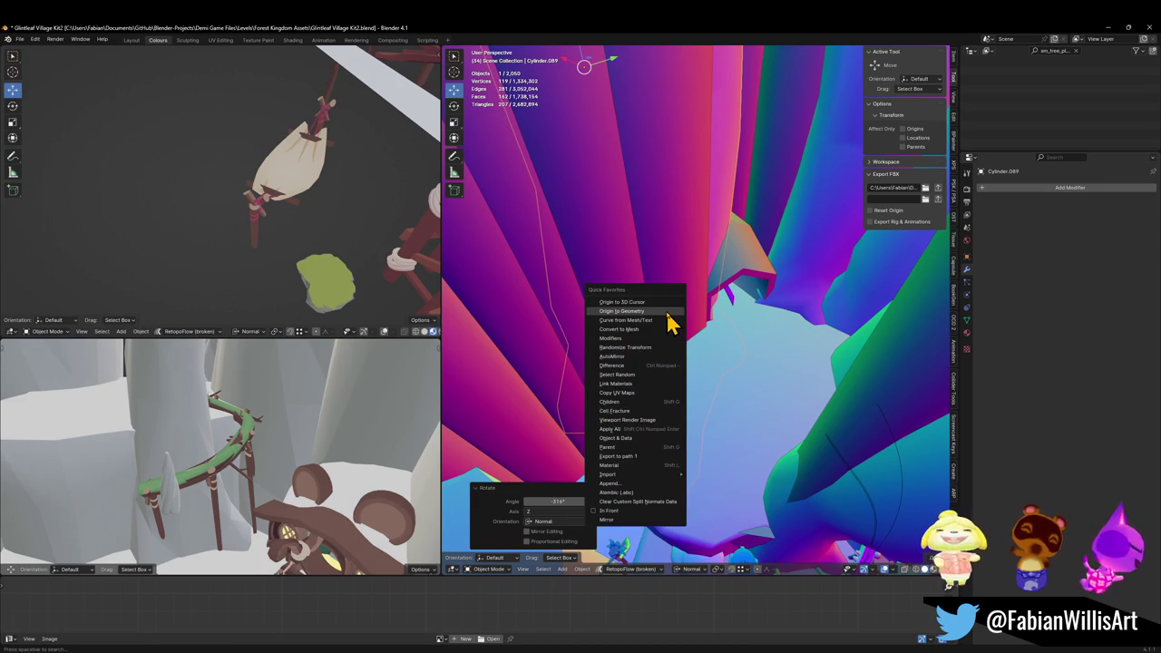
pyautogui.click(667, 312)
pyautogui.press('q')
pyautogui.click(650, 303)
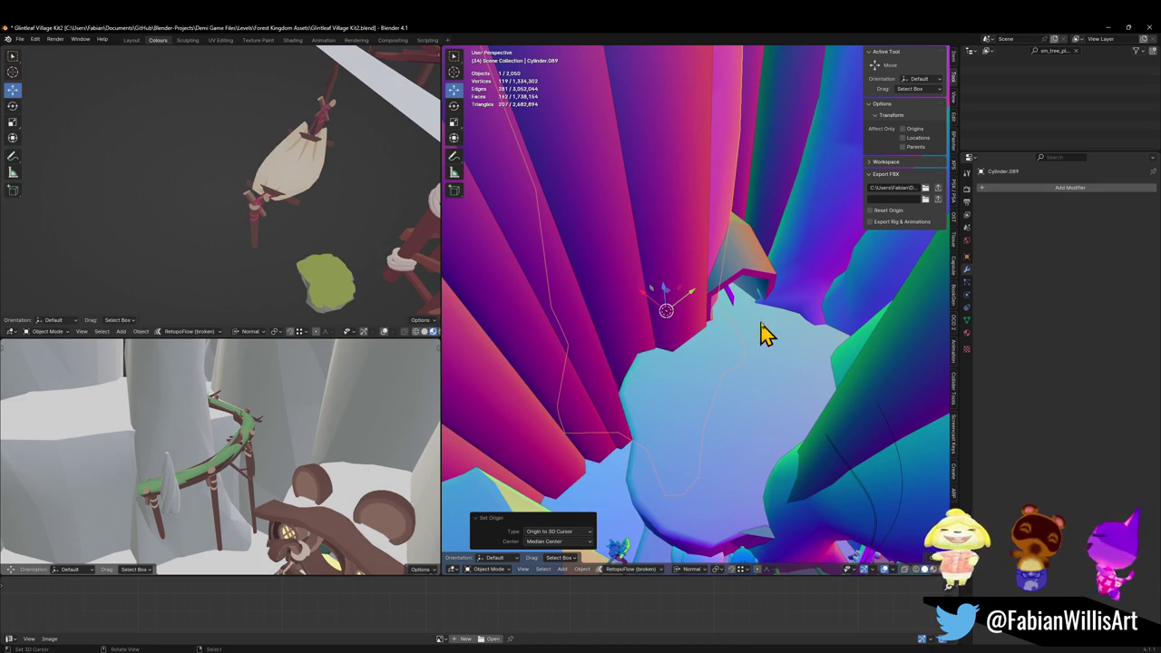
# - Pivot the pillar about Z around the cursor and slide it horizontally with height locked
pyautogui.press('r')
pyautogui.press('z')
pyautogui.press('z')
pyautogui.click(764, 267)
pyautogui.press('g')
pyautogui.hotkey('shift', 'z')
pyautogui.hotkey('shift', 'z')
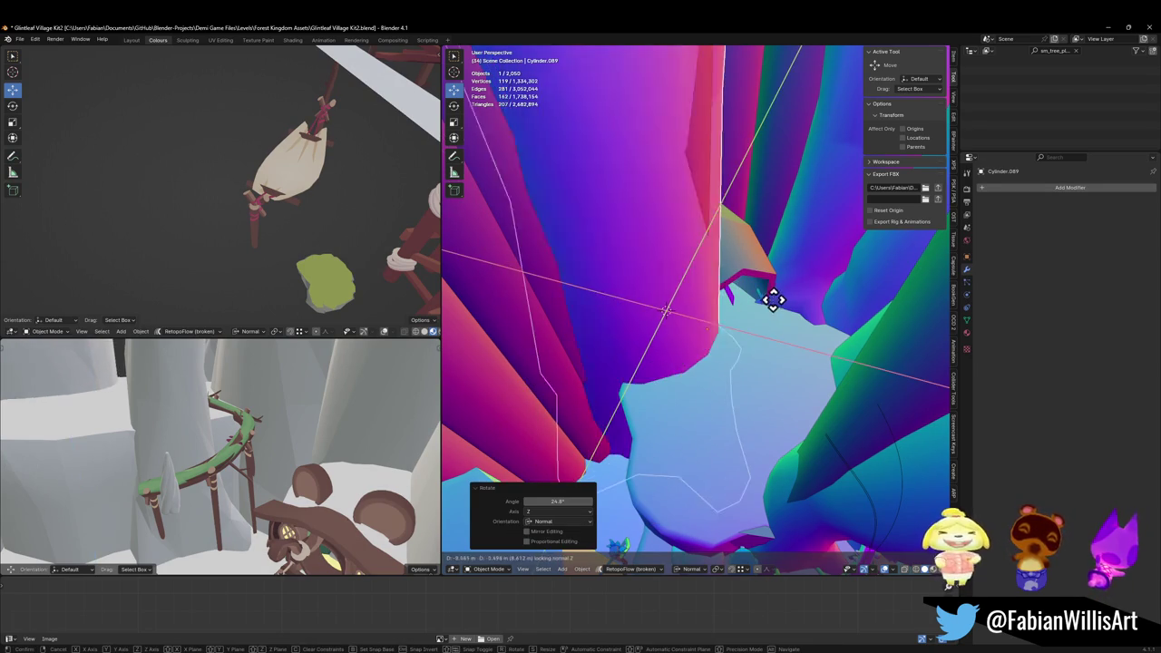
pyautogui.click(753, 314)
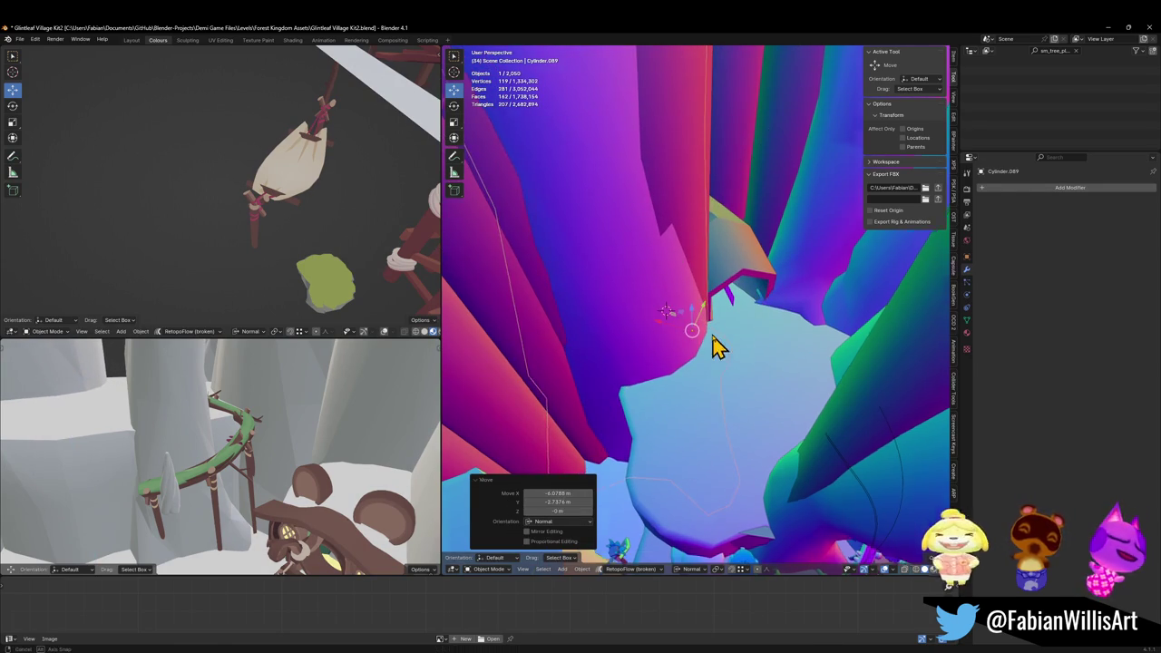
# - Adjust the pillar's height, then slide it to 1.8091 m X, -0.48863 m Y
pyautogui.press('g')
pyautogui.press('z')
pyautogui.press('z')
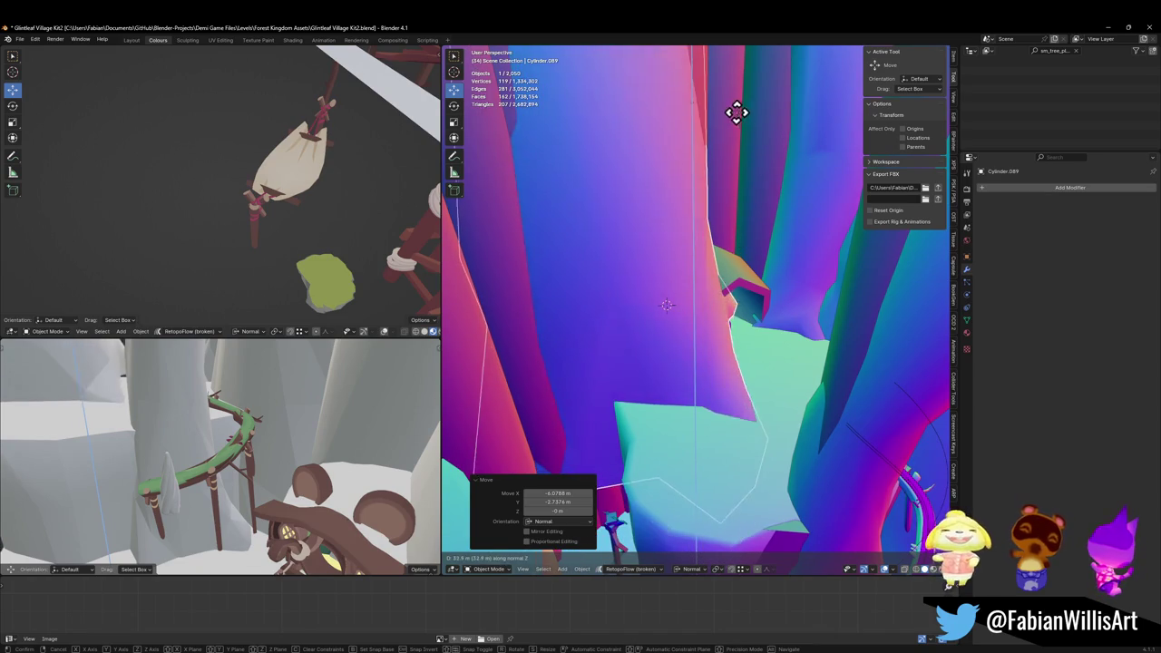
pyautogui.click(729, 251)
pyautogui.press('g')
pyautogui.hotkey('shift', 'z')
pyautogui.hotkey('shift', 'z')
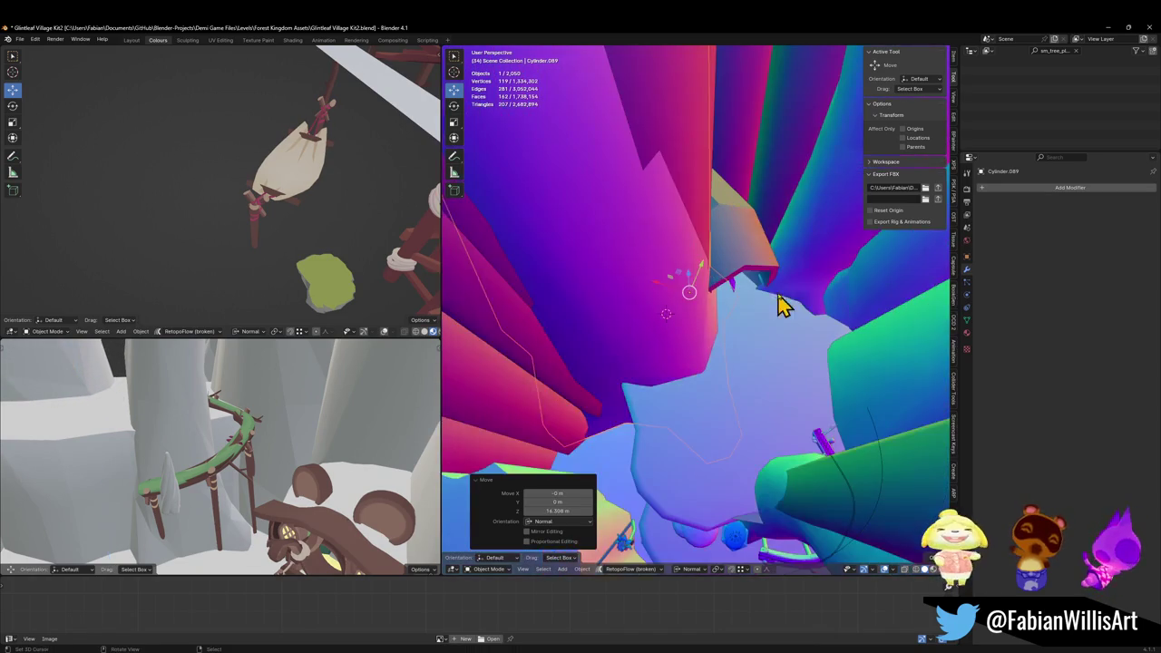
pyautogui.click(765, 290)
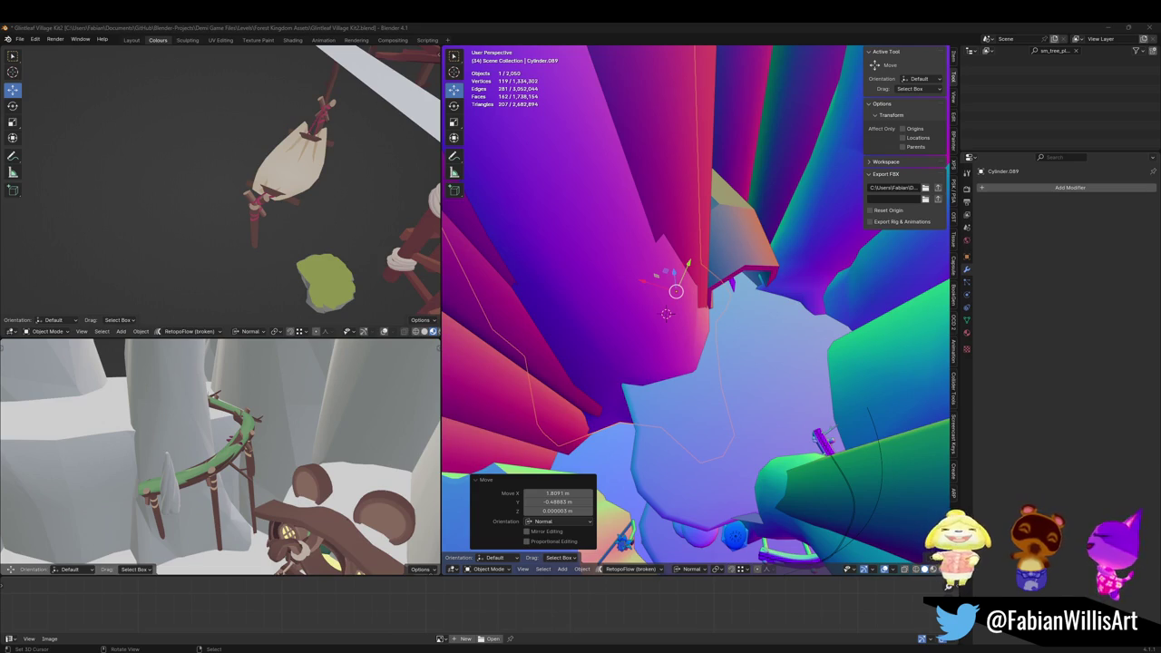
# - Convert the pillar's triangles to quads in Edit Mode, then select the thin pillar Cube_.171
pyautogui.hotkey('shift', '`')
pyautogui.press('w')
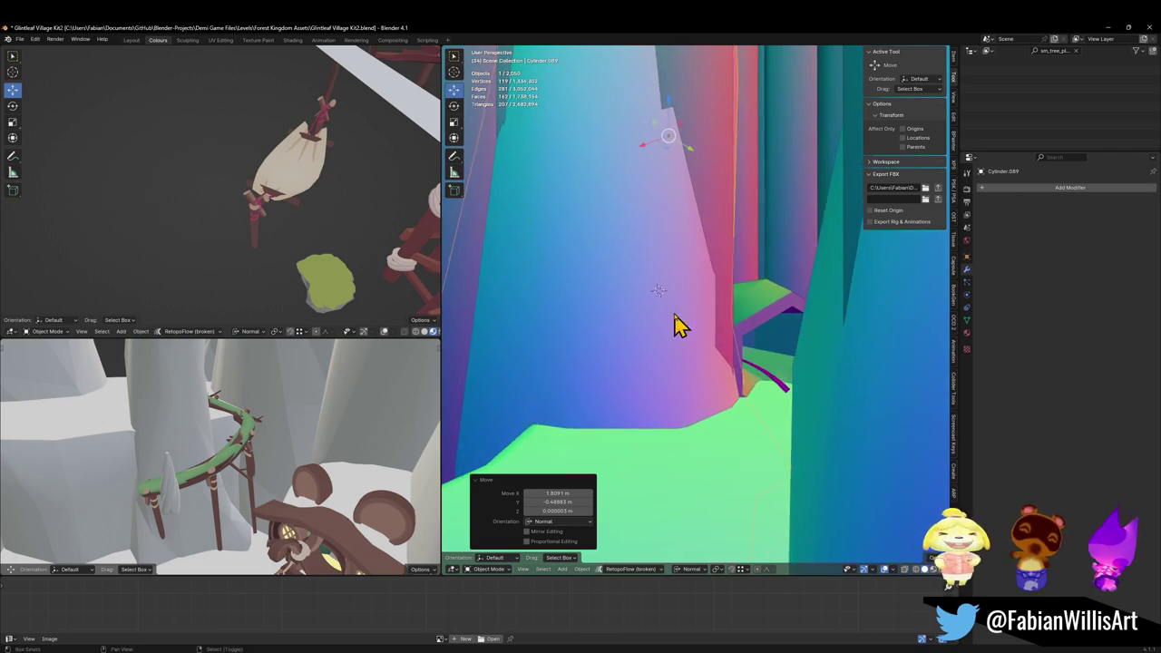
pyautogui.press('Tab')
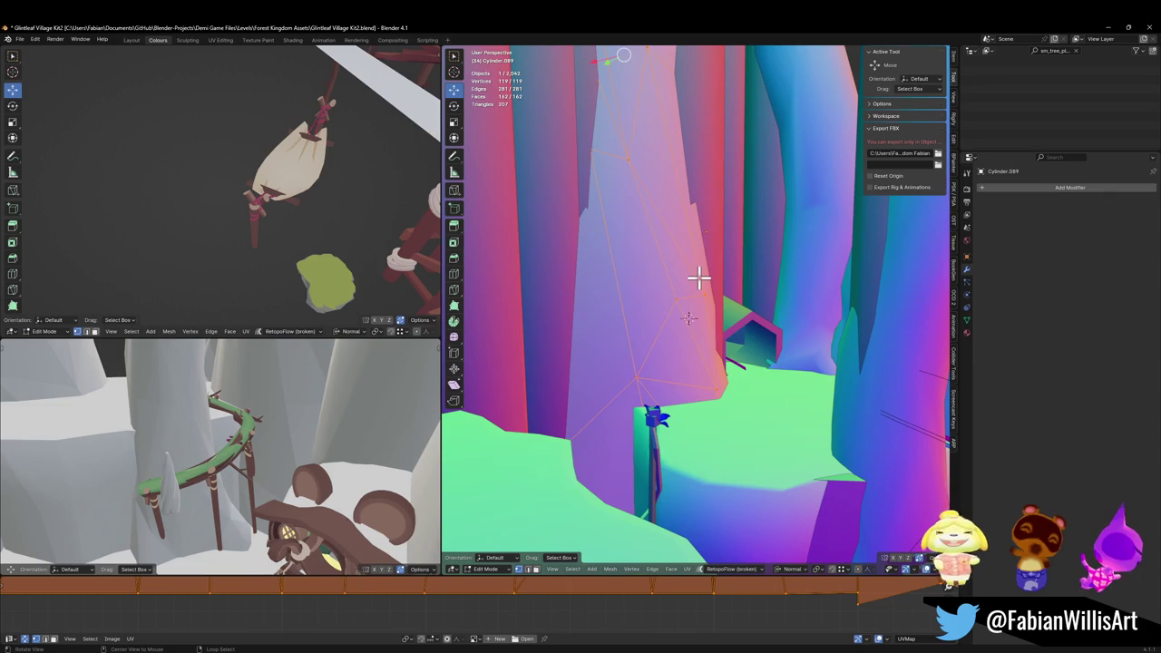
pyautogui.hotkey('alt', 'j')
pyautogui.press('Tab')
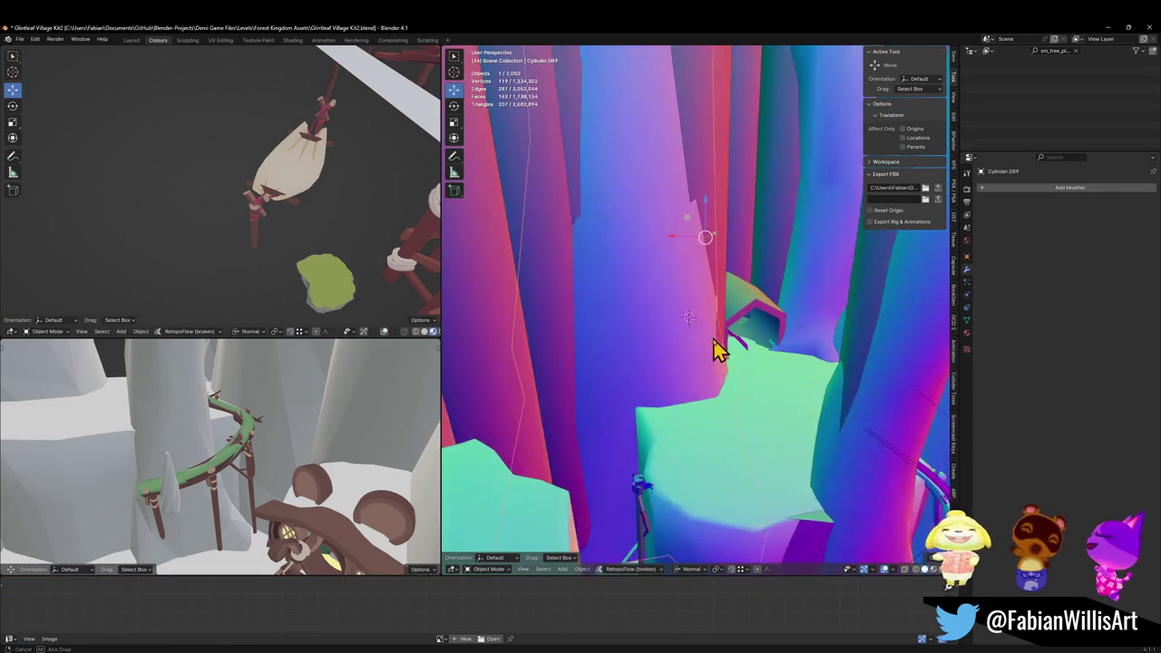
pyautogui.click(715, 272)
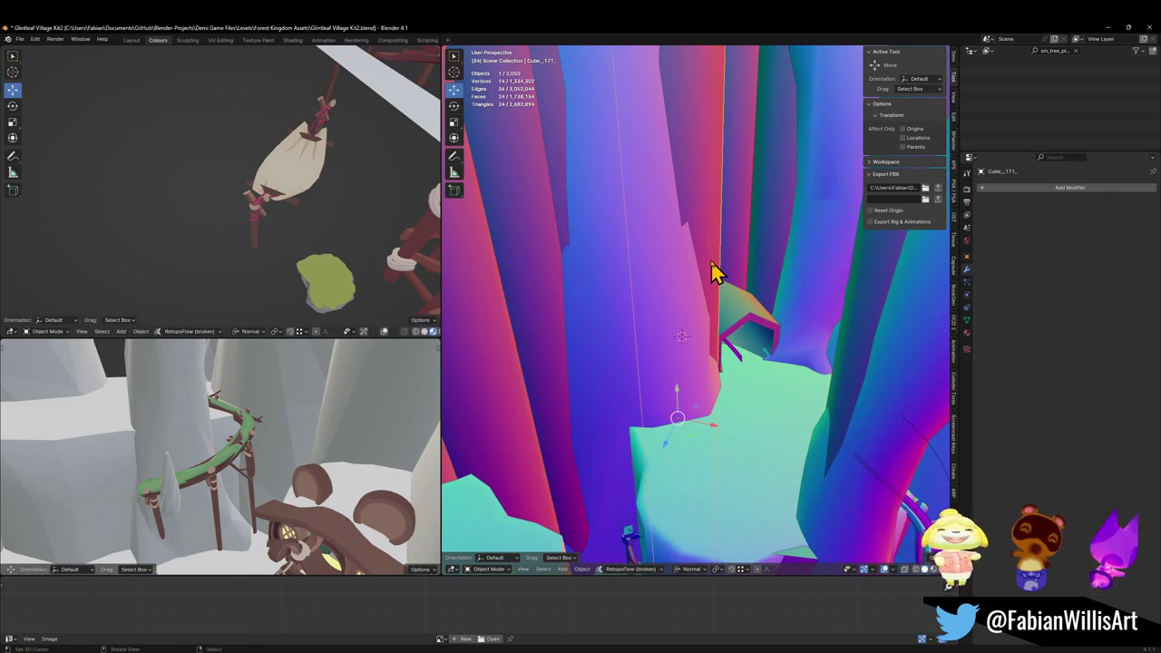
# - Delete the three thin pillars near the houses
pyautogui.press('Delete')
pyautogui.click(541, 251)
pyautogui.press('Delete')
pyautogui.click(557, 226)
pyautogui.press('Delete')
pyautogui.moveTo(605, 269)
pyautogui.mouseDown()
pyautogui.moveTo(590, 303)
pyautogui.moveTo(653, 293)
pyautogui.moveTo(682, 255)
pyautogui.moveTo(682, 280)
pyautogui.moveTo(777, 321)
pyautogui.mouseUp()
# - Duplicate the large cylinder pillar, rotate it, and move it along its height axis
pyautogui.hotkey('shift', 'd')
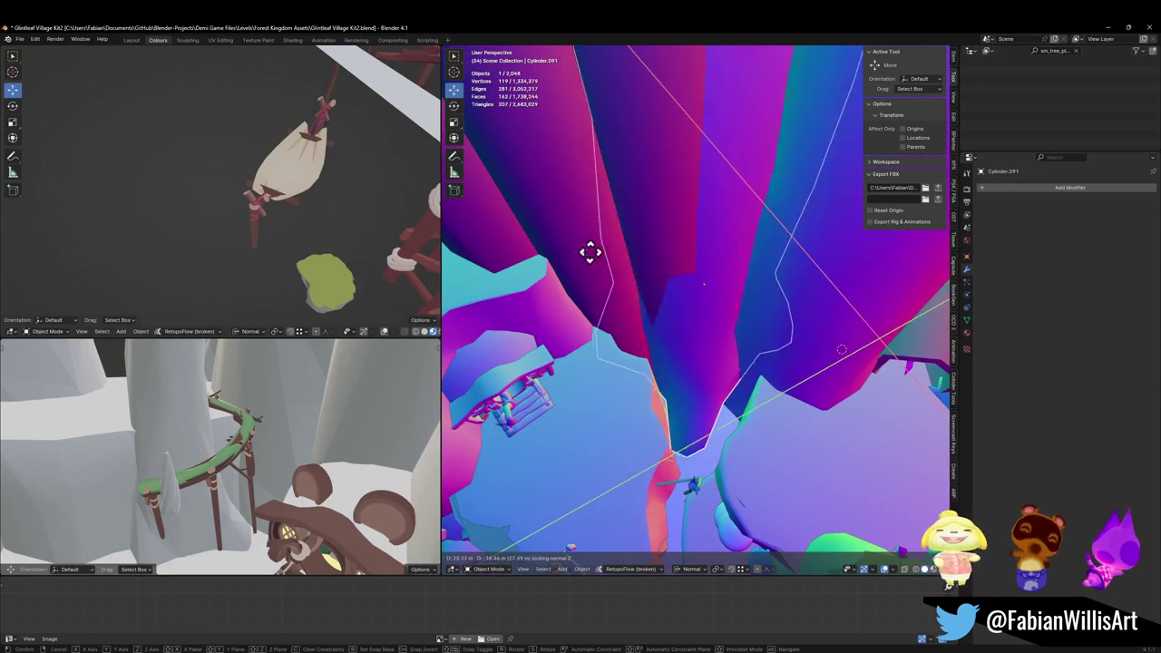
pyautogui.click(628, 282)
pyautogui.press('r')
pyautogui.click(731, 384)
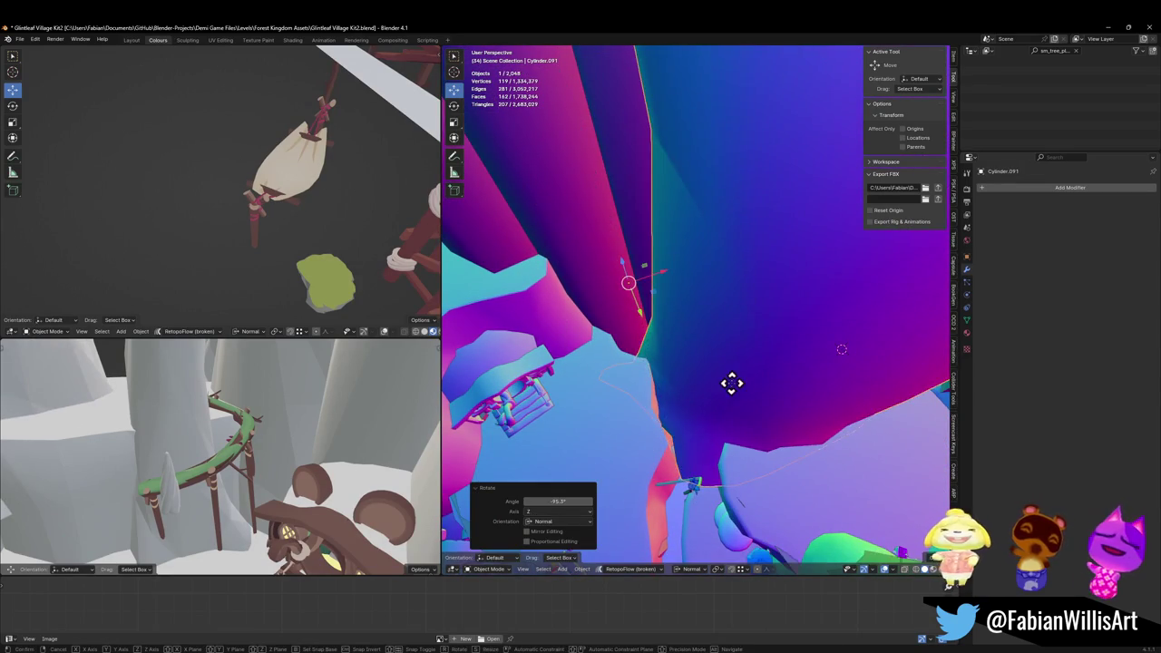
pyautogui.press('g')
pyautogui.press('z')
pyautogui.click(633, 281)
pyautogui.press('g')
pyautogui.press('z')
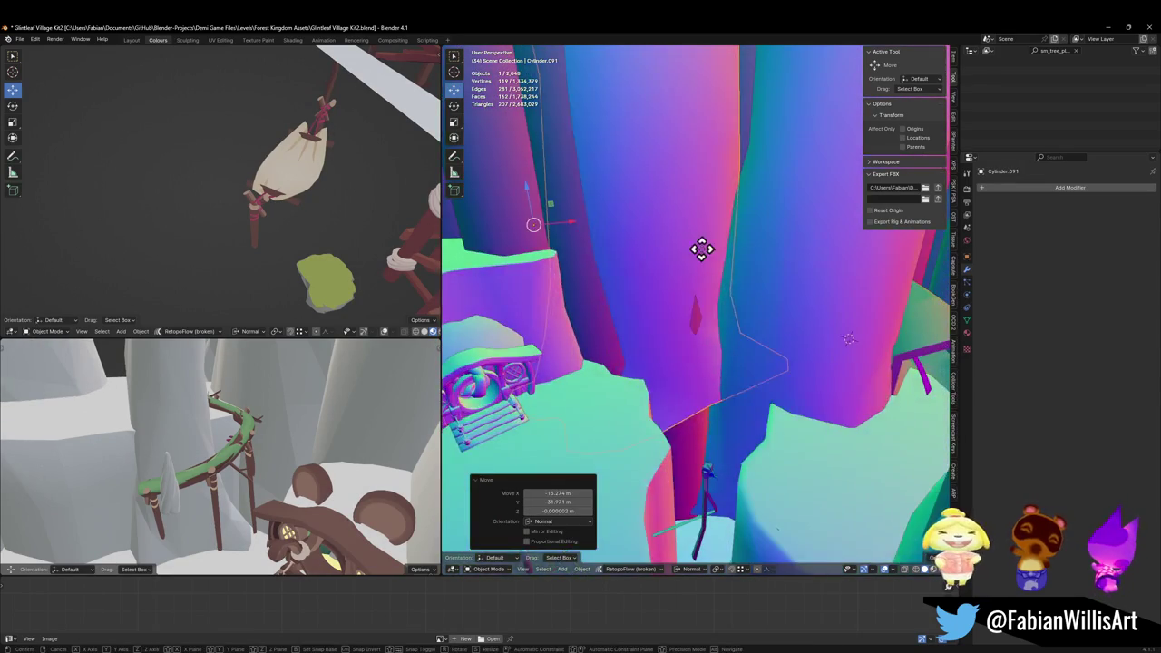
pyautogui.click(690, 484)
# - Undo the recent changes to the duplicated pillar
pyautogui.moveTo(690, 484)
pyautogui.mouseDown()
pyautogui.moveTo(715, 305)
pyautogui.moveTo(733, 308)
pyautogui.moveTo(701, 321)
pyautogui.moveTo(707, 306)
pyautogui.moveTo(731, 314)
pyautogui.moveTo(703, 326)
pyautogui.mouseUp()
pyautogui.hotkey('ctrl', 'z')
pyautogui.moveTo(704, 254)
pyautogui.mouseDown()
pyautogui.moveTo(689, 345)
pyautogui.moveTo(626, 247)
pyautogui.mouseUp()
pyautogui.hotkey('ctrl', 'z')
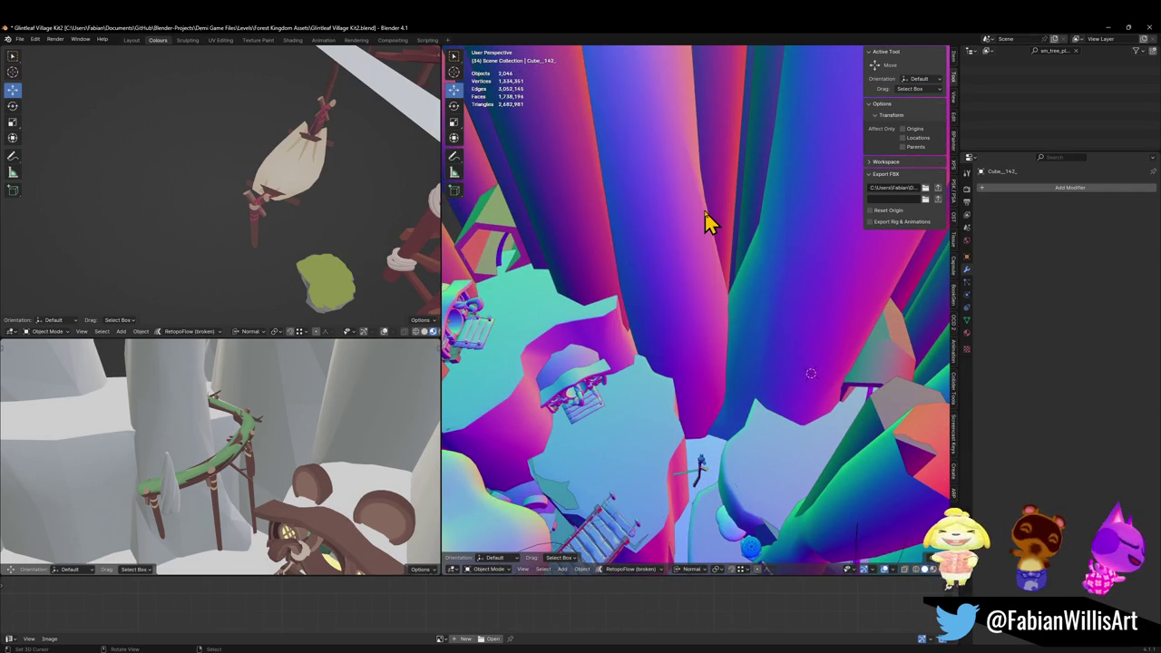
pyautogui.hotkey('ctrl', 'z')
pyautogui.moveTo(622, 298)
pyautogui.mouseDown()
pyautogui.moveTo(643, 287)
pyautogui.moveTo(738, 329)
pyautogui.mouseUp()
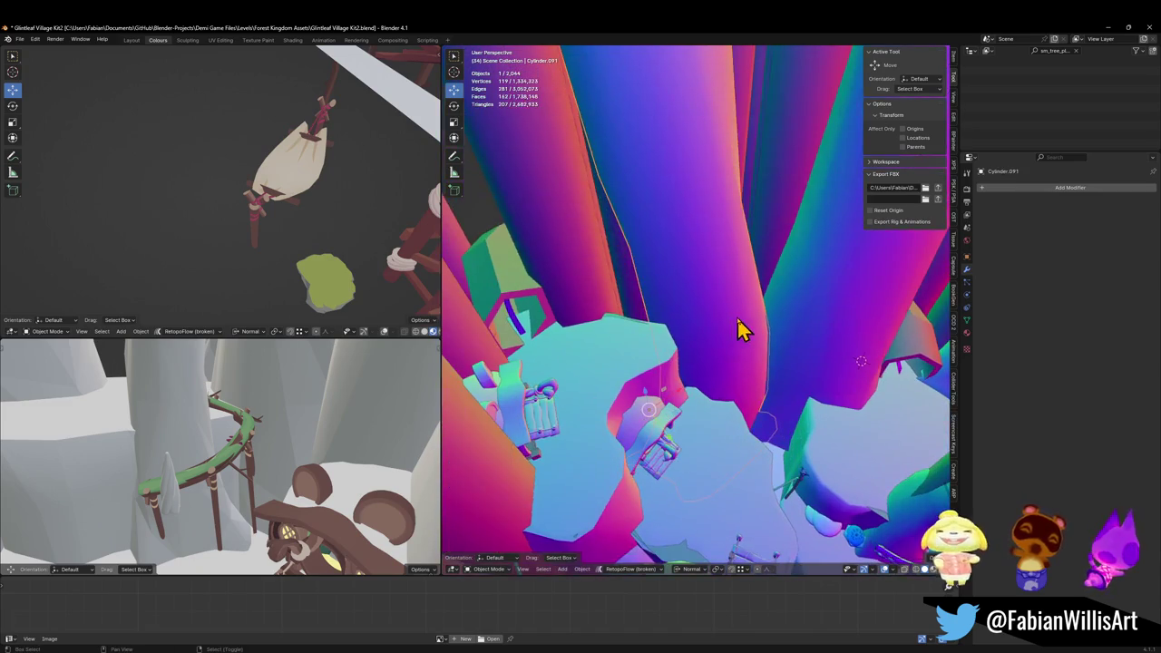
# - Add a second pillar copy, moving it -17.299 m X and -64.373 m Y along its normal
pyautogui.hotkey('shift', 'd')
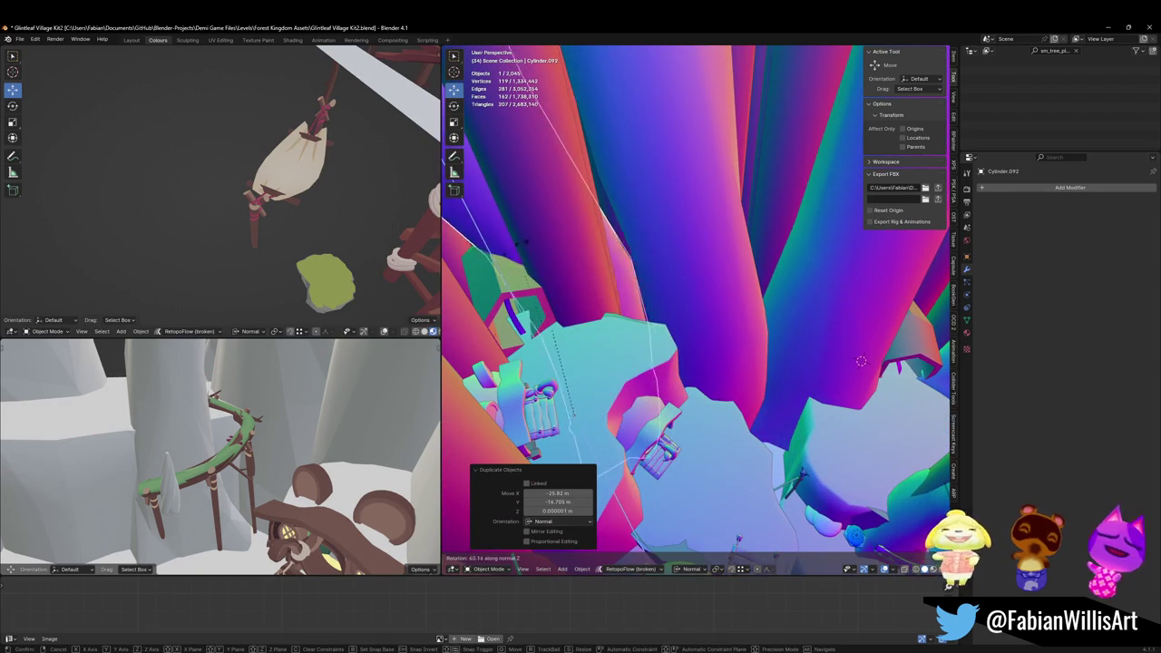
pyautogui.click(541, 308)
pyautogui.press('g')
pyautogui.press('z')
pyautogui.press('z')
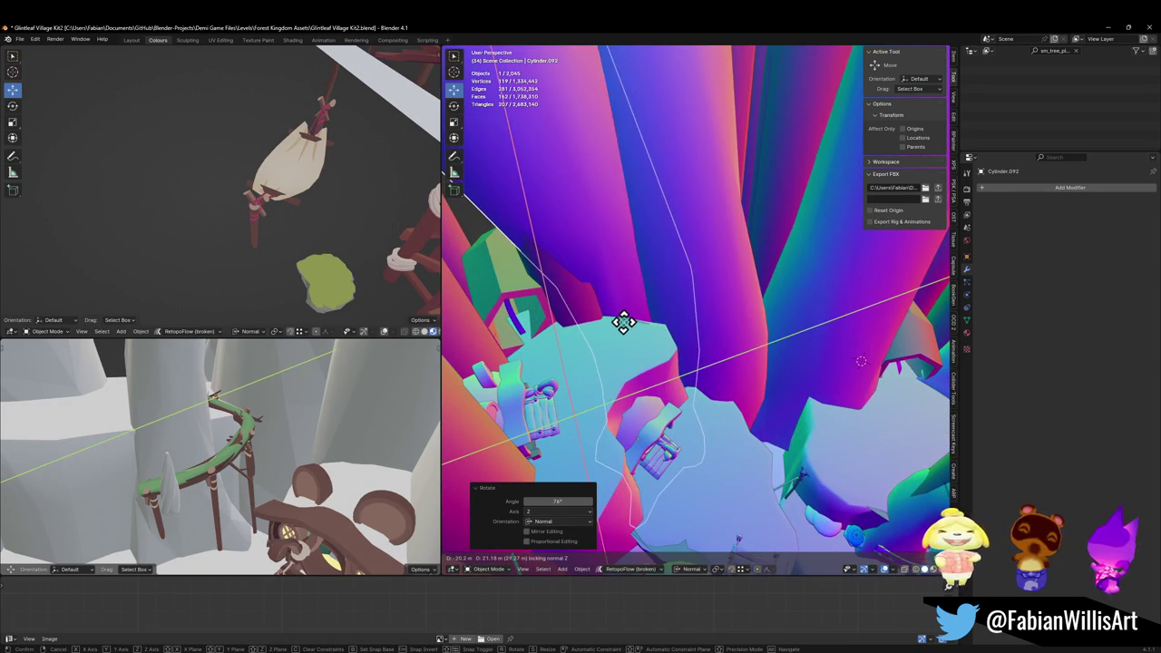
pyautogui.click(623, 322)
pyautogui.moveTo(669, 311)
pyautogui.mouseDown()
pyautogui.moveTo(648, 215)
pyautogui.moveTo(643, 329)
pyautogui.moveTo(680, 328)
pyautogui.mouseUp()
pyautogui.press('g')
pyautogui.press('z')
pyautogui.press('z')
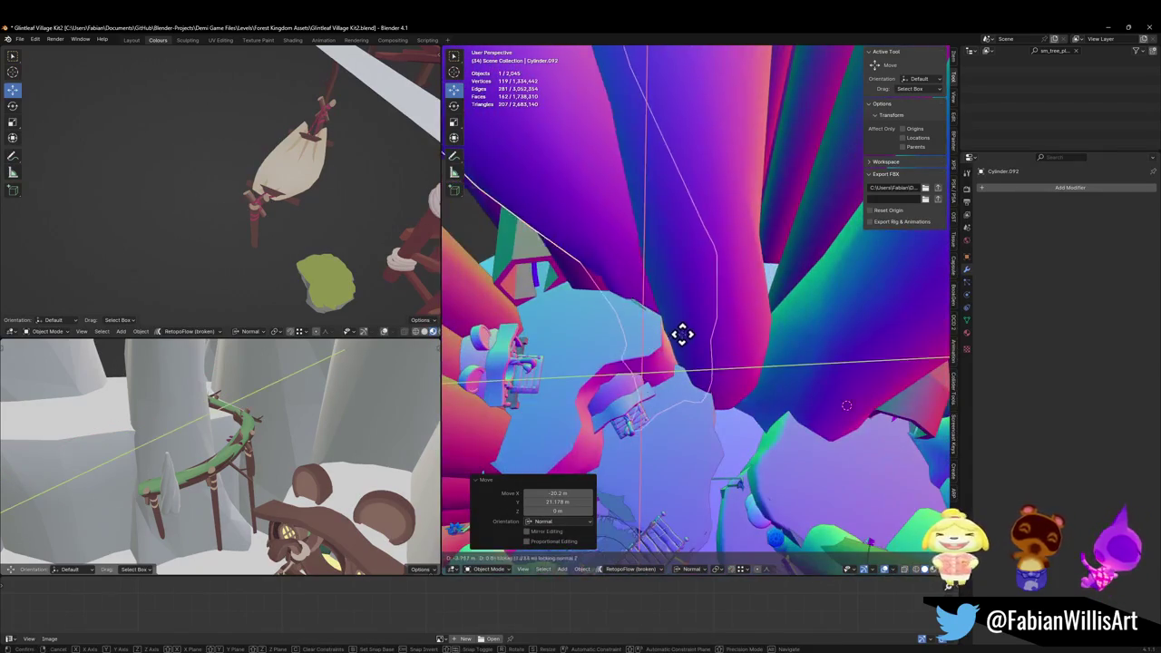
pyautogui.click(691, 356)
pyautogui.press('g')
pyautogui.press('z')
pyautogui.press('z')
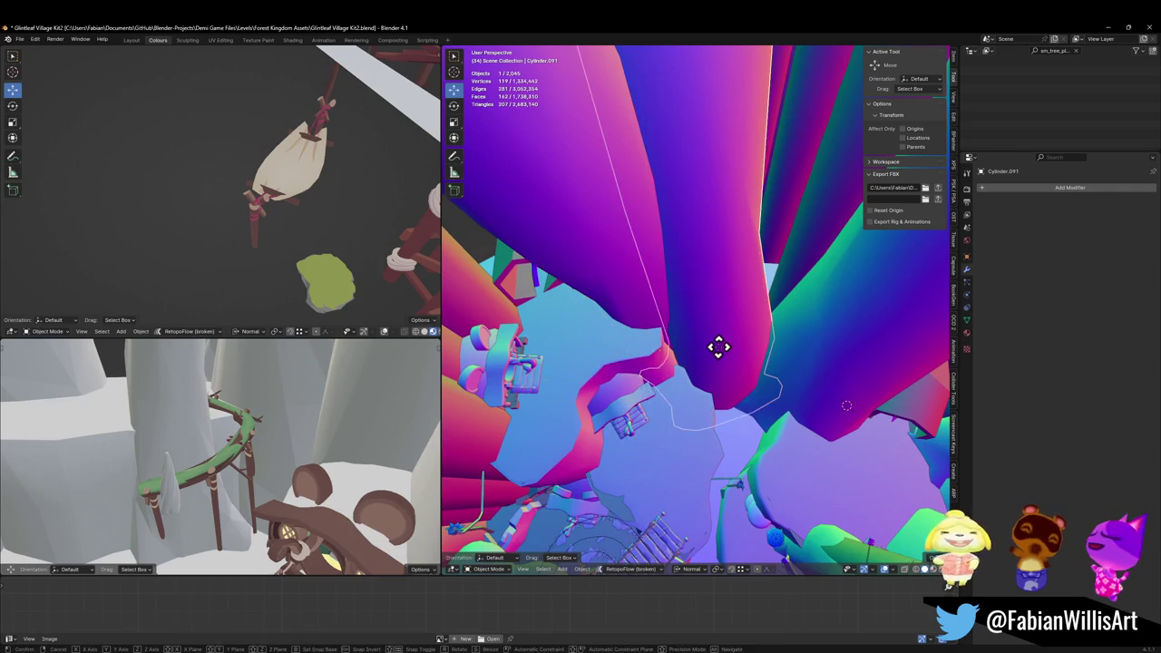
pyautogui.click(717, 365)
pyautogui.moveTo(717, 365)
pyautogui.mouseDown()
pyautogui.moveTo(720, 285)
pyautogui.moveTo(717, 299)
pyautogui.moveTo(676, 278)
pyautogui.moveTo(697, 262)
pyautogui.moveTo(682, 290)
pyautogui.moveTo(735, 279)
pyautogui.moveTo(702, 284)
pyautogui.moveTo(622, 260)
pyautogui.moveTo(749, 312)
pyautogui.moveTo(746, 329)
pyautogui.moveTo(825, 374)
pyautogui.mouseUp()
# - Duplicate the cylinder pillar as Cylinder.093, rotate it 80° about Z and move it
pyautogui.hotkey('shift', 'd')
pyautogui.click(713, 331)
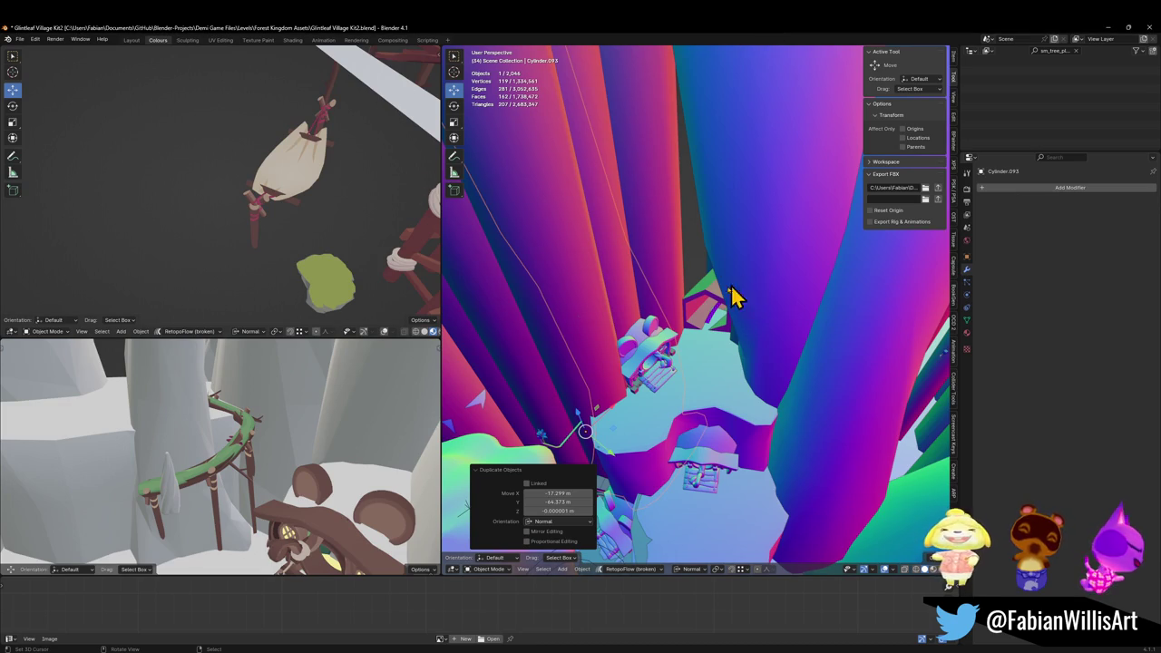
pyautogui.write('rz80')
pyautogui.press('Return')
pyautogui.press('g')
pyautogui.click(648, 370)
# - Turn the copy 52.7°, slide it sideways, and raise it 78.812 m beside the house ledge
pyautogui.press('r')
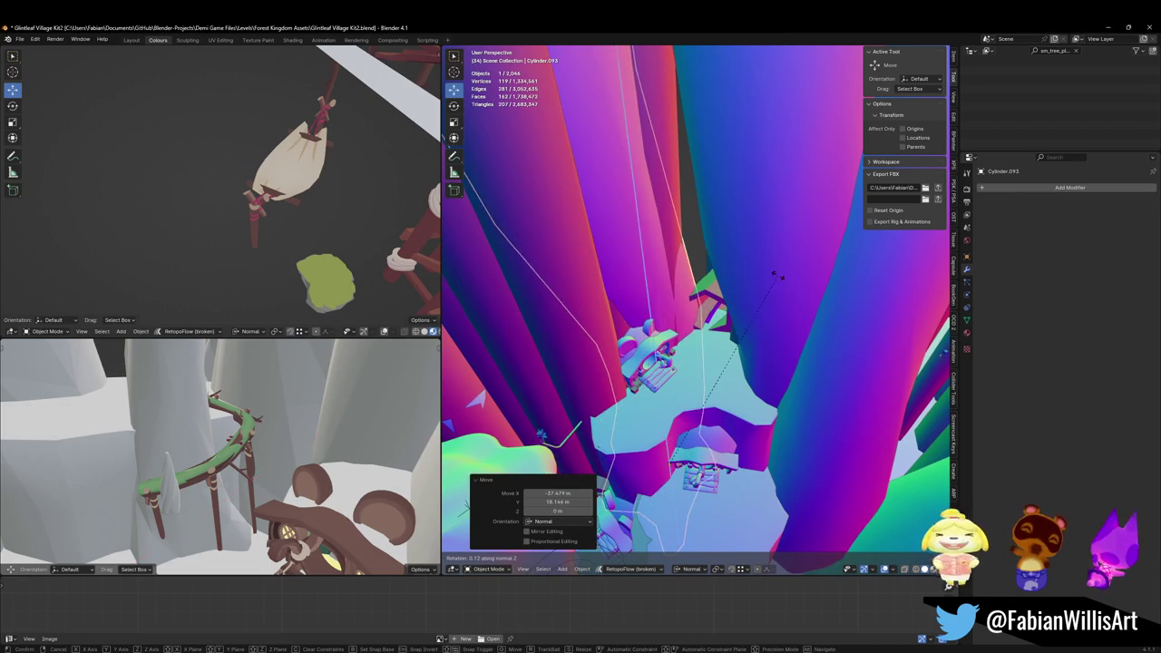
pyautogui.click(622, 312)
pyautogui.press('g')
pyautogui.hotkey('shift', 'z')
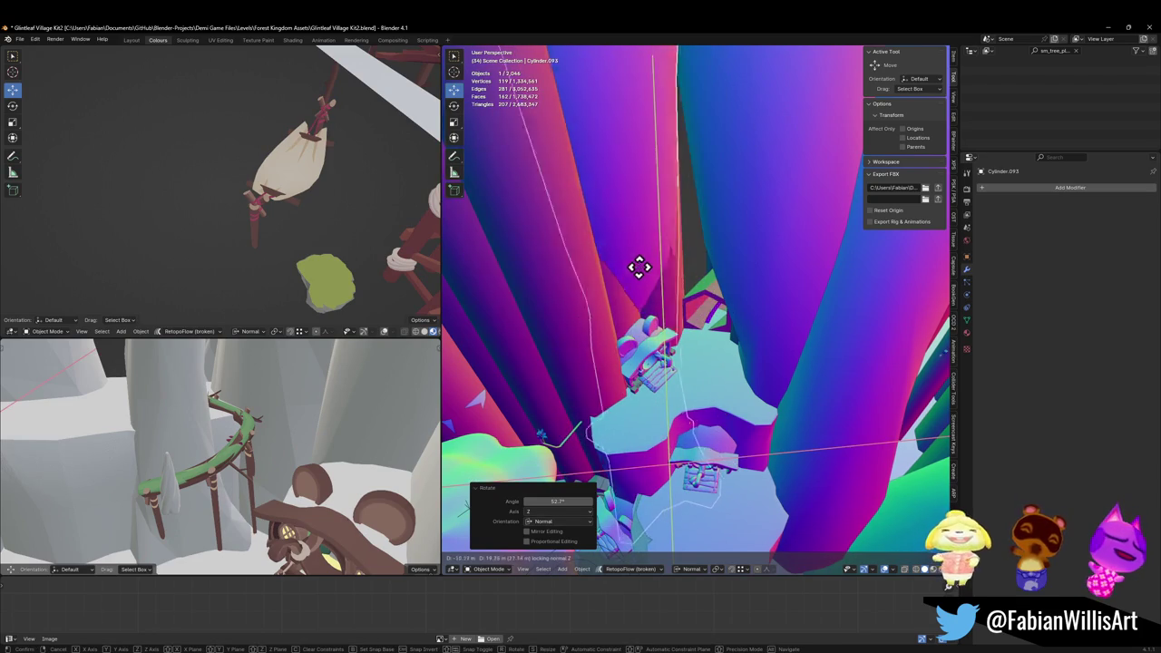
pyautogui.click(667, 272)
pyautogui.press('g')
pyautogui.click(671, 154)
pyautogui.press('g')
pyautogui.hotkey('shift', 'z')
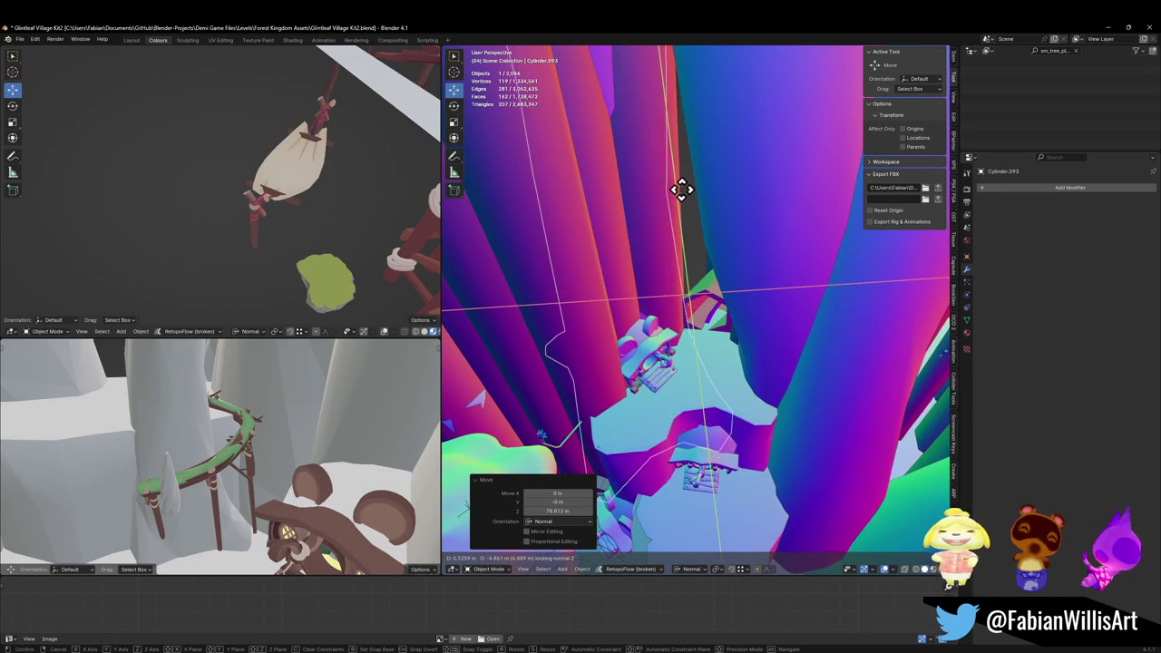
pyautogui.rightClick(668, 251)
# - Undo the extra pillar duplicate, then redo one step
pyautogui.hotkey('ctrl', 'z')
pyautogui.hotkey('ctrl', 'z')
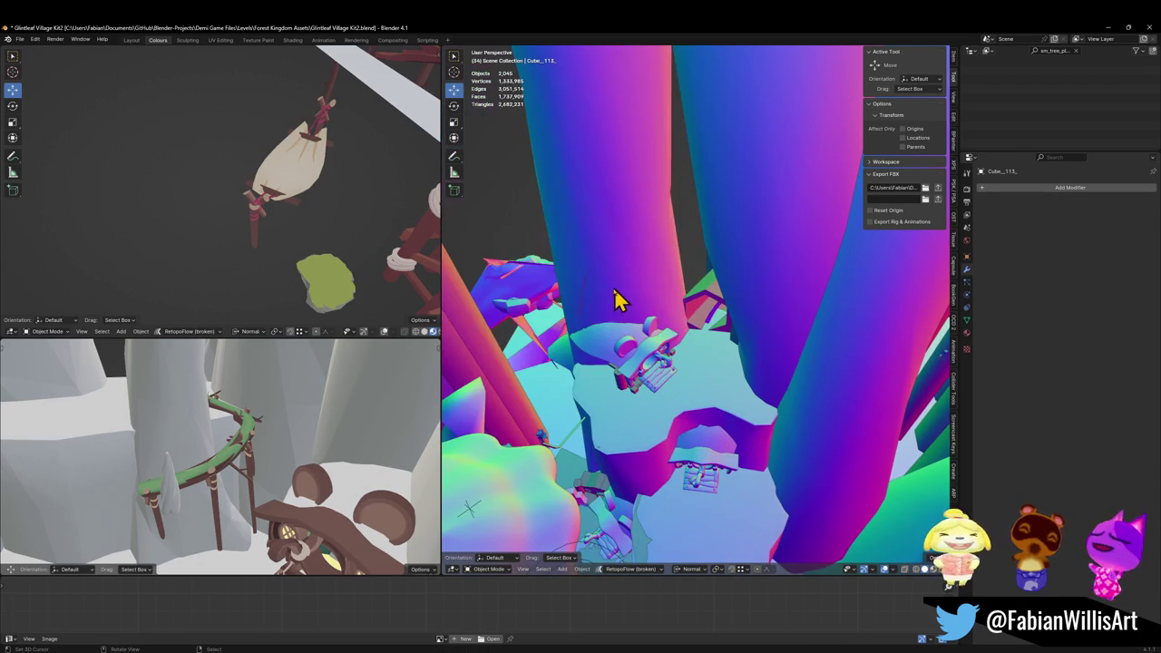
pyautogui.hscroll(-6, 656, 306)
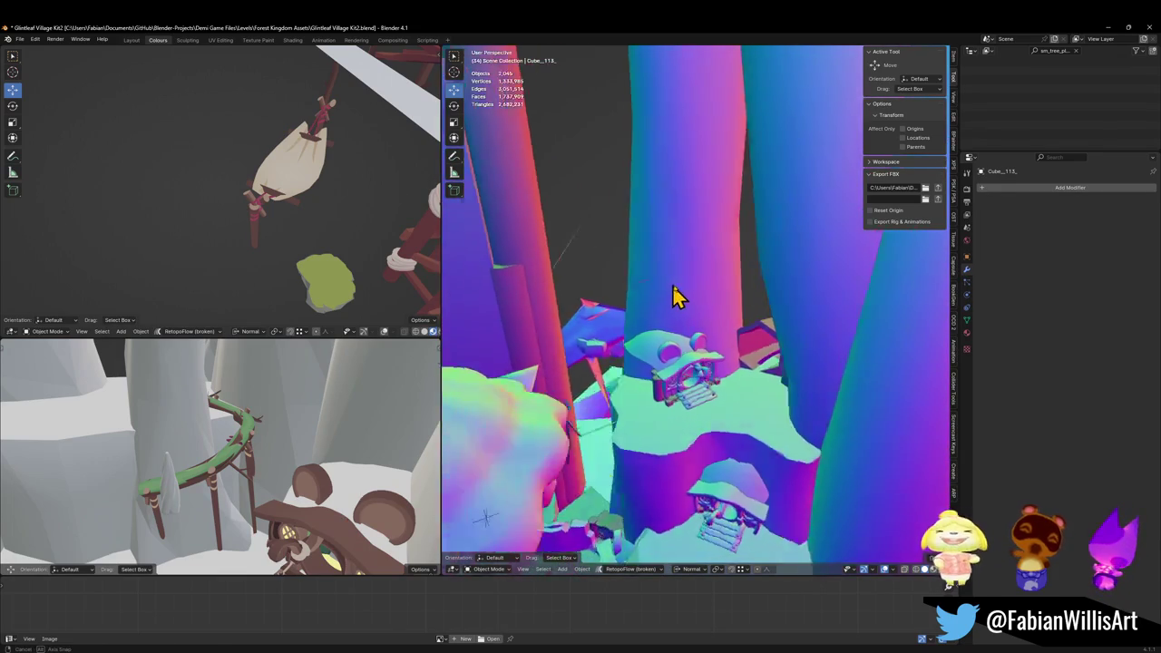
pyautogui.hscroll(-3, 703, 308)
pyautogui.hotkey('ctrl', 'shift', 'z')
pyautogui.hscroll(-4, 723, 305)
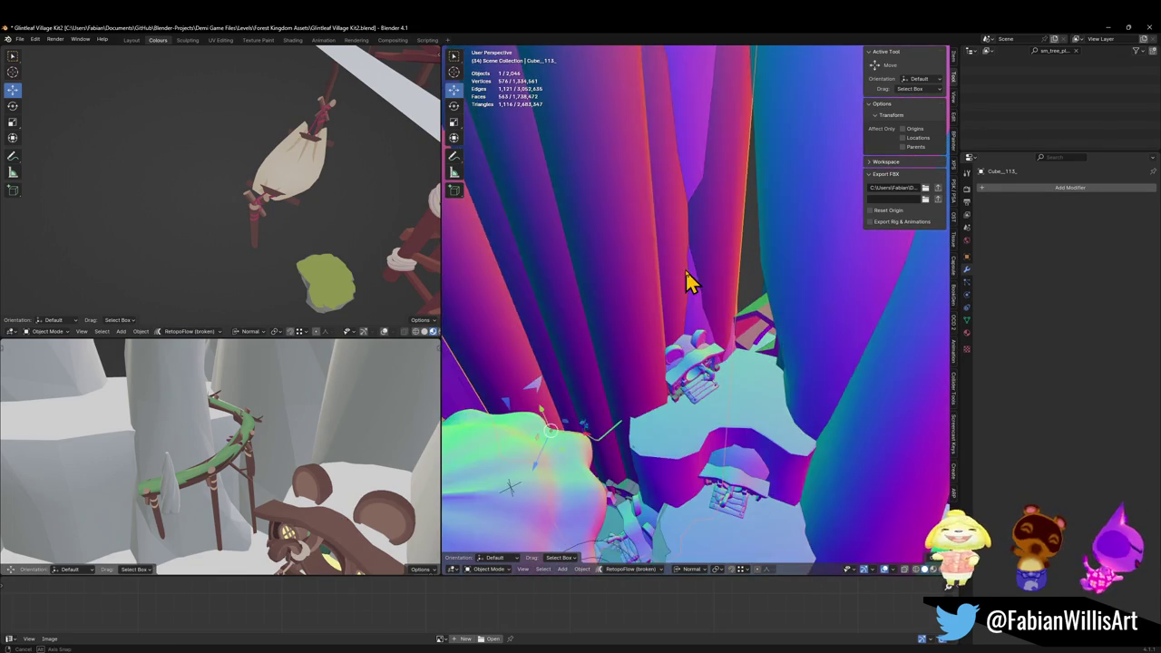
# - In Edit Mode, select and hide the linked trunk section, unhide all, and return to Object Mode
pyautogui.press('Tab')
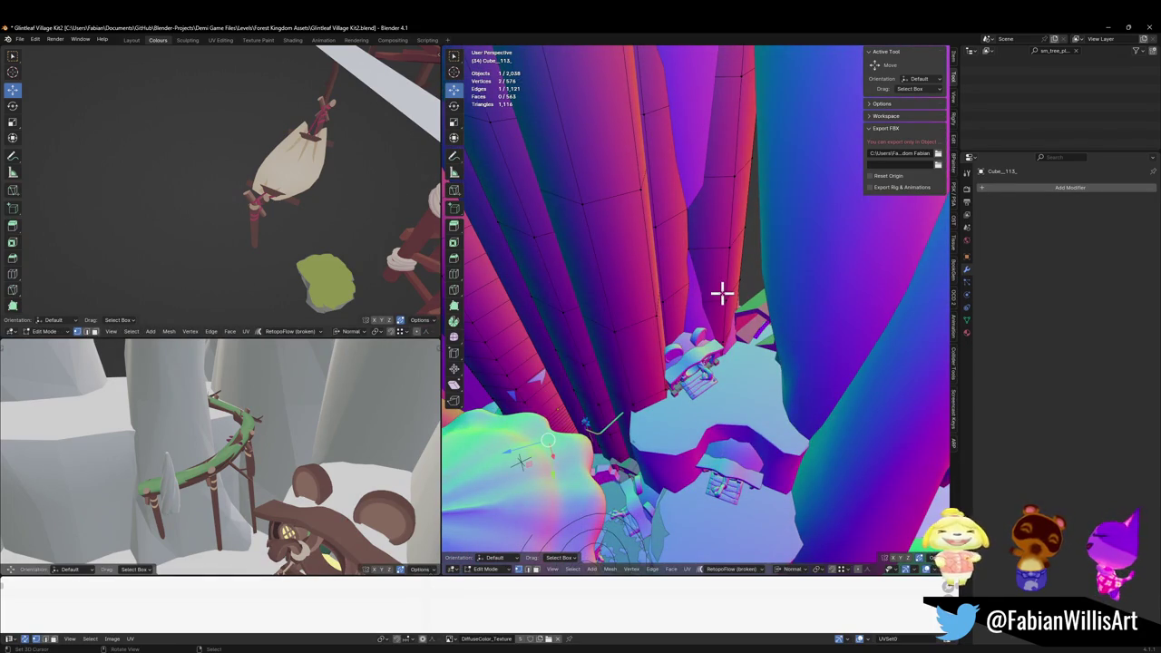
pyautogui.hotkey('ctrl', 'l')
pyautogui.press('h')
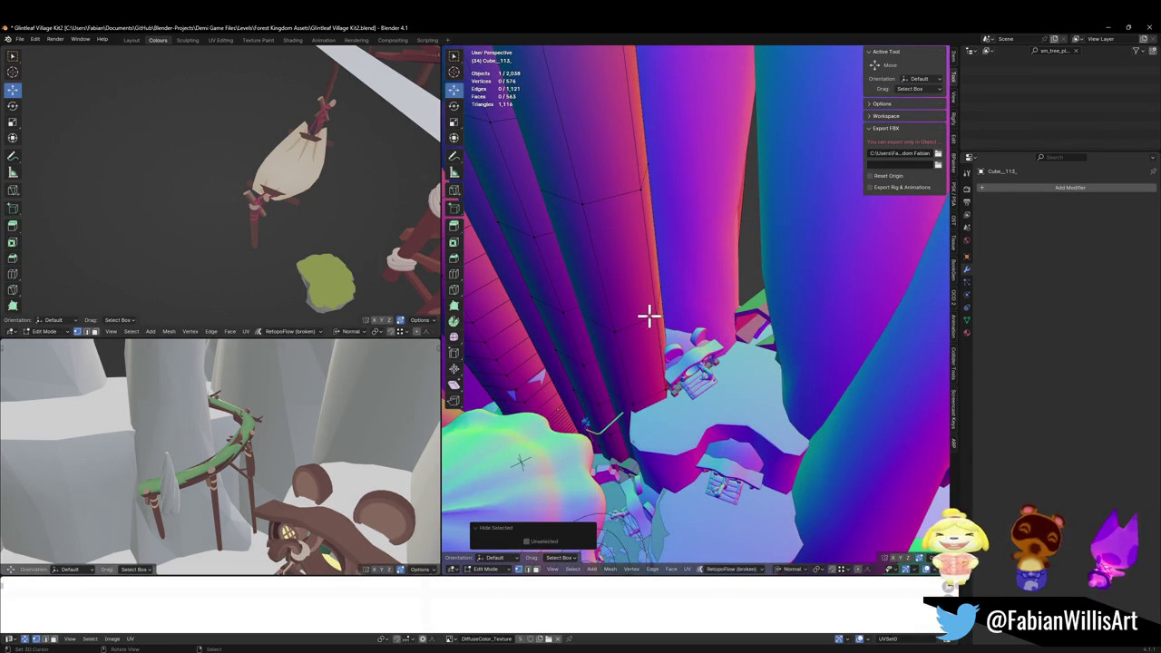
pyautogui.press('KP_8')
pyautogui.press('KP_8')
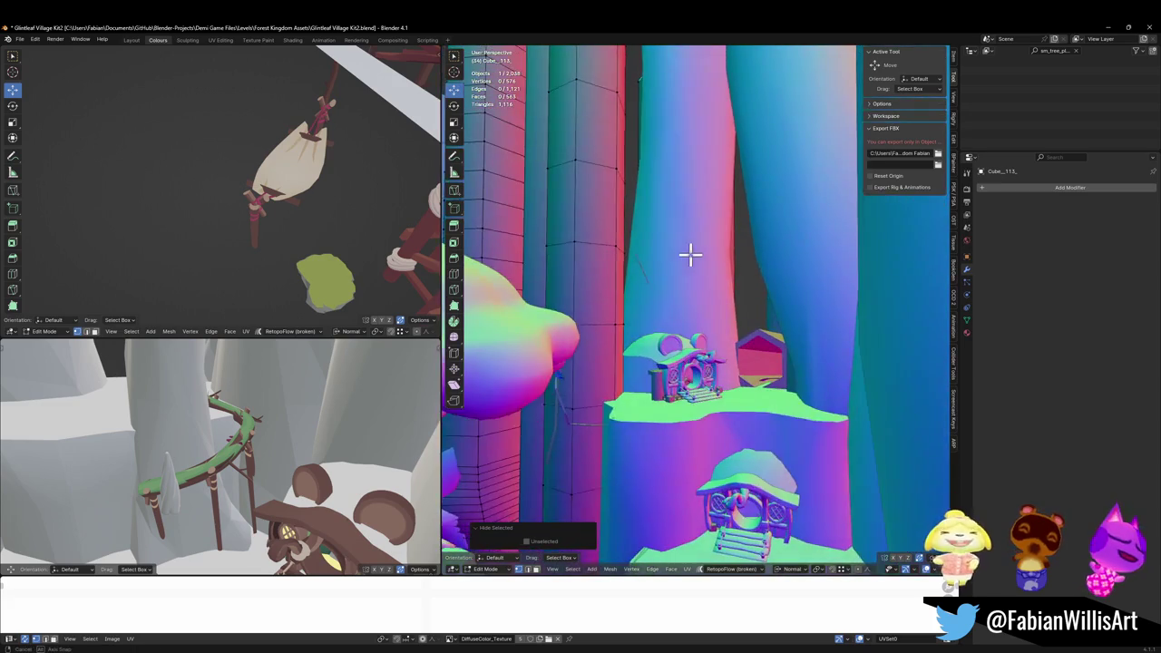
pyautogui.hotkey('alt', 'h')
pyautogui.hotkey('ctrl', 'Tab')
pyautogui.click(695, 268)
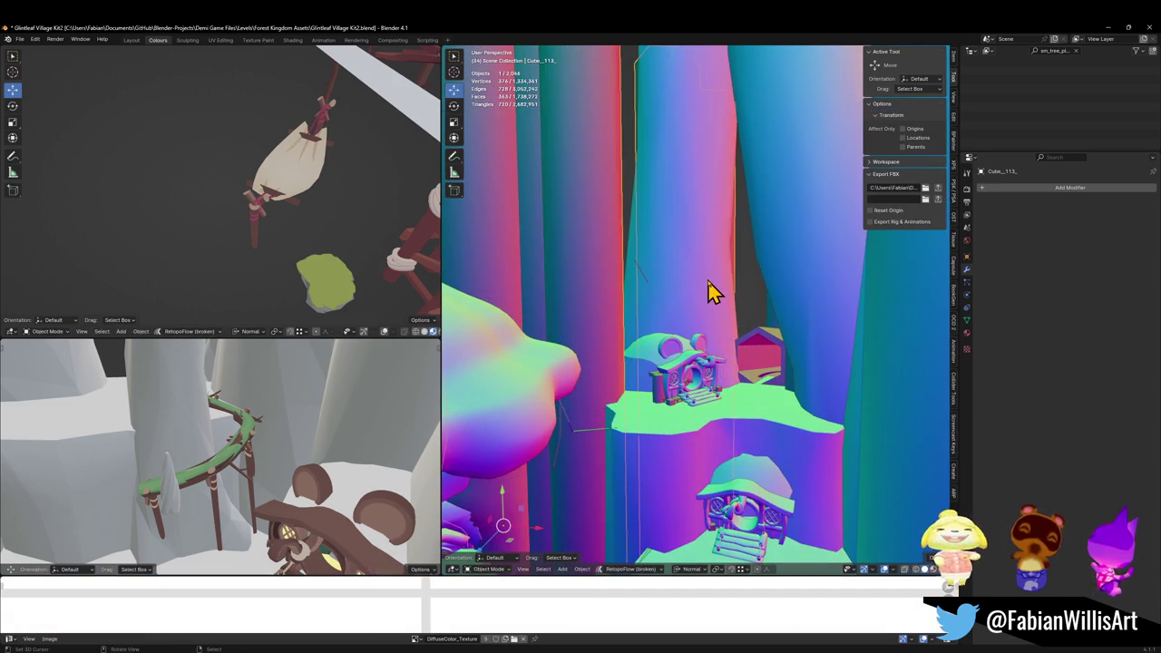
# - Select the pink Zafi_Mesh_1 mesh and orbit to view it among the tall pillars
pyautogui.click(708, 289)
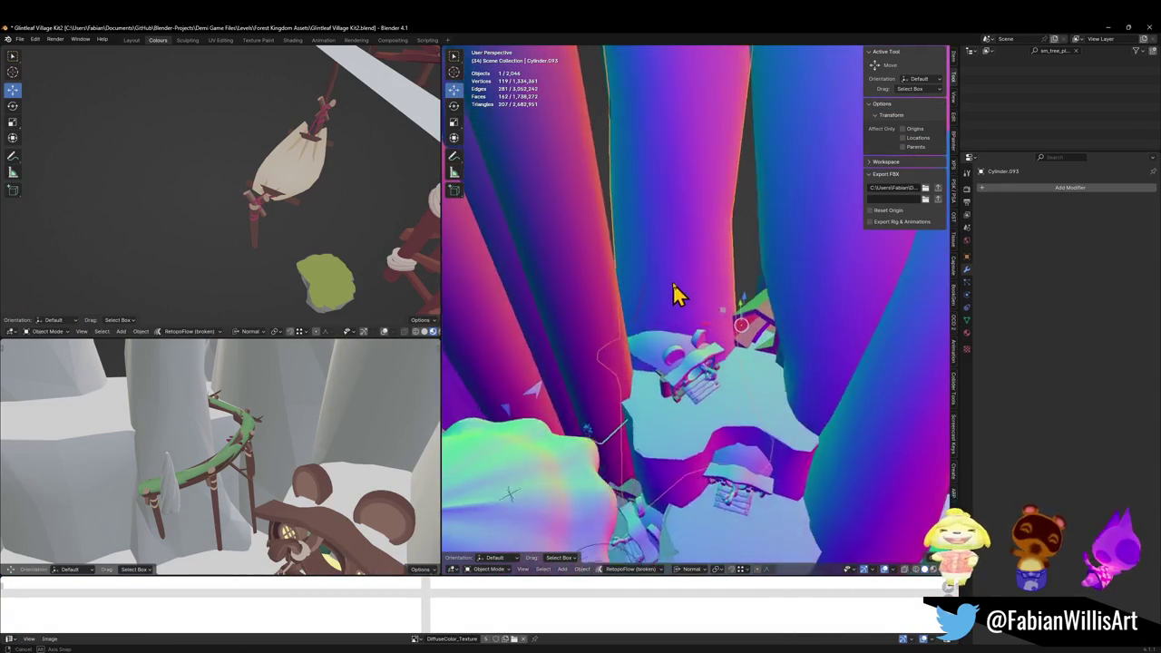
pyautogui.click(665, 316)
pyautogui.moveTo(689, 313)
pyautogui.mouseDown()
pyautogui.moveTo(671, 334)
pyautogui.moveTo(720, 197)
pyautogui.moveTo(734, 194)
pyautogui.moveTo(682, 285)
pyautogui.moveTo(731, 281)
pyautogui.mouseUp()
pyautogui.moveTo(689, 372)
pyautogui.mouseDown()
pyautogui.moveTo(772, 270)
pyautogui.moveTo(819, 241)
pyautogui.moveTo(862, 262)
pyautogui.moveTo(839, 253)
pyautogui.moveTo(731, 305)
pyautogui.moveTo(760, 304)
pyautogui.mouseUp()
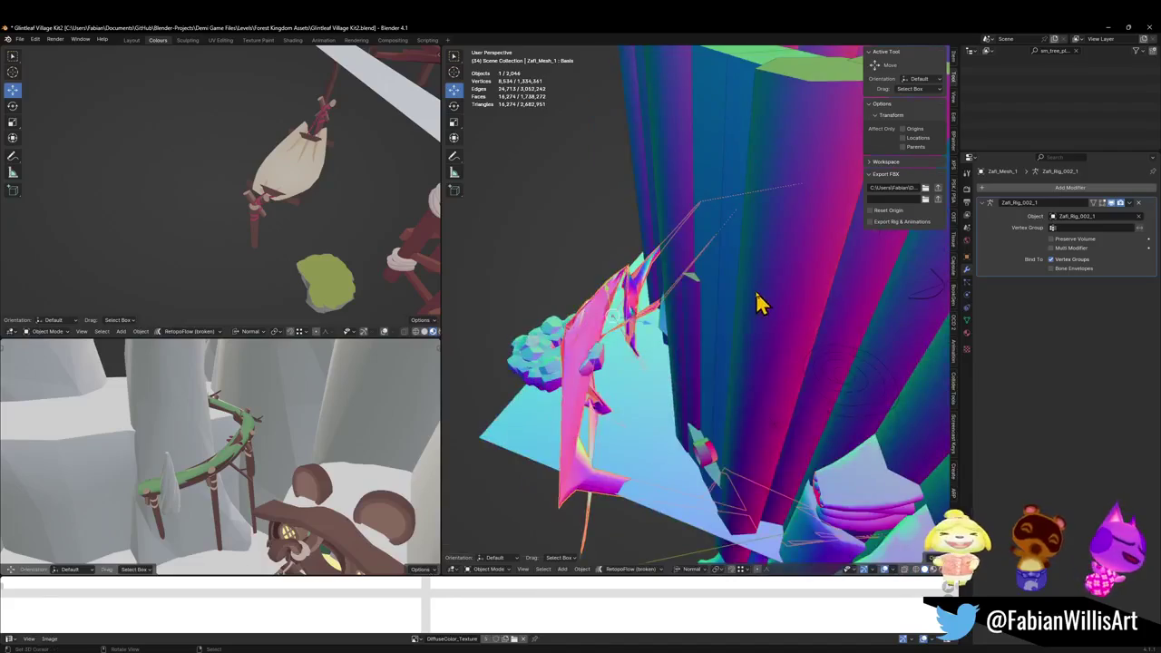
# - Delete the stray pink mesh Zafi_Mesh_1 and duplicate the rock pillar Cylinder.093
pyautogui.press('Delete')
pyautogui.moveTo(791, 267)
pyautogui.mouseDown()
pyautogui.moveTo(680, 262)
pyautogui.moveTo(728, 293)
pyautogui.moveTo(735, 283)
pyautogui.moveTo(765, 296)
pyautogui.mouseUp()
pyautogui.click(737, 283)
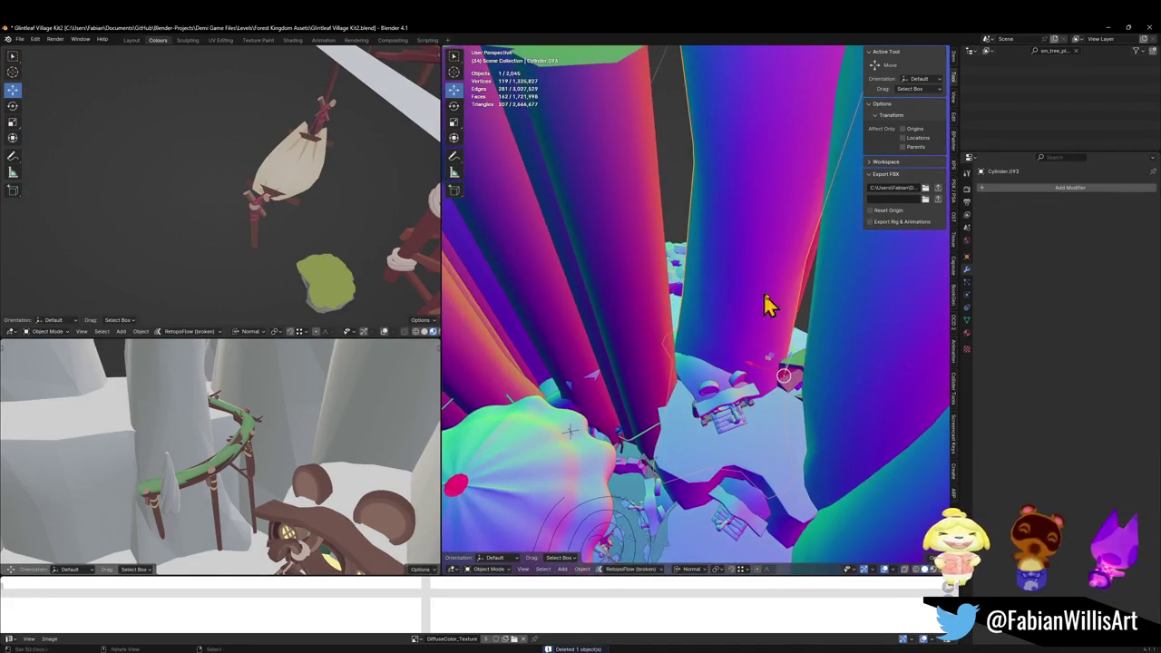
pyautogui.click(733, 329)
pyautogui.moveTo(686, 332); pyautogui.dragTo(758, 325)
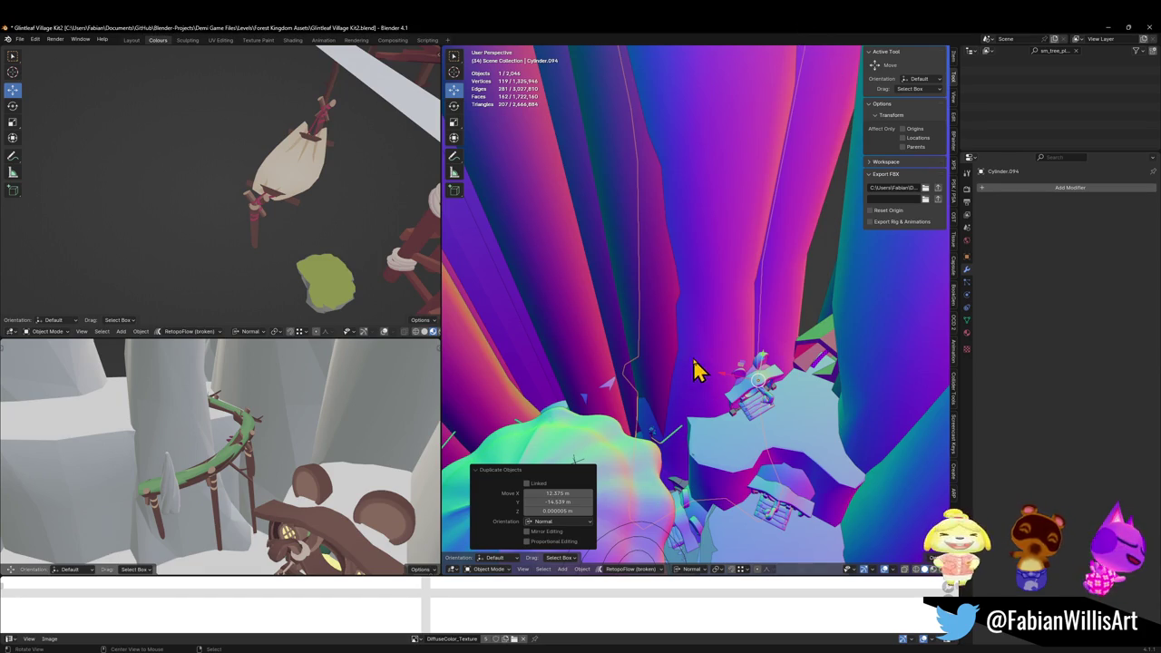
pyautogui.scroll(5, 703, 376)
pyautogui.scroll(-4, 726, 365)
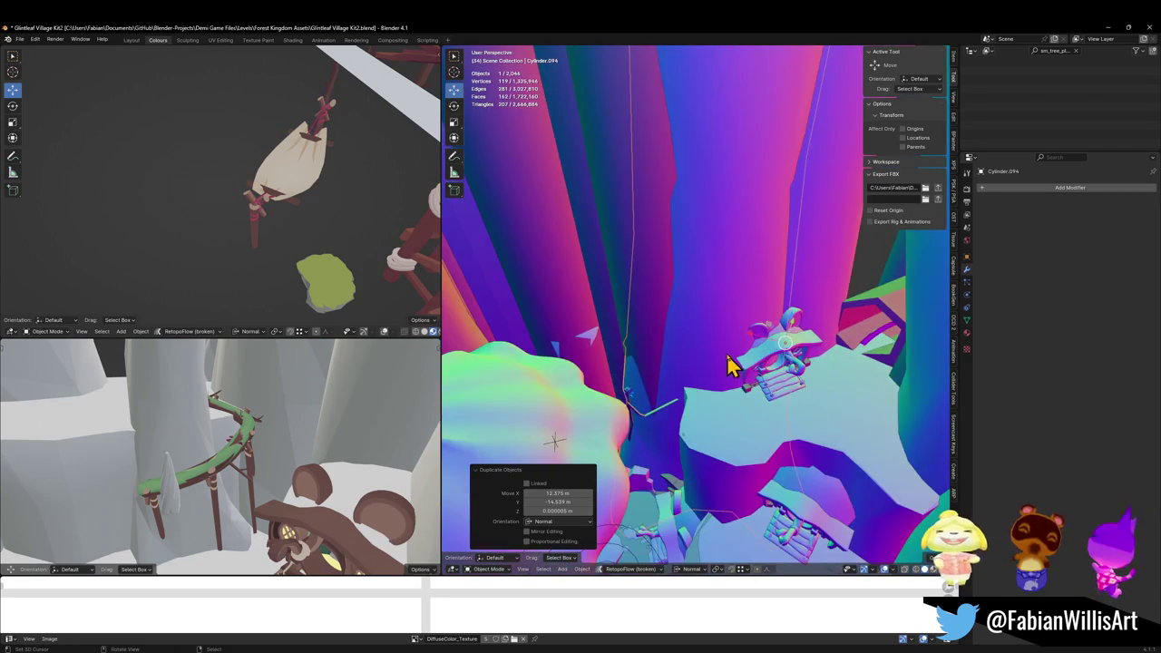
# - Move the pillar copy vertically, scale it to 0.513 and set its origin to the 3D cursor
pyautogui.press('g')
pyautogui.press('z')
pyautogui.click(775, 297)
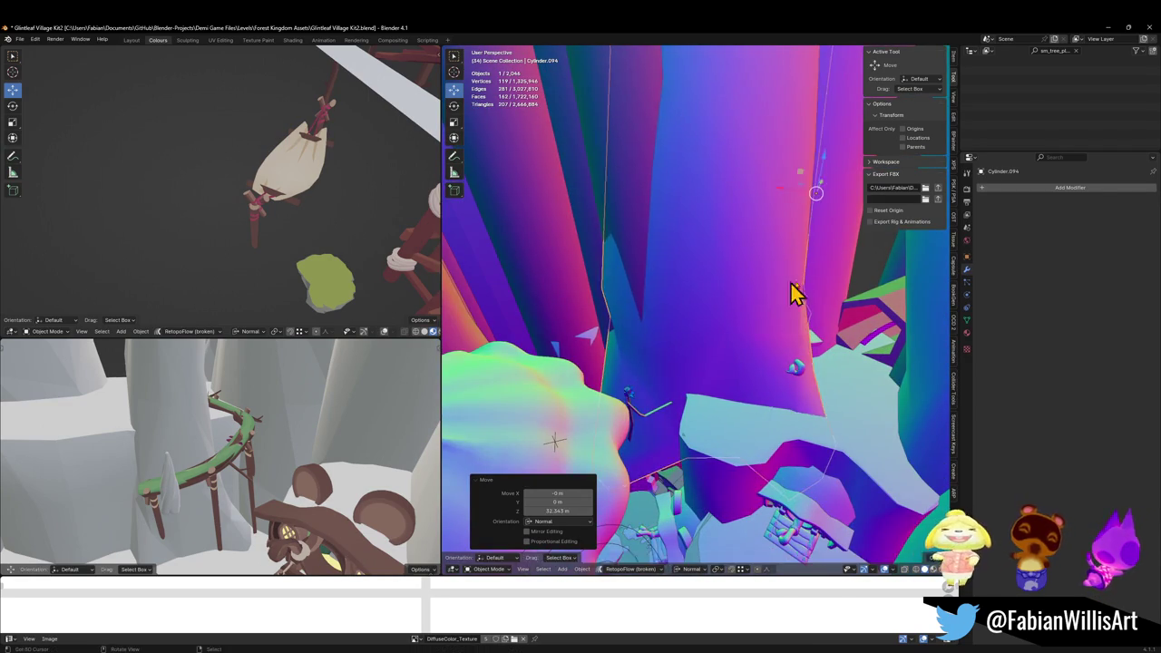
pyautogui.press('s')
pyautogui.click(798, 299)
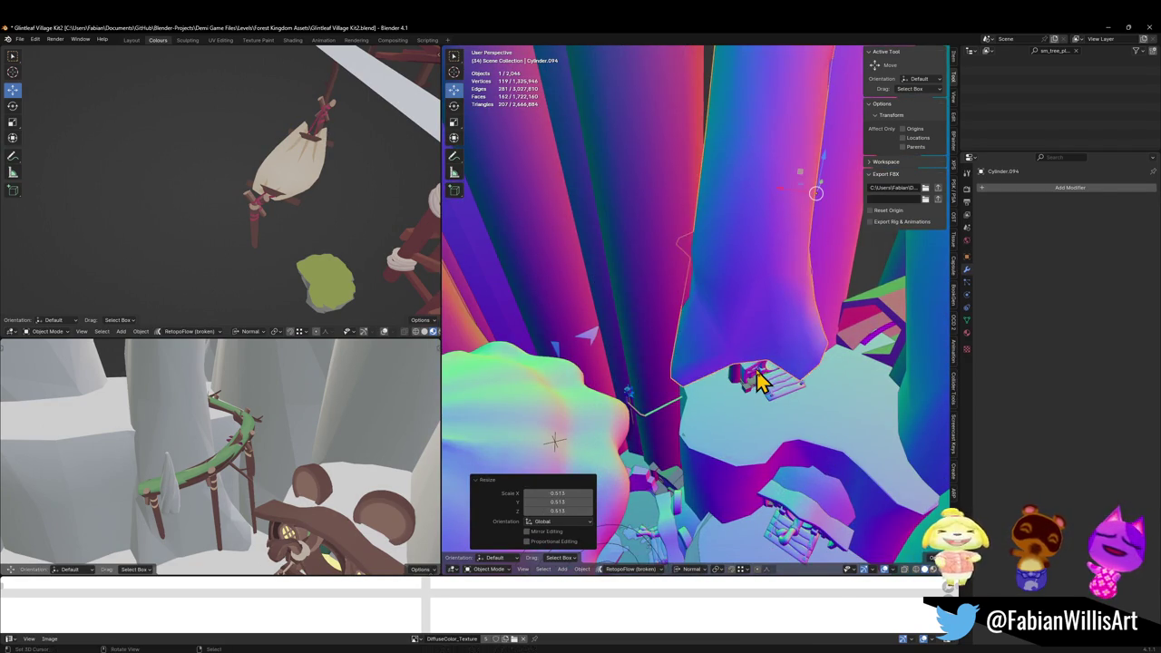
pyautogui.press('q')
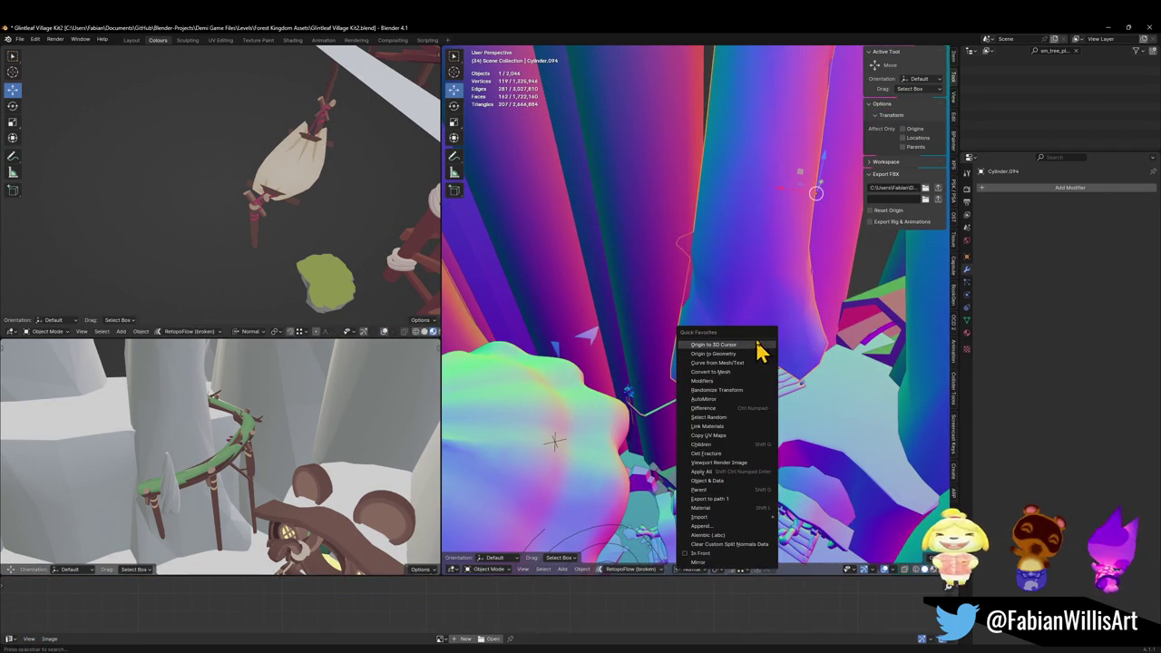
pyautogui.click(752, 346)
# - Adjust the pillar copy's height along Z and rotate it 62.2° around Z
pyautogui.press('g')
pyautogui.press('z')
pyautogui.click(809, 361)
pyautogui.press('g')
pyautogui.press('z')
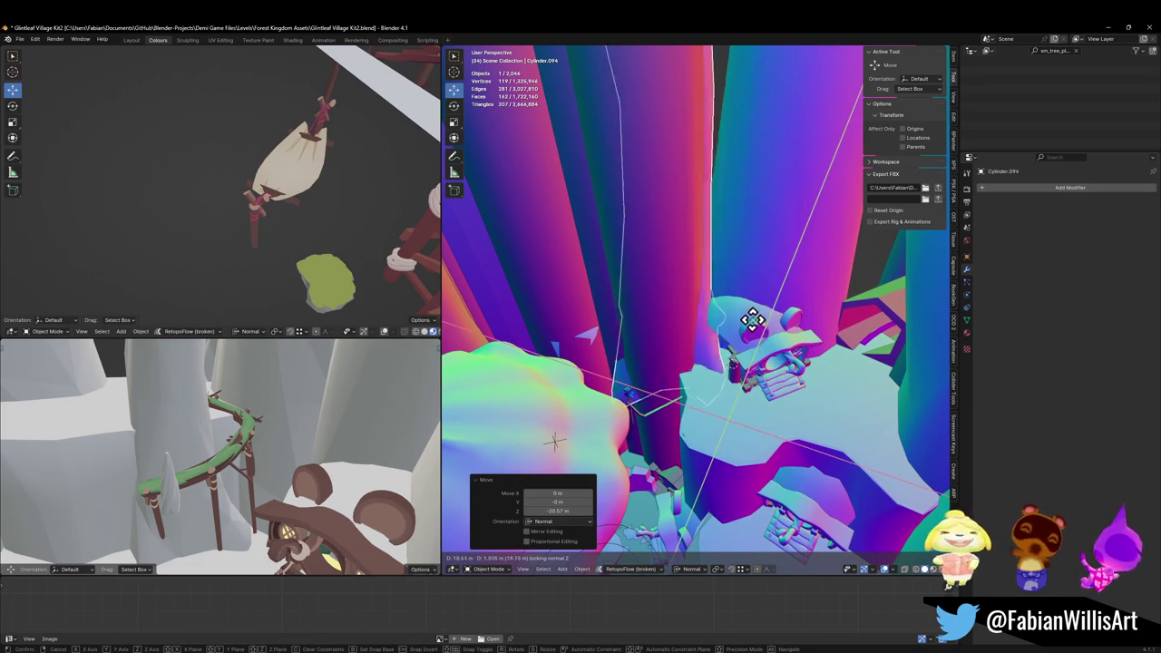
pyautogui.click(744, 313)
pyautogui.press('r')
pyautogui.press('z')
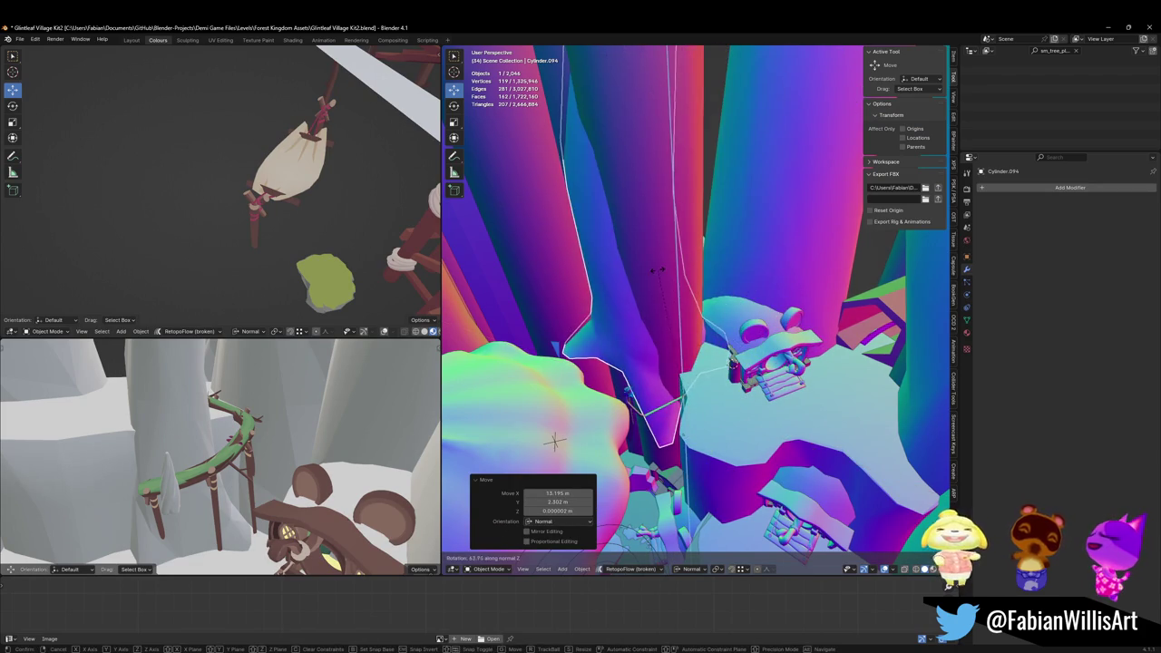
pyautogui.click(657, 269)
# - Slide the pillar copy -11.738 m X, -11.089 m Y beside the house ledge
pyautogui.press('g')
pyautogui.press('z')
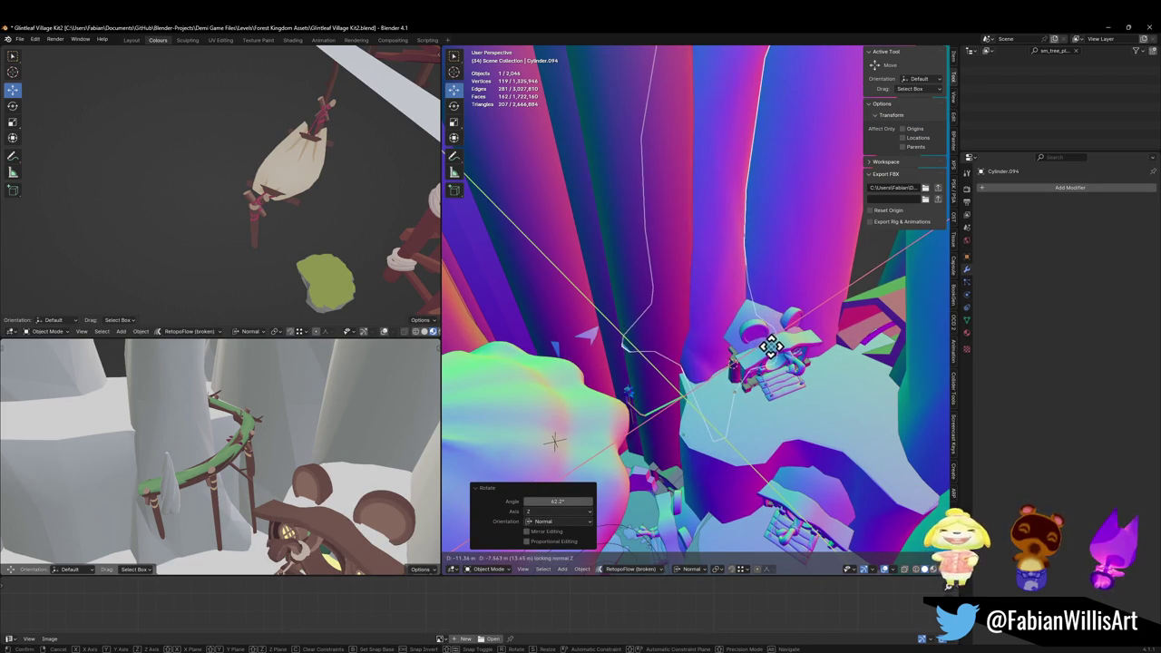
pyautogui.click(787, 337)
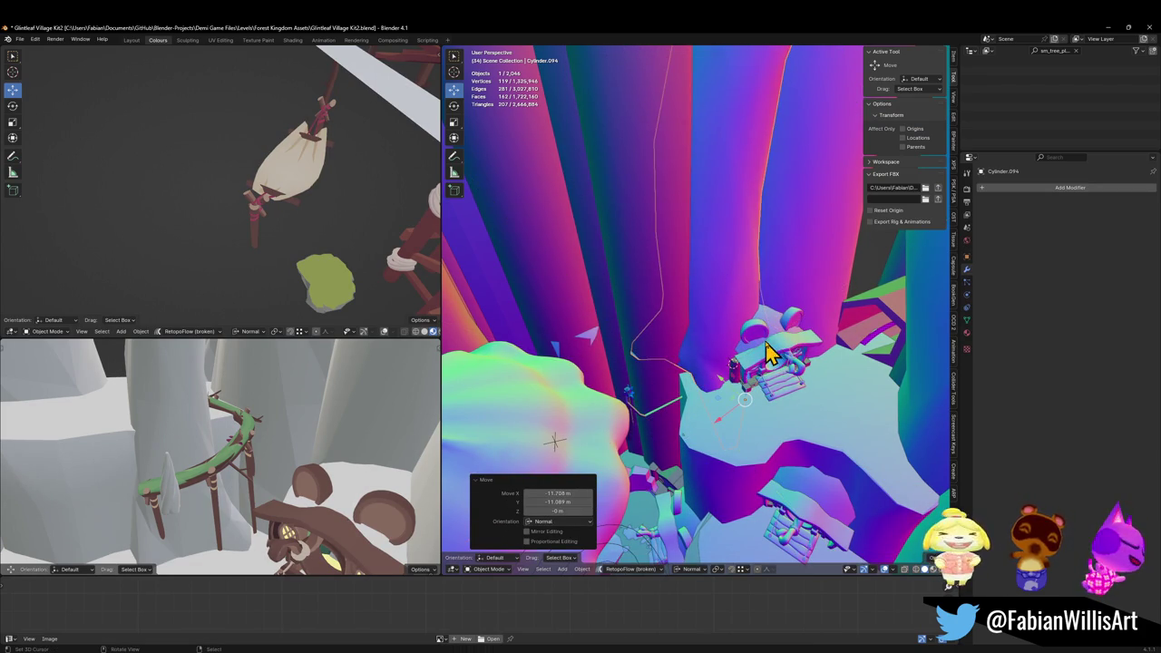
pyautogui.scroll(5, 717, 372)
pyautogui.press('Tab')
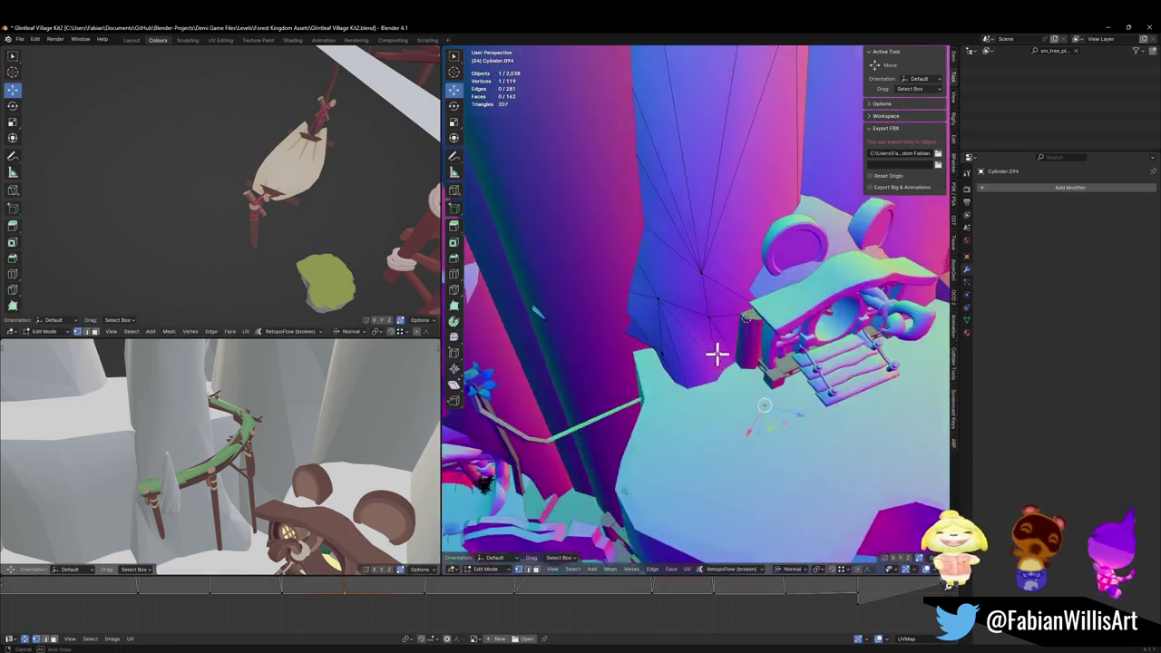
# - Isolate the pillar in front local view and soft-move its base vertices with proportional editing
pyautogui.press('KP_Divide')
pyautogui.press('KP_1')
pyautogui.moveTo(669, 360)
pyautogui.mouseDown()
pyautogui.moveTo(637, 448)
pyautogui.moveTo(758, 427)
pyautogui.moveTo(611, 459)
pyautogui.moveTo(719, 530)
pyautogui.mouseUp()
pyautogui.hotkey('alt', 'a')
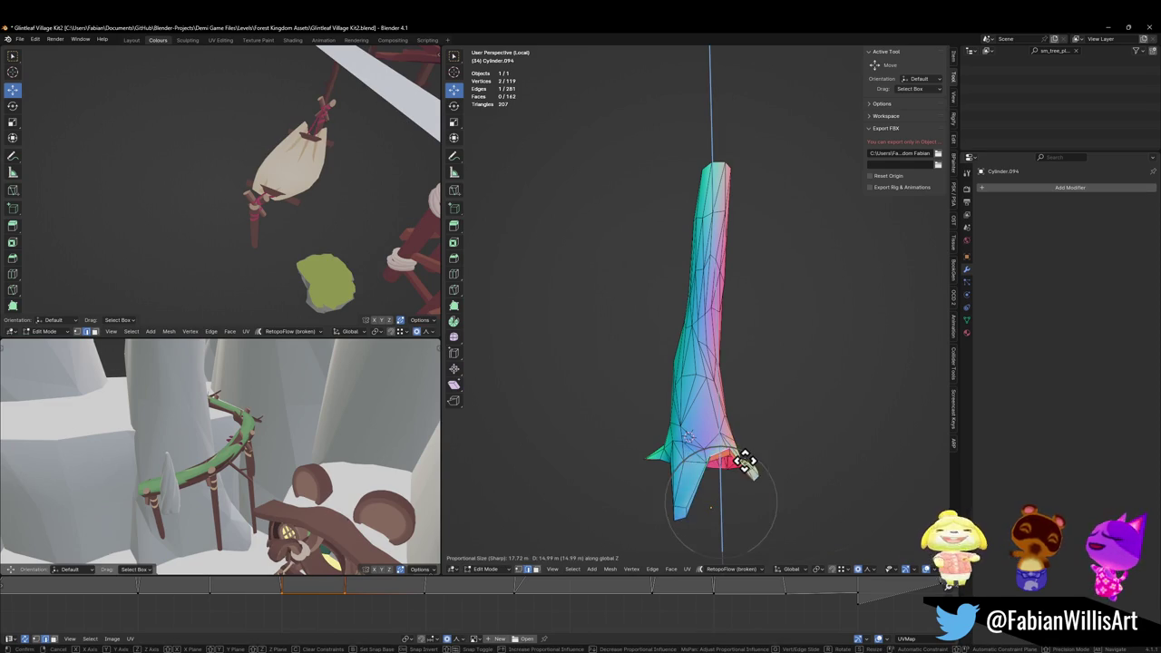
pyautogui.click(744, 461)
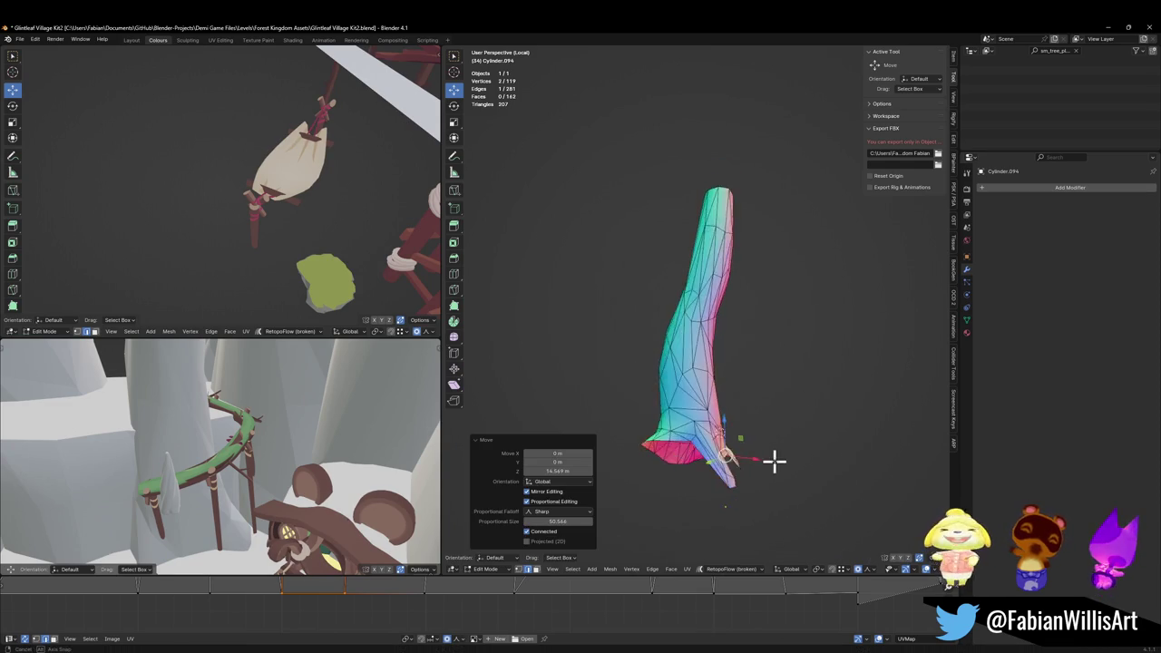
# - Flatten the base vertex loop vertically, lower the flared base, and leave local view
pyautogui.keyDown('alt'); pyautogui.click(695, 484); pyautogui.keyUp('alt')
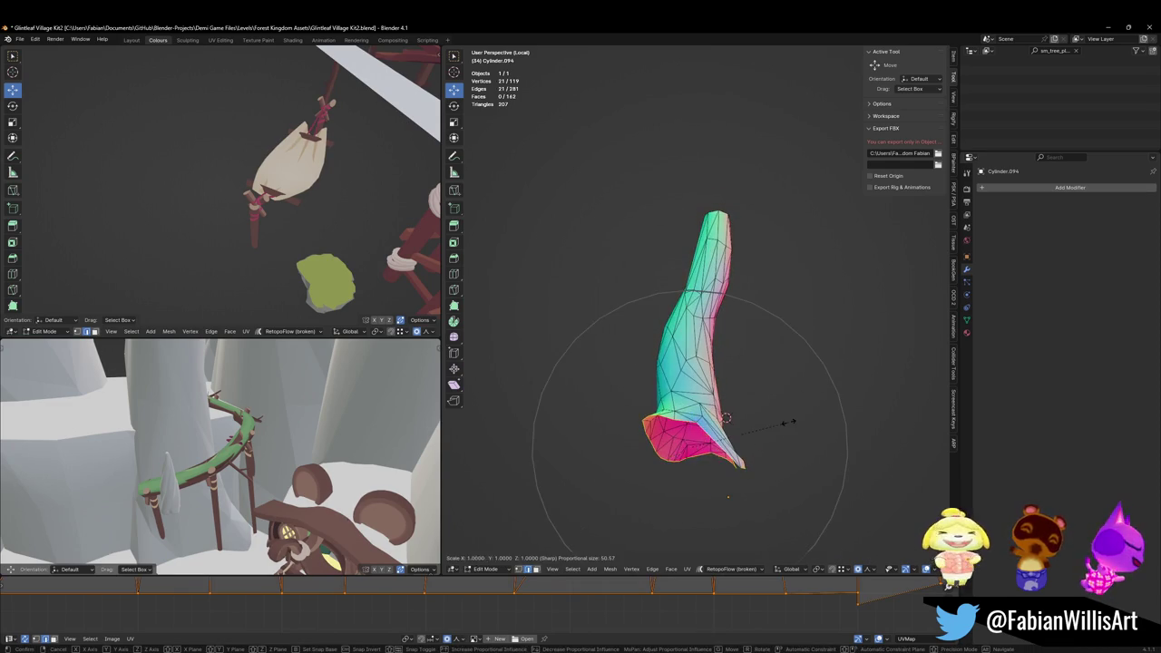
pyautogui.click(690, 448)
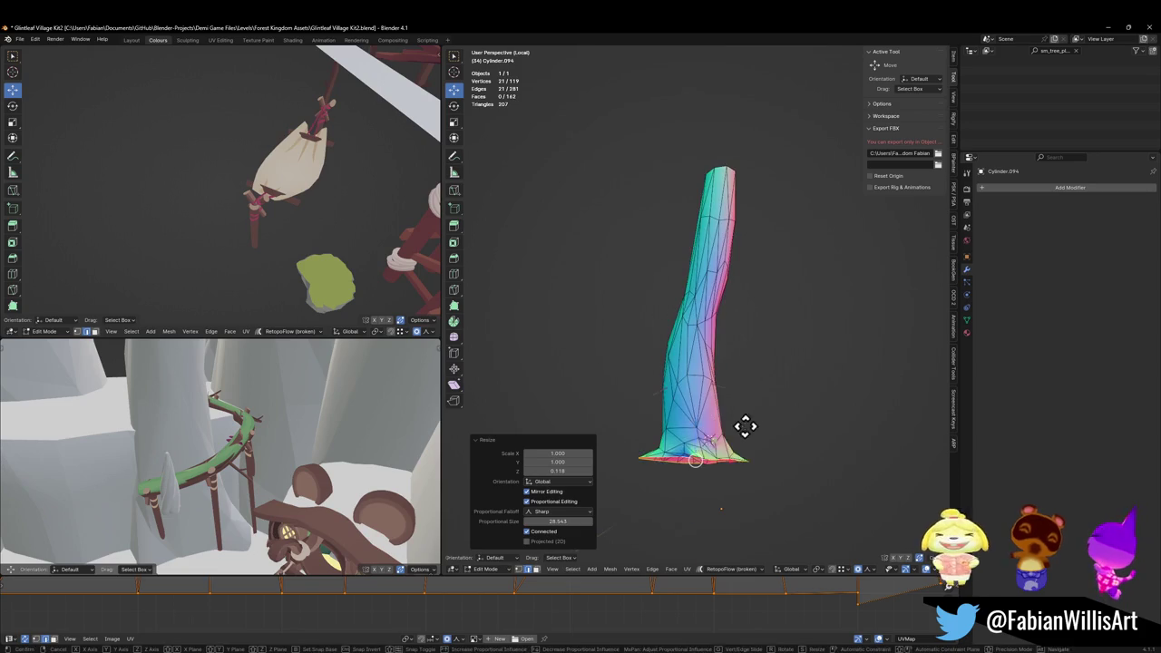
pyautogui.click(736, 455)
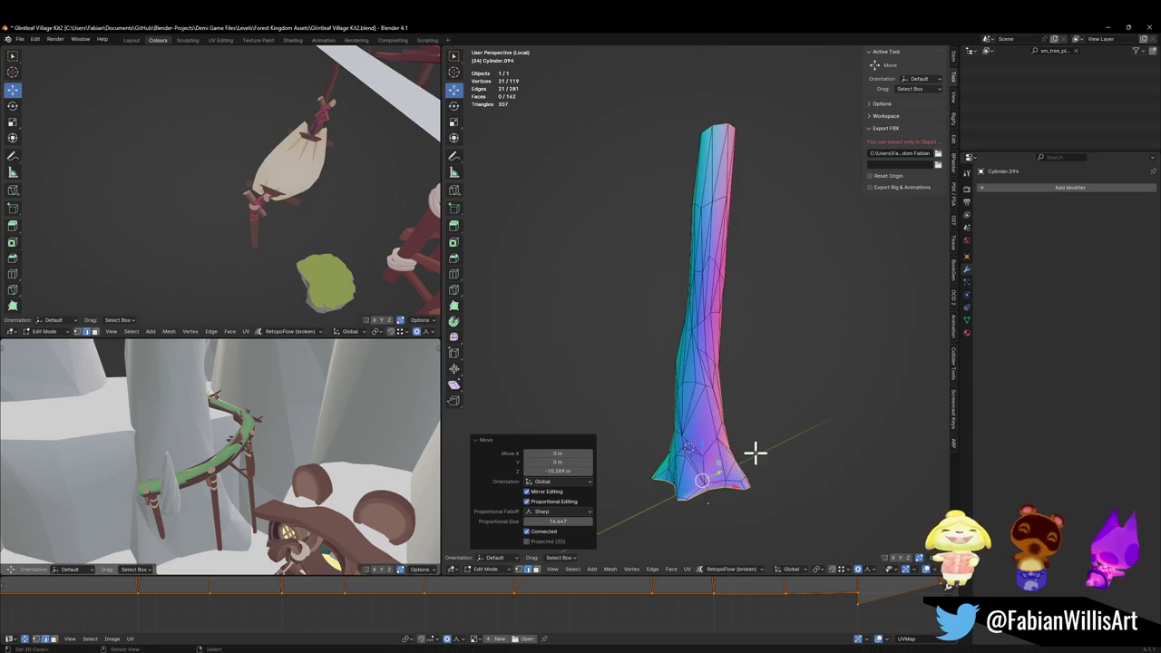
pyautogui.moveTo(678, 437)
pyautogui.mouseDown()
pyautogui.moveTo(855, 427)
pyautogui.moveTo(710, 444)
pyautogui.mouseUp()
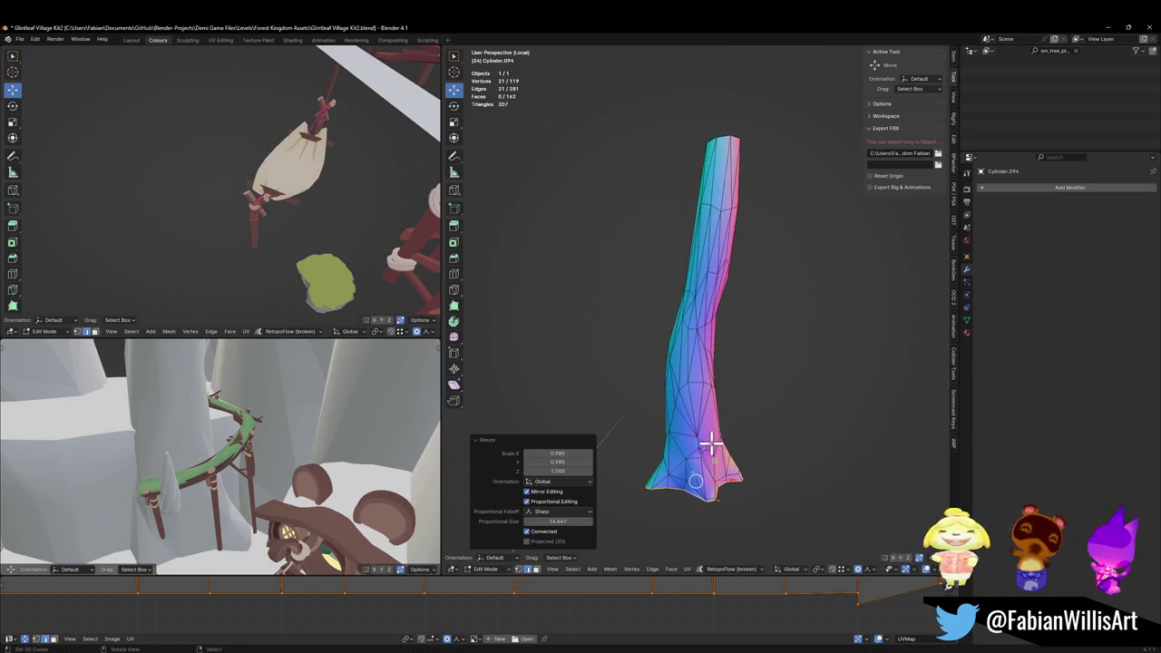
pyautogui.press('KP_Divide')
pyautogui.press('Tab')
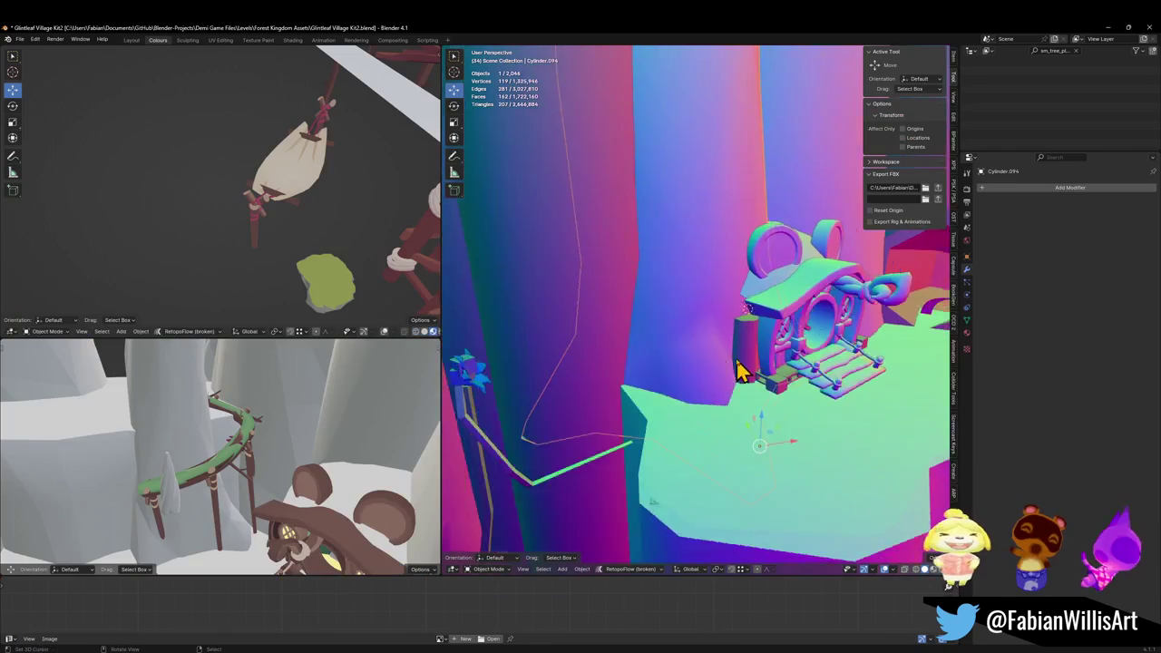
# - Raise the house by about 4 m
pyautogui.press('g')
pyautogui.click(735, 340)
pyautogui.moveTo(735, 340)
pyautogui.mouseDown()
pyautogui.moveTo(751, 355)
pyautogui.moveTo(713, 312)
pyautogui.mouseUp()
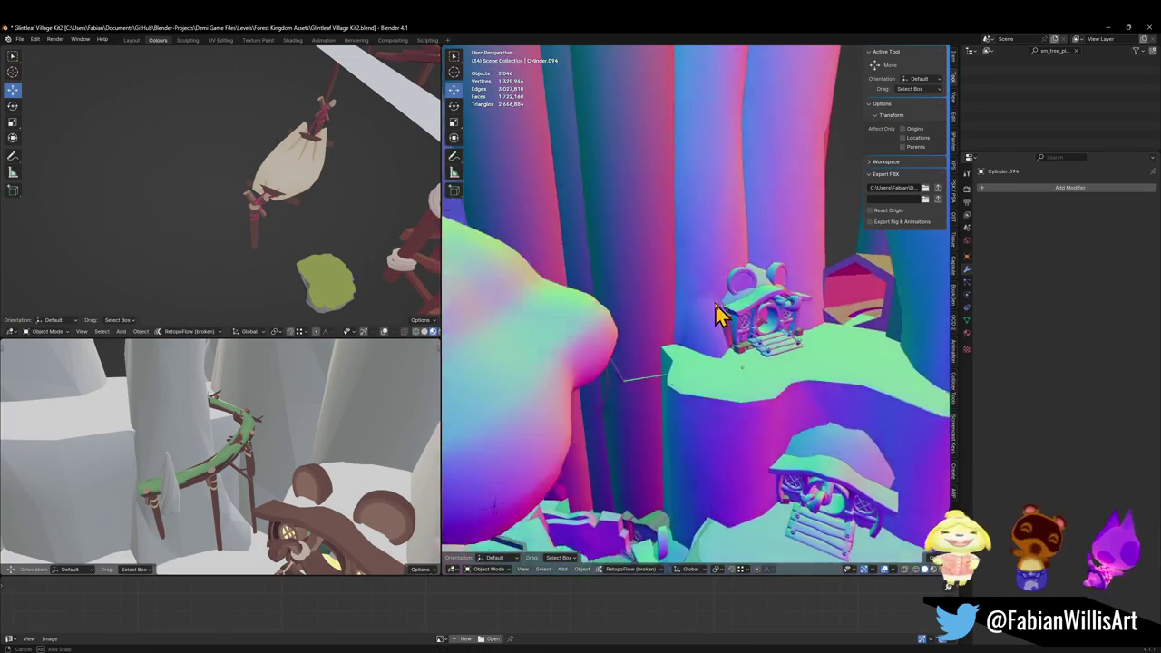
pyautogui.scroll(5, 713, 311)
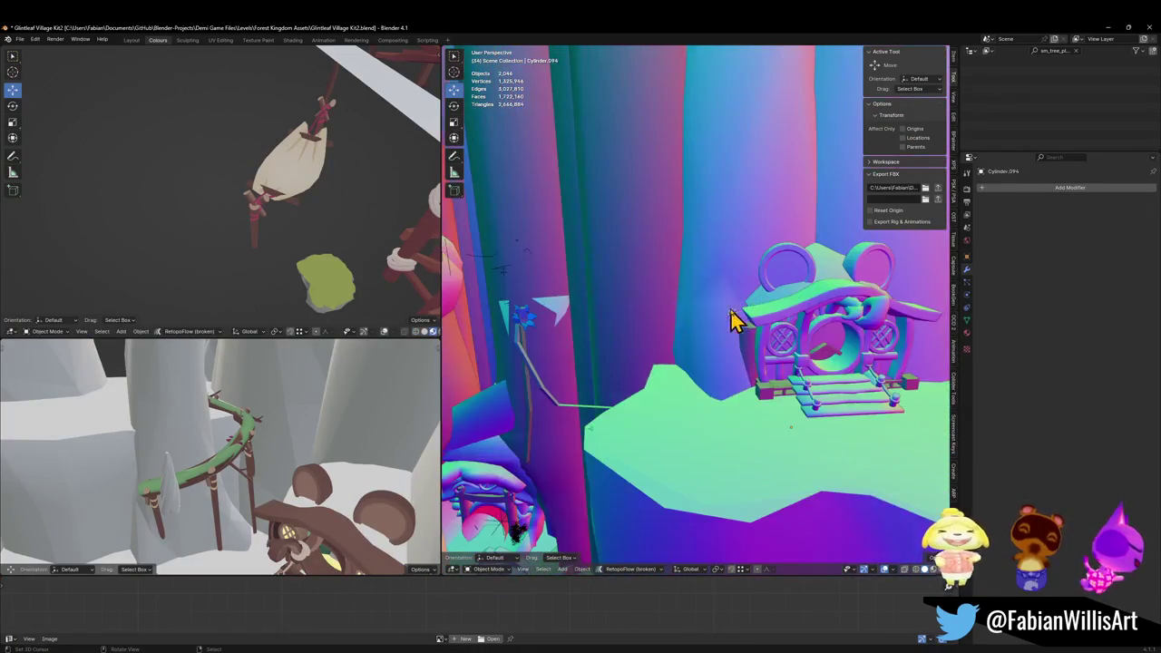
pyautogui.moveTo(626, 392)
pyautogui.mouseDown()
pyautogui.moveTo(640, 342)
pyautogui.moveTo(629, 365)
pyautogui.moveTo(694, 335)
pyautogui.moveTo(705, 363)
pyautogui.moveTo(681, 368)
pyautogui.moveTo(660, 345)
pyautogui.moveTo(687, 337)
pyautogui.moveTo(684, 356)
pyautogui.mouseUp()
pyautogui.scroll(-6, 660, 345)
# - Duplicate a cliff near the house, place the copy and turn it -104°
pyautogui.click(666, 342)
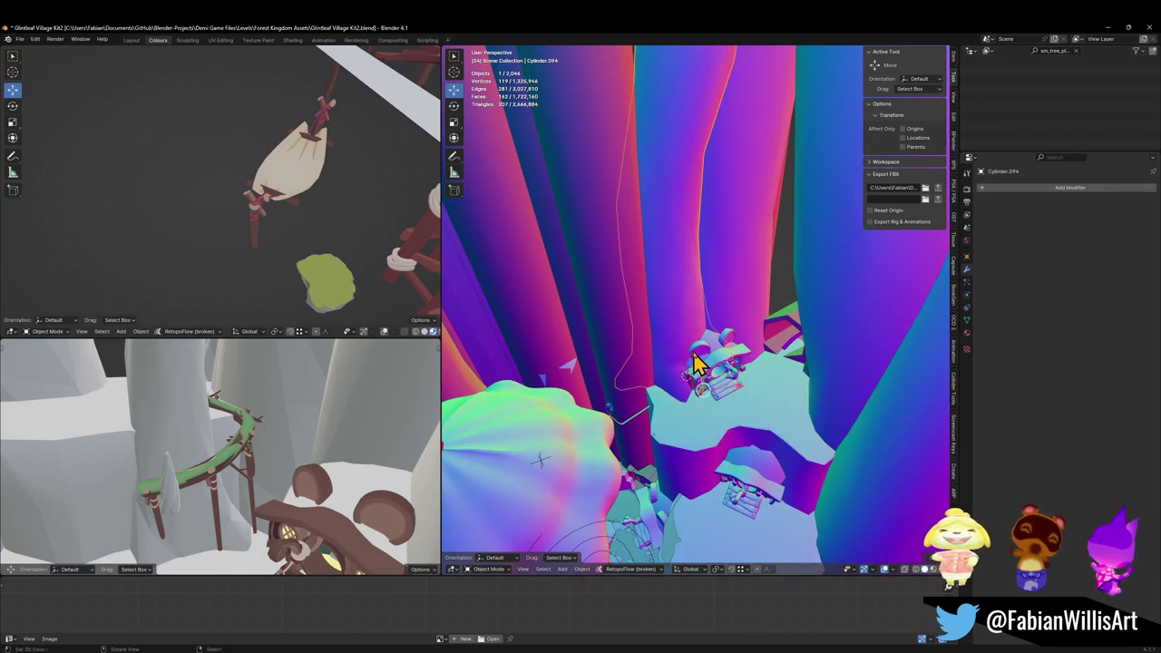
pyautogui.hotkey('shift', 'd')
pyautogui.hotkey('shift', 'z')
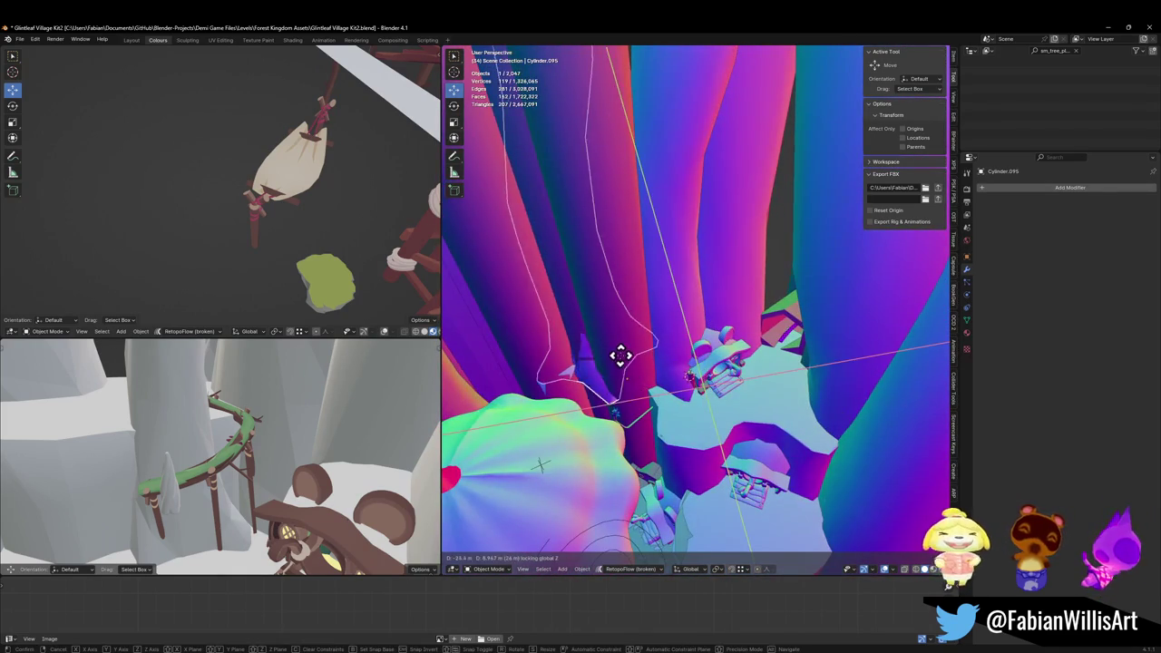
pyautogui.click(637, 357)
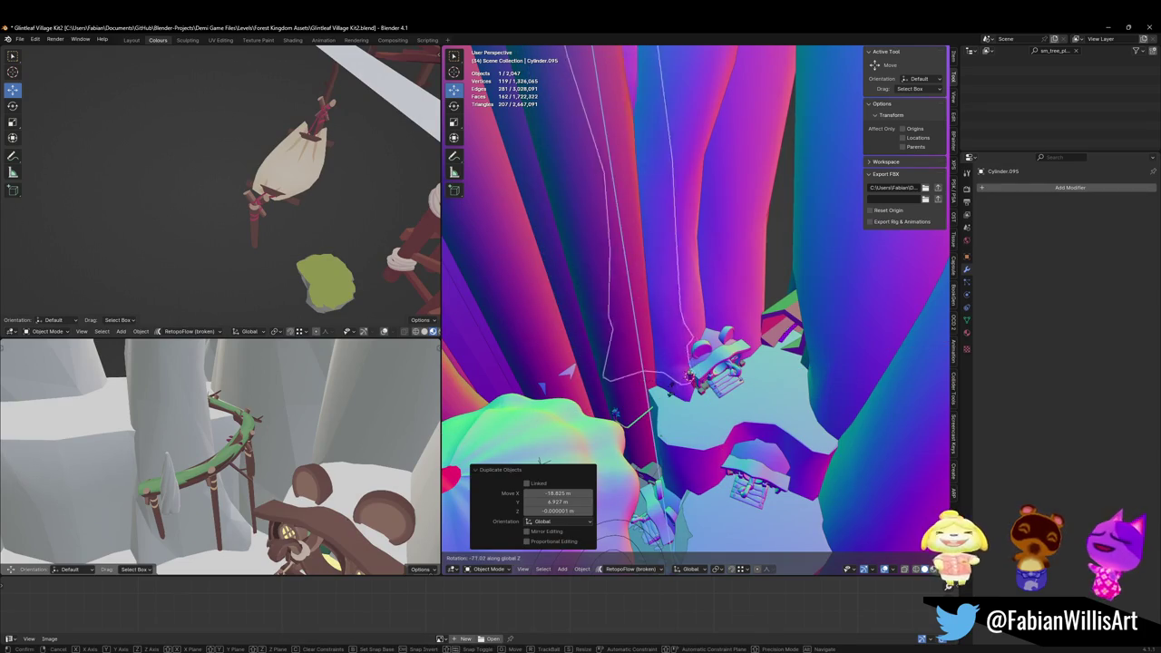
pyautogui.click(665, 388)
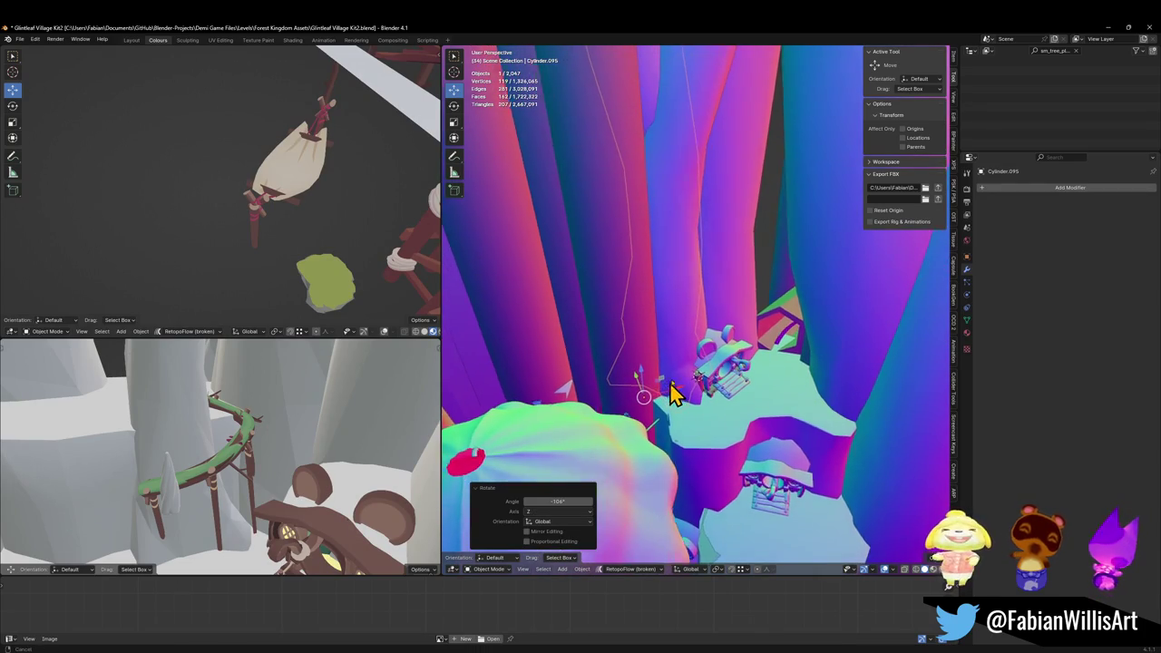
# - Settle the curved cylinder piece in its new spot near the pillar base
pyautogui.scroll(2, 668, 397)
pyautogui.scroll(5, 665, 401)
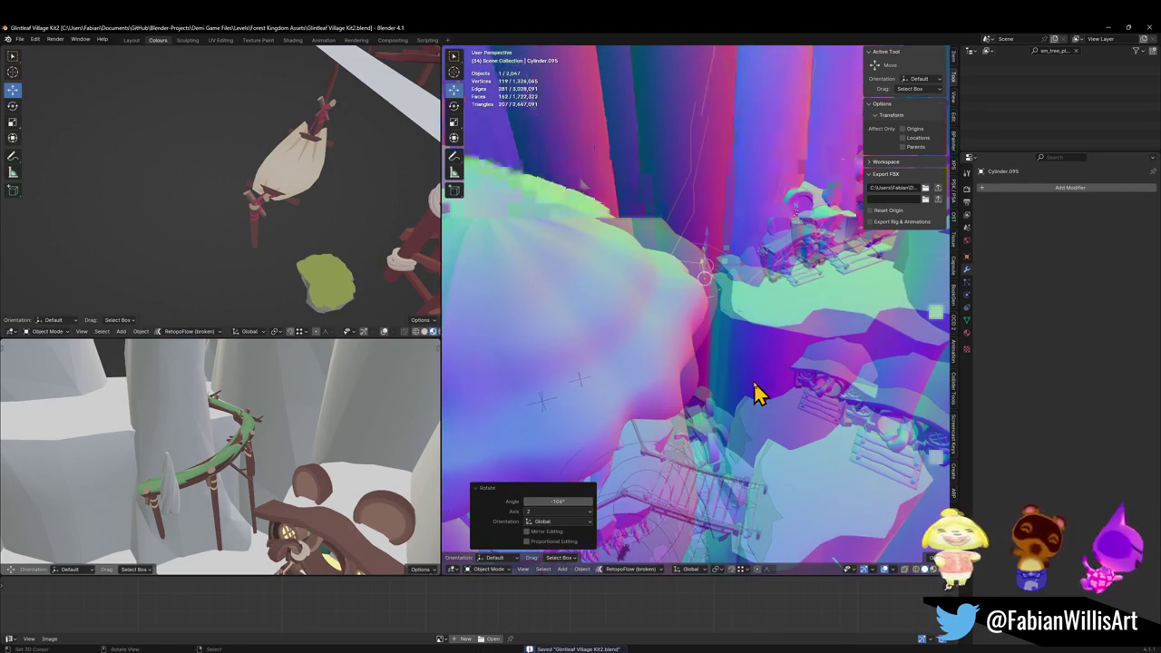
pyautogui.scroll(4, 709, 353)
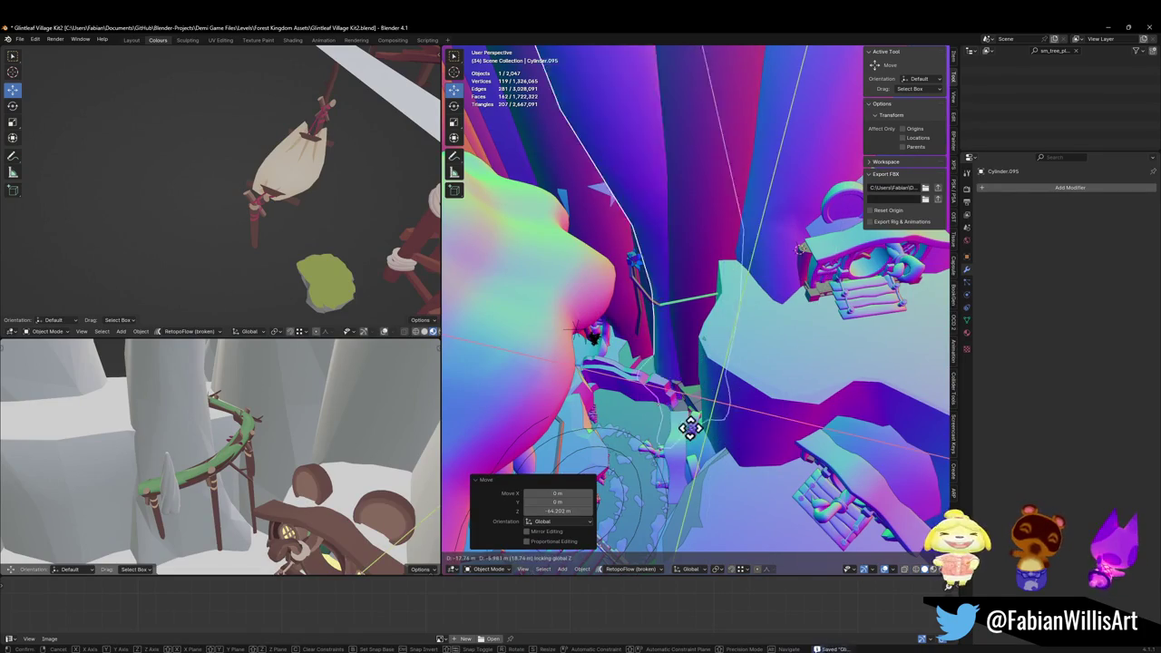
pyautogui.scroll(5, 703, 434)
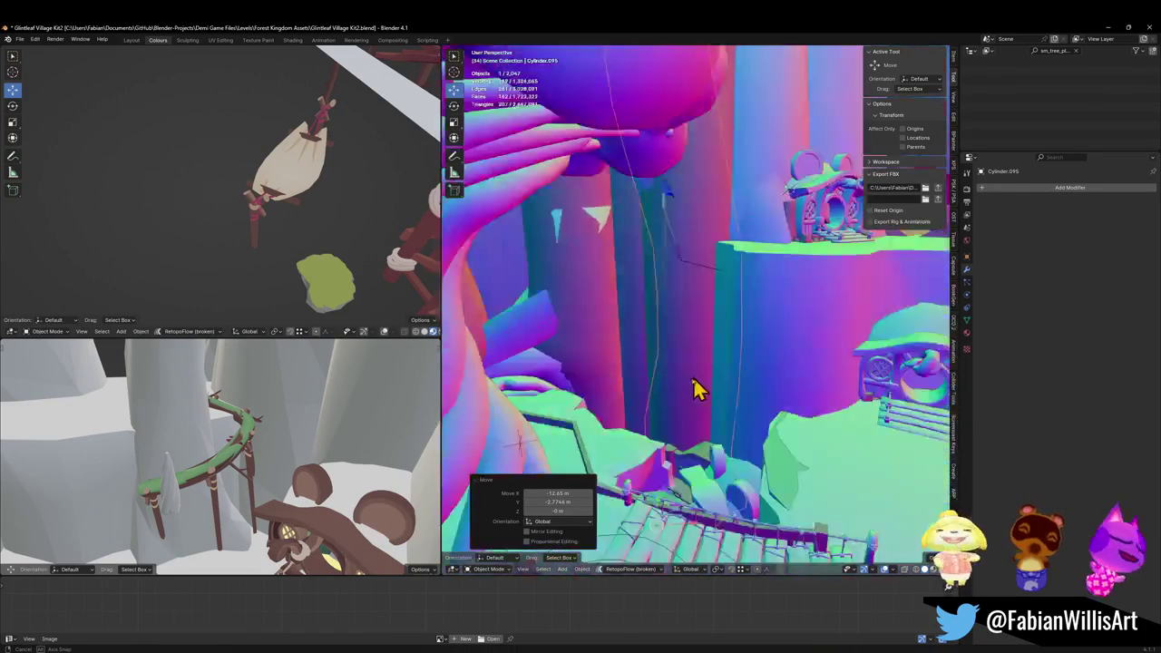
pyautogui.scroll(8, 687, 344)
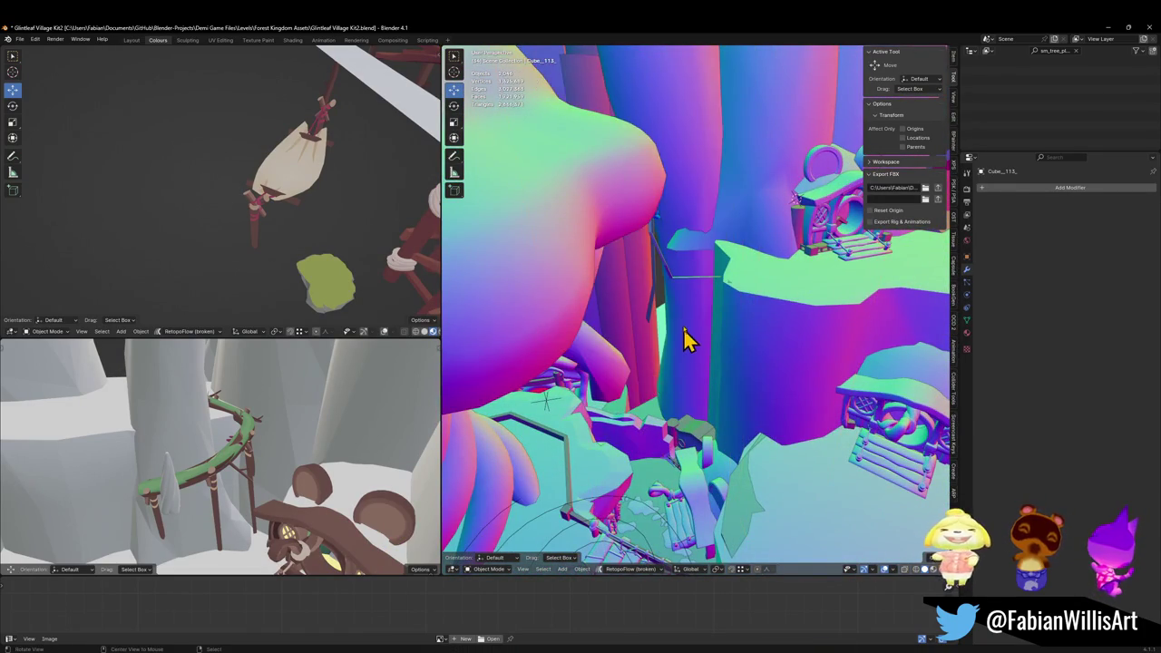
pyautogui.scroll(3, 724, 385)
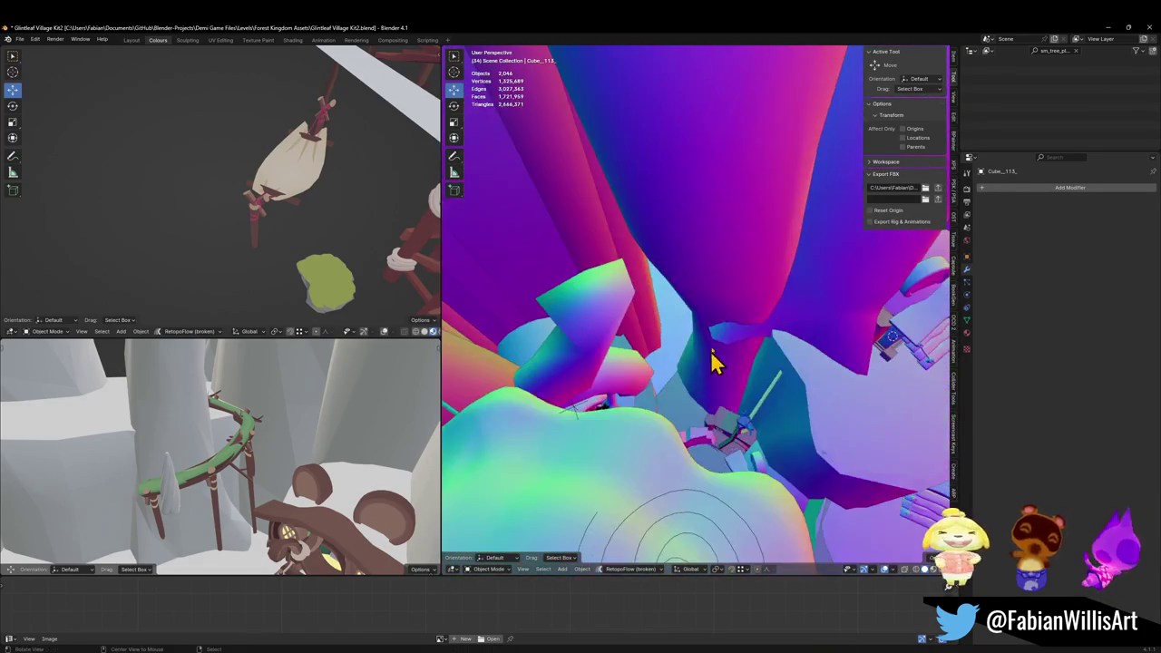
pyautogui.click(725, 293)
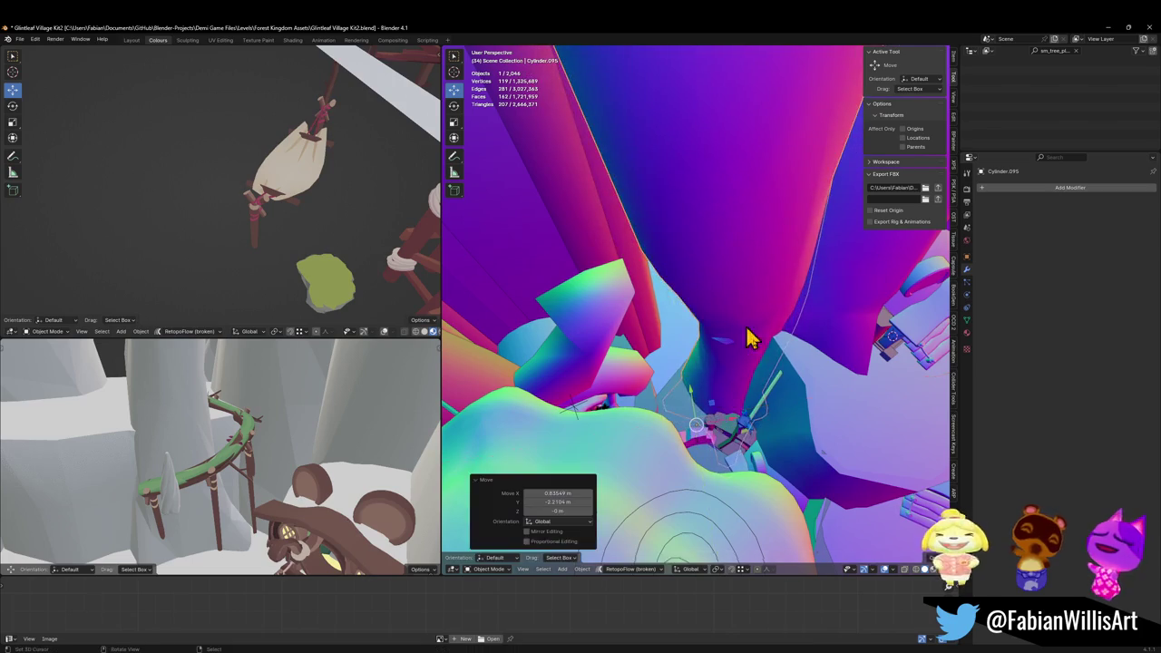
# - Duplicate the cylinder piece
pyautogui.scroll(-5, 753, 435)
pyautogui.scroll(10, 744, 340)
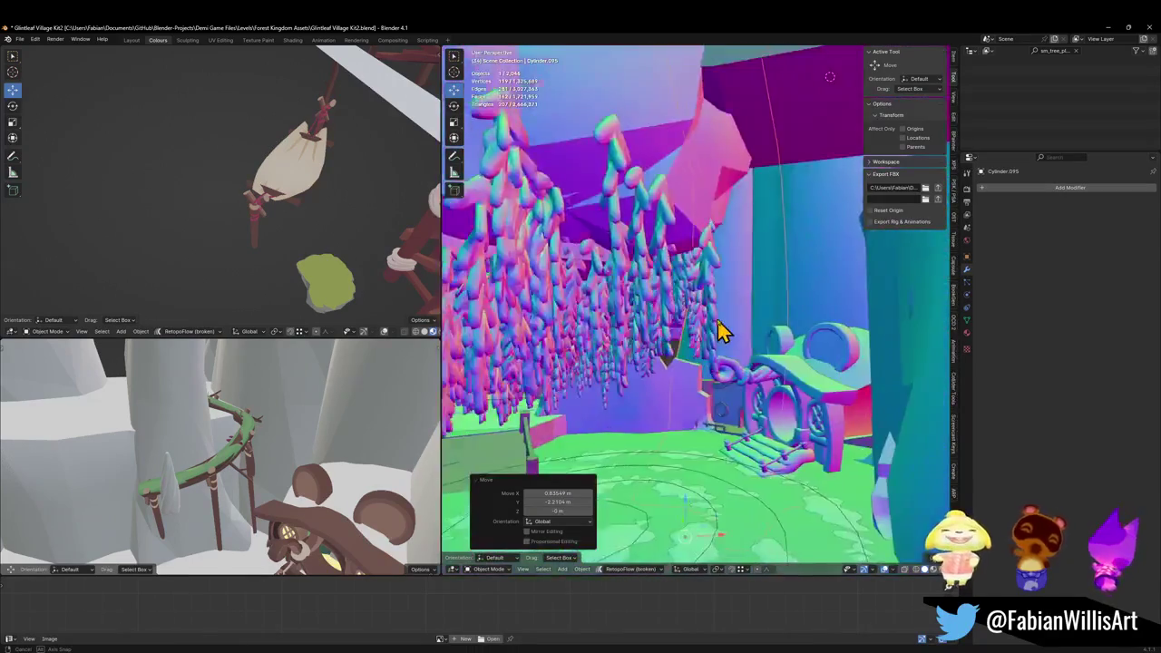
pyautogui.scroll(3, 725, 381)
pyautogui.scroll(-5, 698, 392)
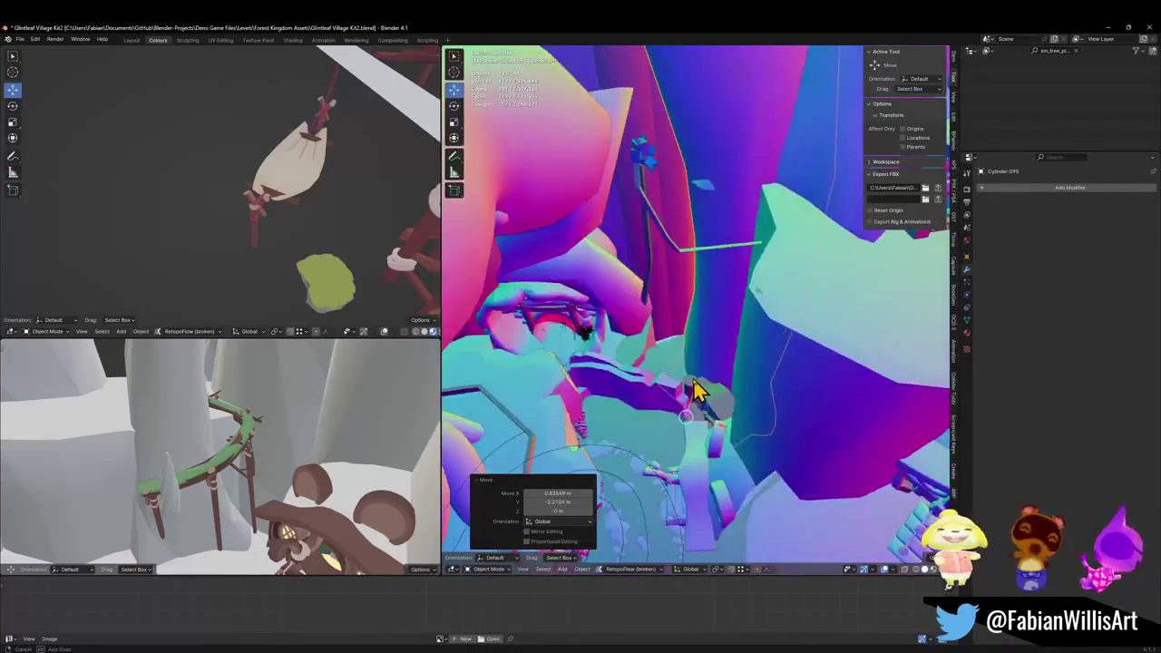
pyautogui.scroll(3, 712, 399)
pyautogui.scroll(-4, 707, 409)
pyautogui.scroll(4, 744, 410)
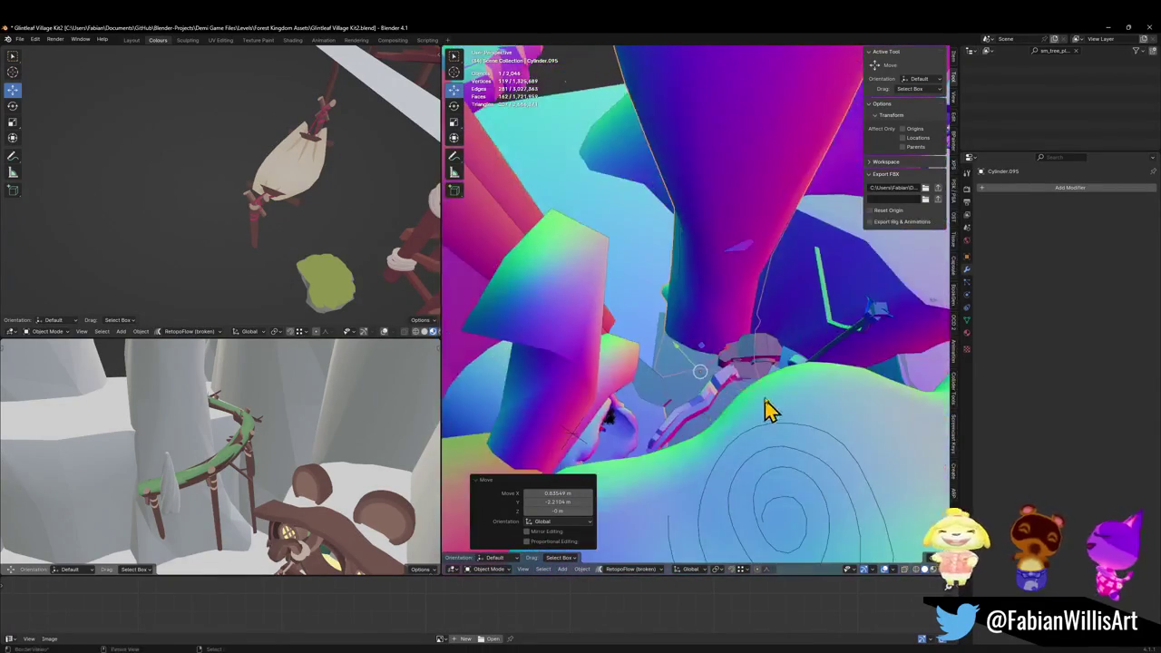
pyautogui.scroll(-3, 753, 404)
pyautogui.scroll(3, 771, 391)
pyautogui.hotkey('shift', 'd')
pyautogui.scroll(-5, 685, 349)
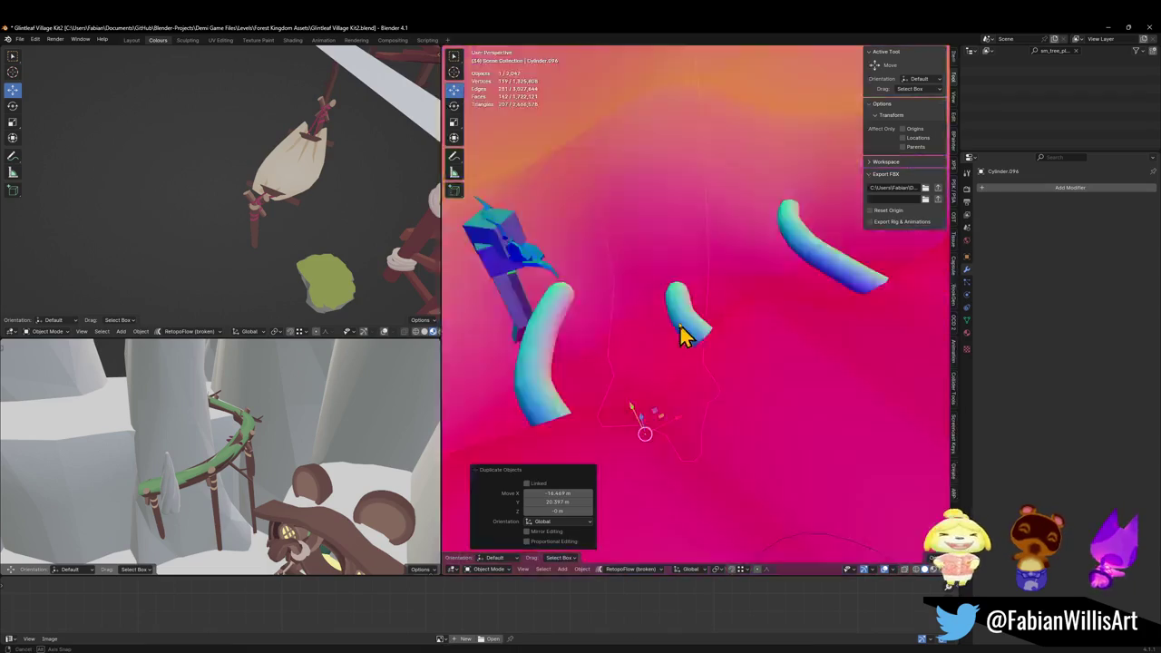
# - Drop the duplicated piece and lower it 14.064 m along Z
pyautogui.click(698, 312)
pyautogui.scroll(5, 696, 381)
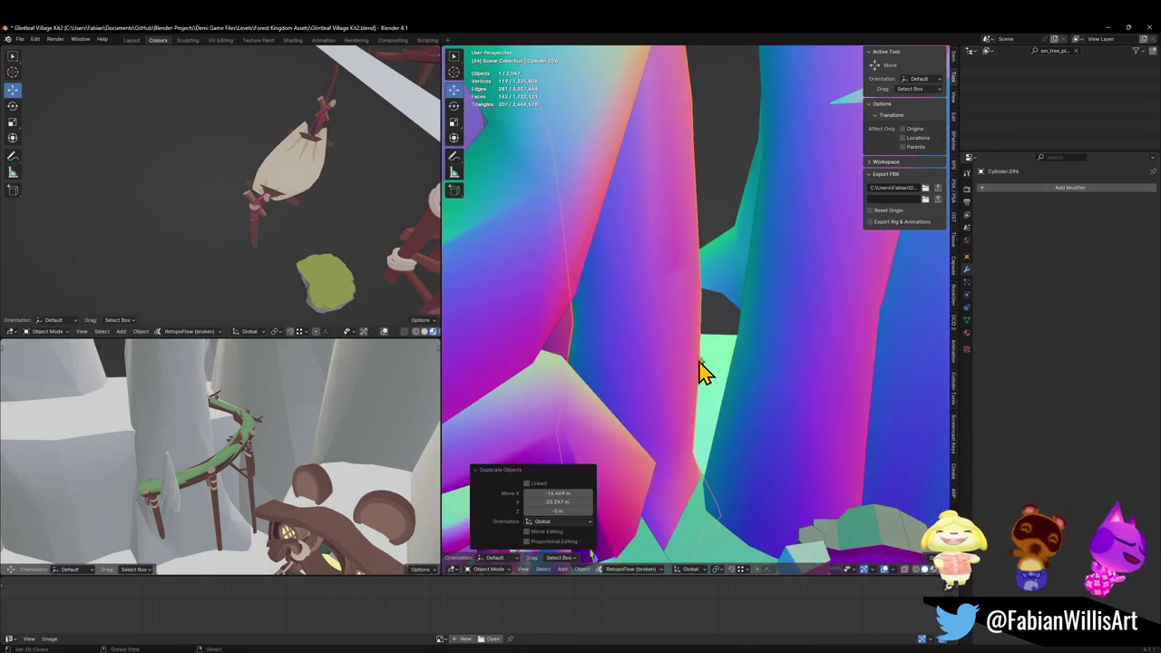
pyautogui.press('z')
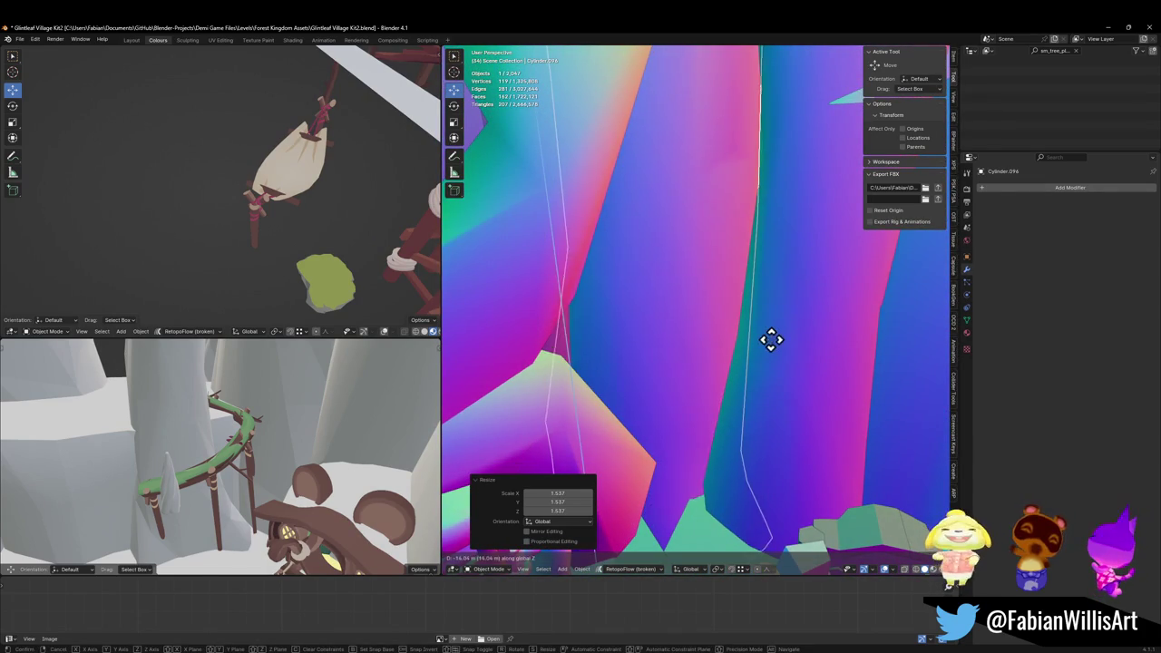
pyautogui.click(762, 350)
pyautogui.scroll(-5, 750, 329)
pyautogui.press('w')
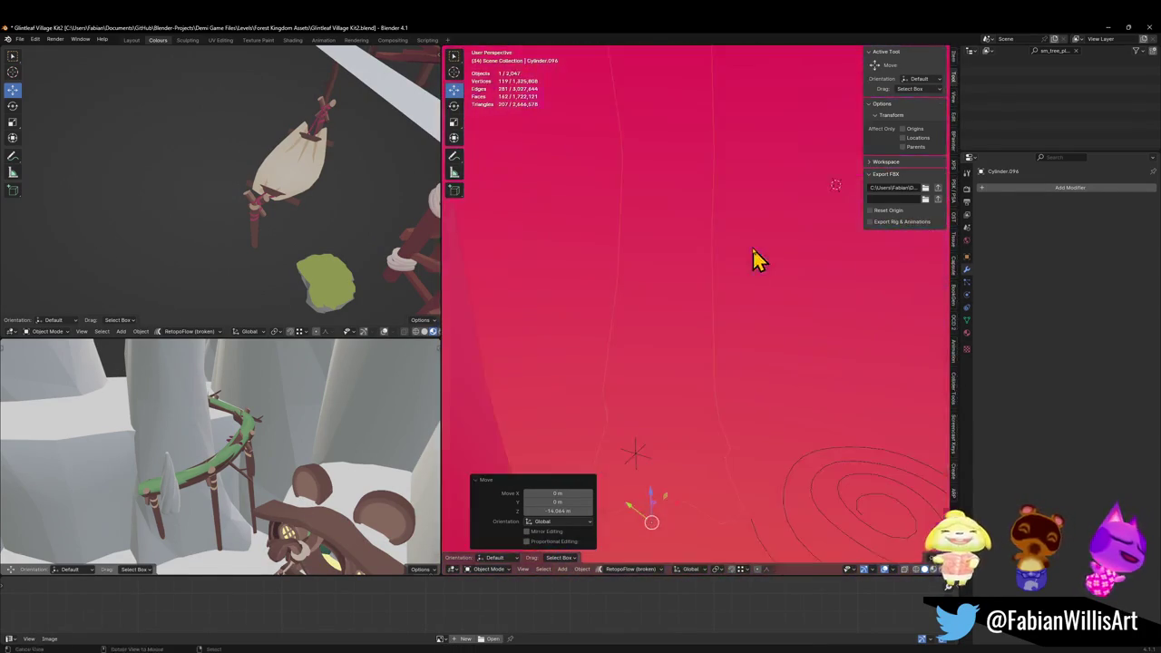
pyautogui.moveTo(752, 252)
pyautogui.mouseDown()
pyautogui.moveTo(756, 340)
pyautogui.moveTo(739, 335)
pyautogui.moveTo(740, 370)
pyautogui.moveTo(705, 362)
pyautogui.moveTo(751, 314)
pyautogui.moveTo(919, 360)
pyautogui.moveTo(732, 316)
pyautogui.mouseUp()
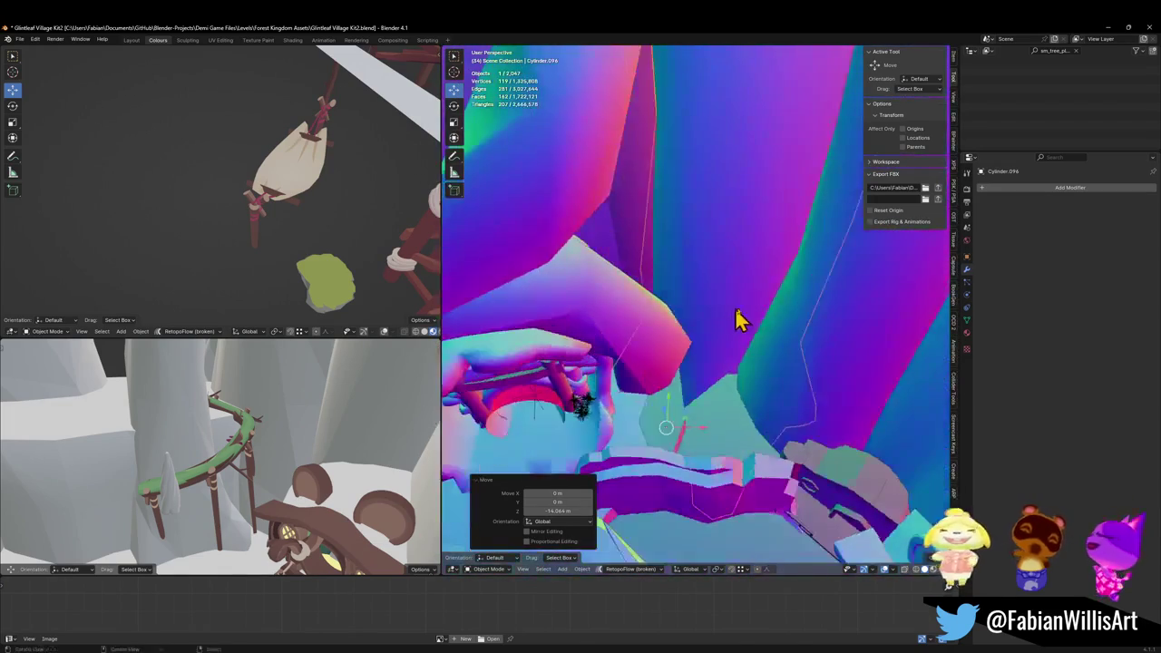
# - Slide the duplicate horizontally -4.9029 m X, -8.4225 m Y at fixed height
pyautogui.press('g')
pyautogui.hotkey('shift', 'z')
pyautogui.click(744, 342)
pyautogui.scroll(5, 750, 343)
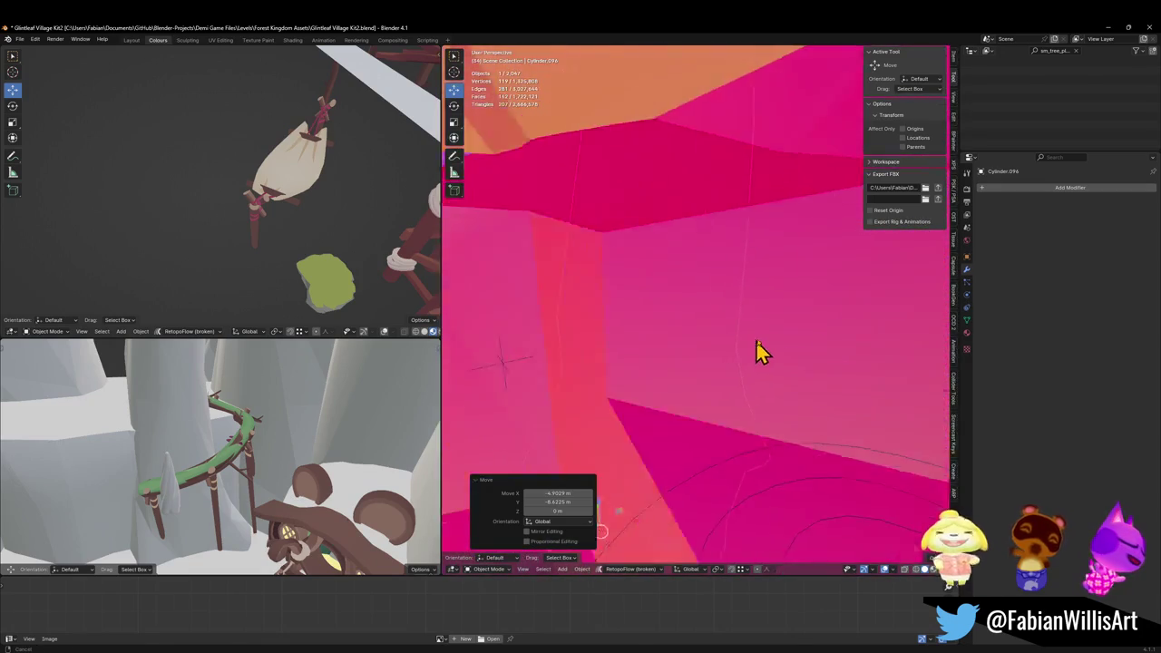
# - Walk-fly past the house, willow canopy and cliff houses, then save Glintleaf Village Kit2.blend
pyautogui.hotkey('shift', '`')
pyautogui.press('w')
pyautogui.press('w')
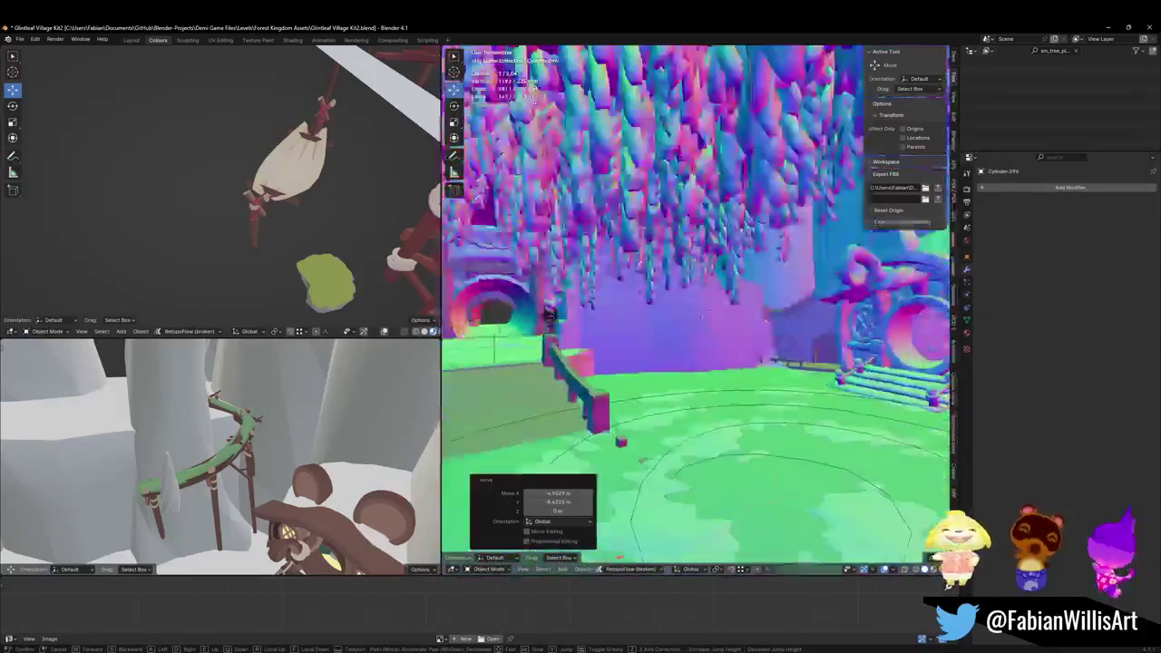
pyautogui.press('s')
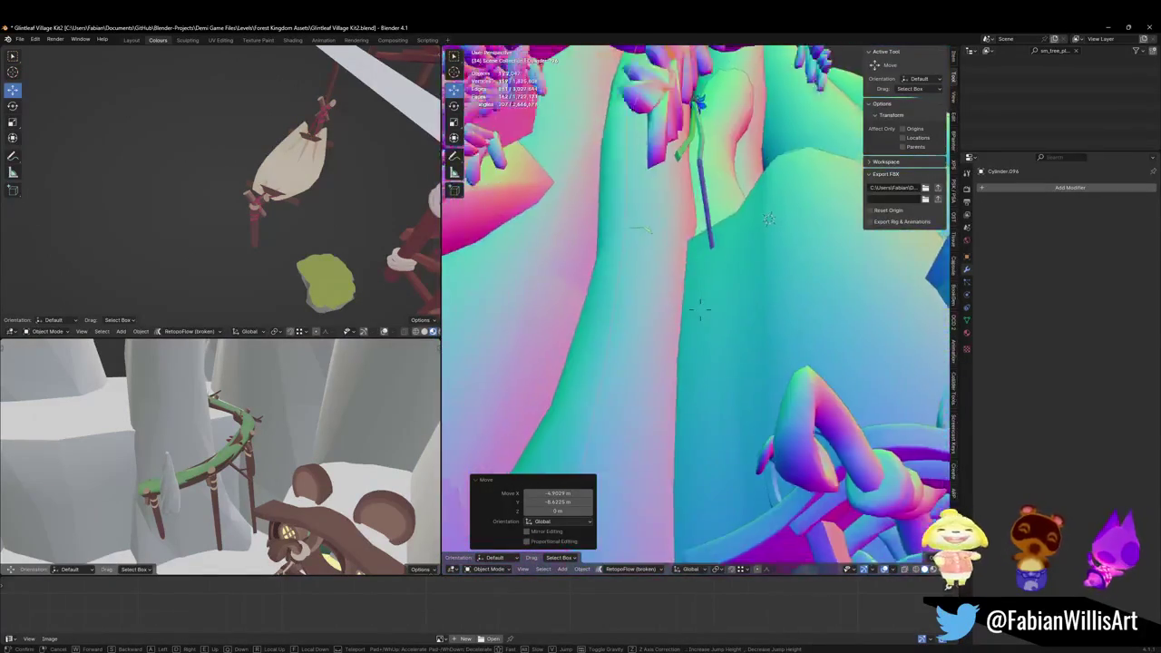
pyautogui.press('s')
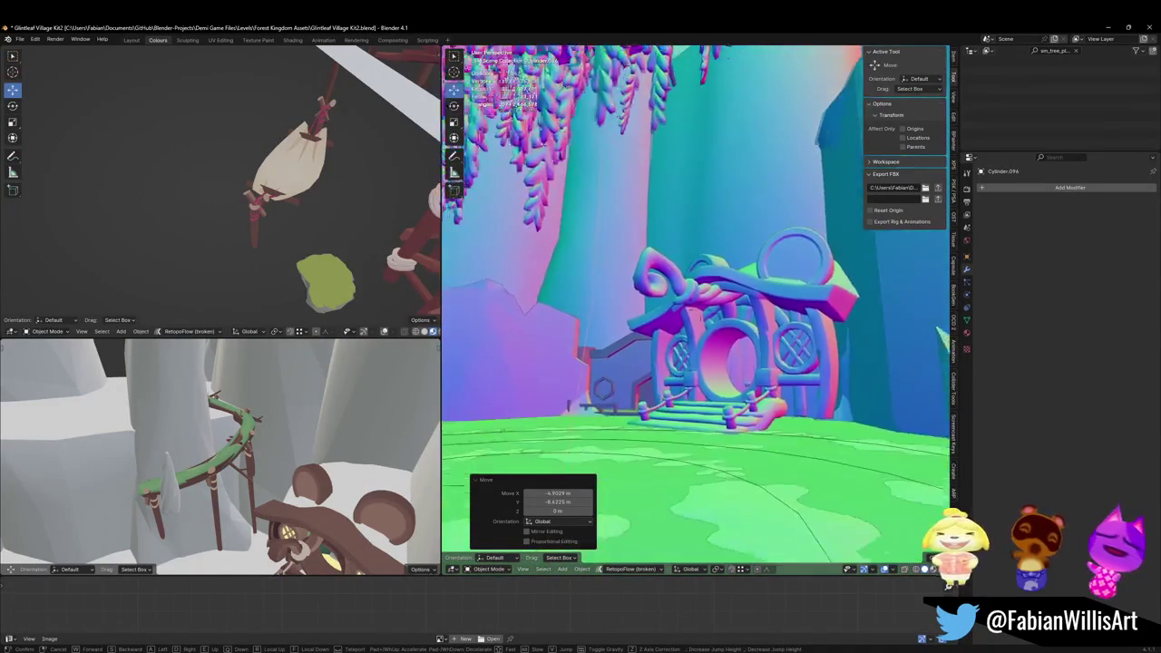
pyautogui.press('w')
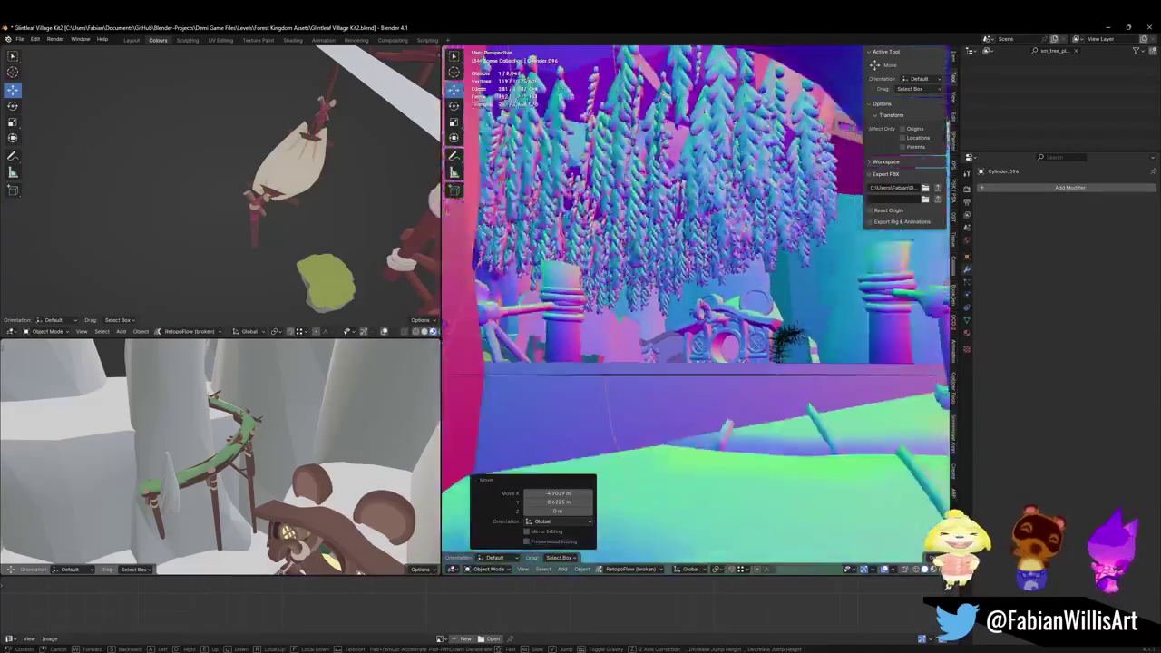
pyautogui.press('w')
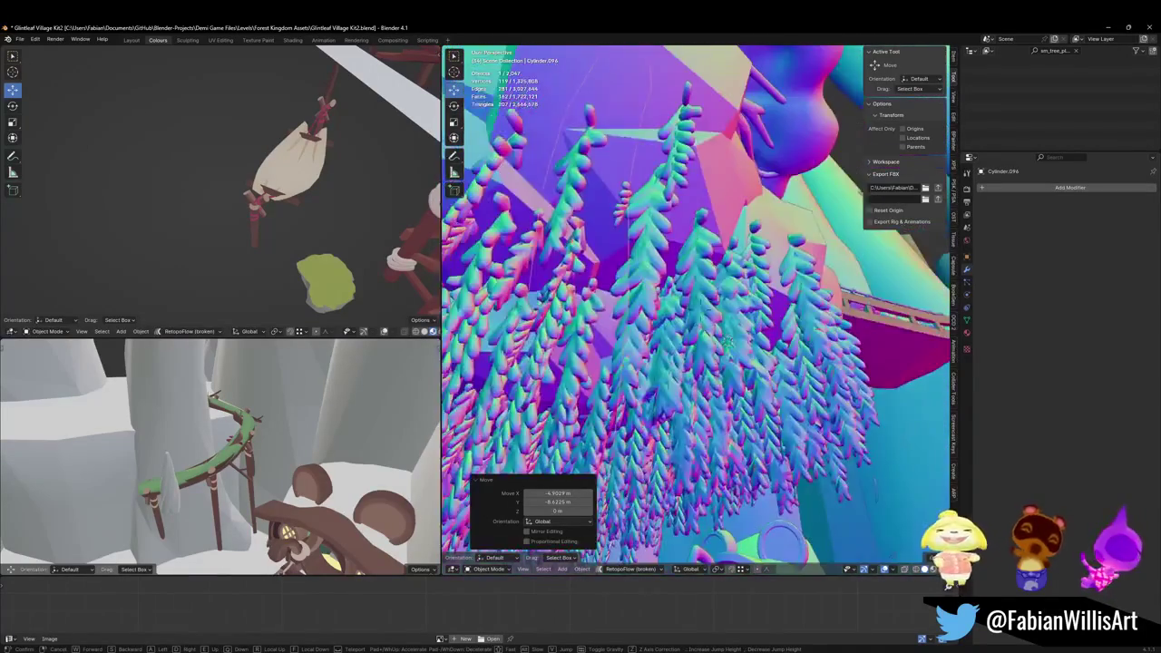
pyautogui.press('w')
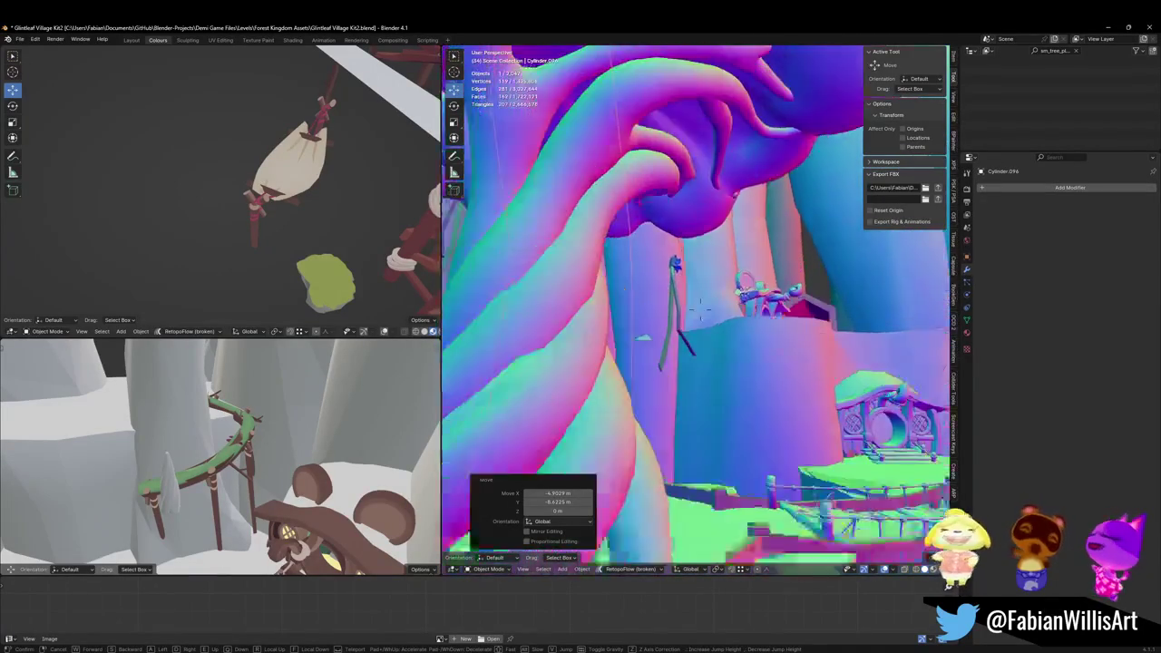
pyautogui.press('w')
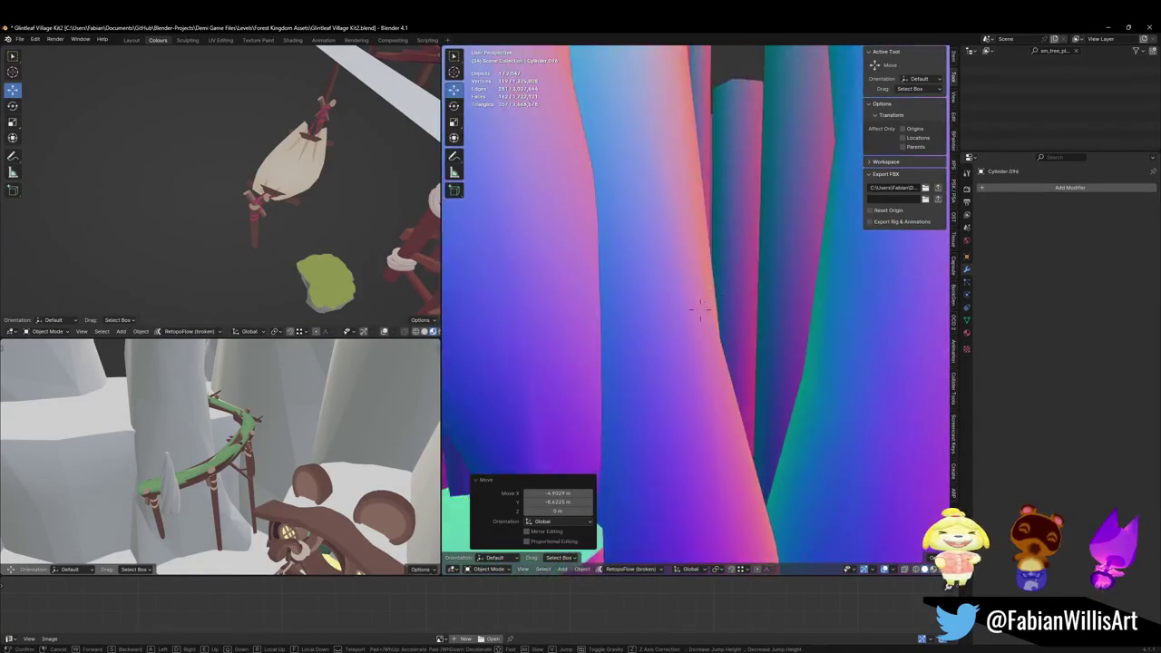
pyautogui.click(785, 335)
pyautogui.hotkey('ctrl', 's')
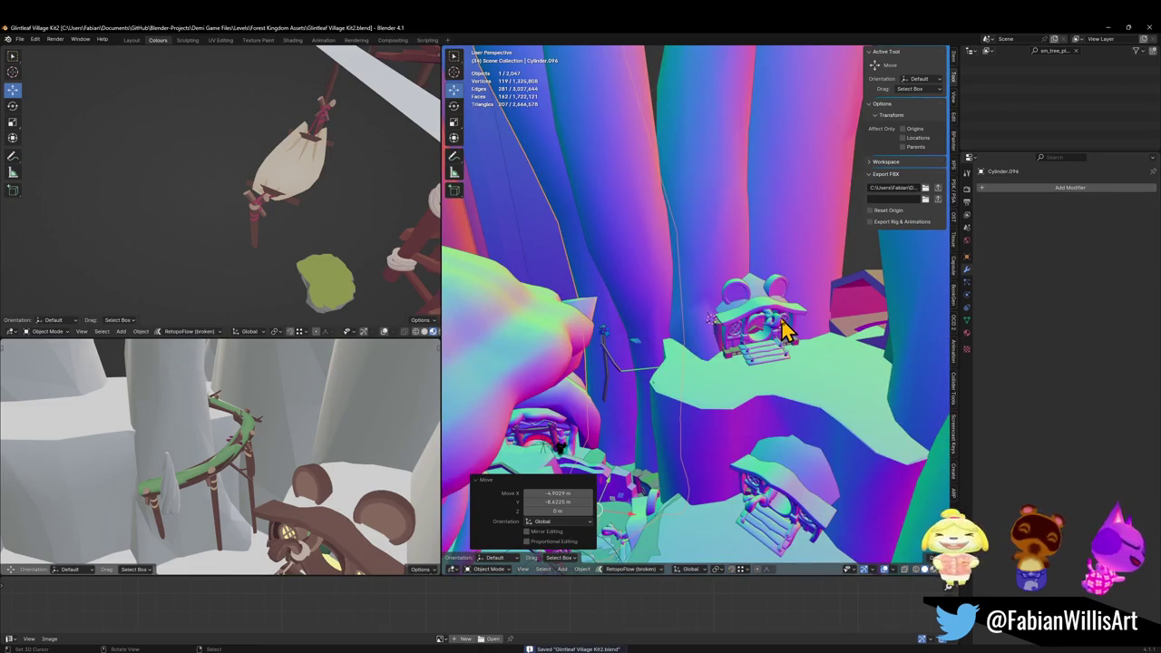
# - Clear the Outliner search so every scene object lists, and fly toward the house
pyautogui.click(1076, 51)
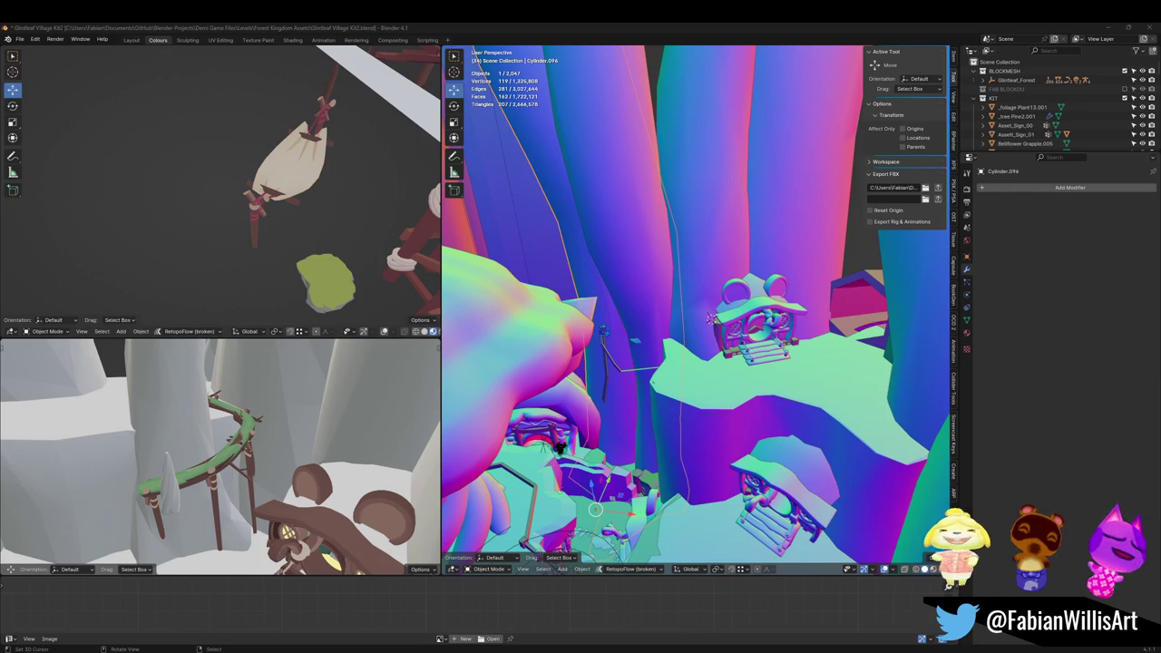
pyautogui.hotkey('shift', '`')
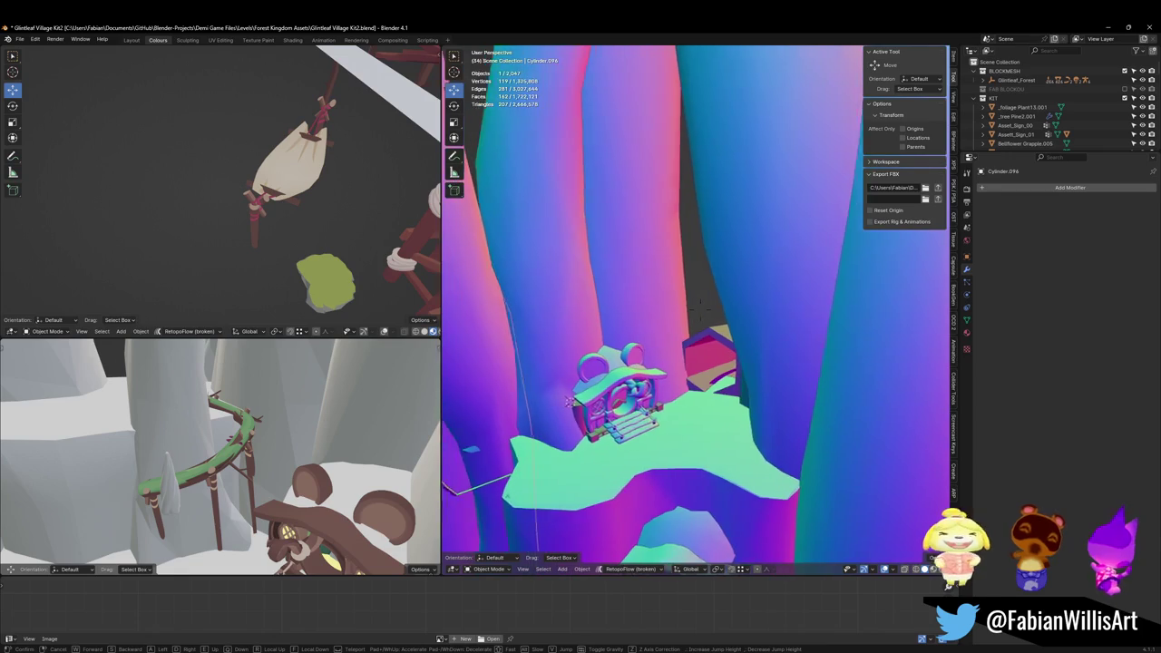
pyautogui.click(651, 274)
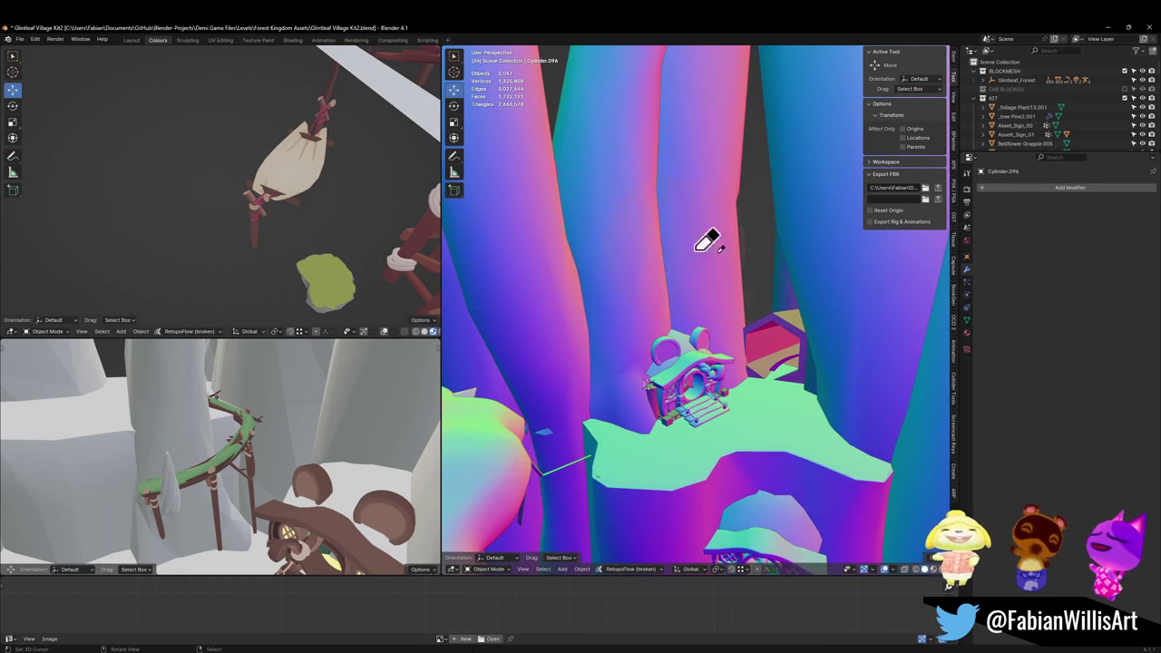
# - Fly to the upper house, sketch a hanging-rope annotation, then erase it
pyautogui.hotkey('shift', '`')
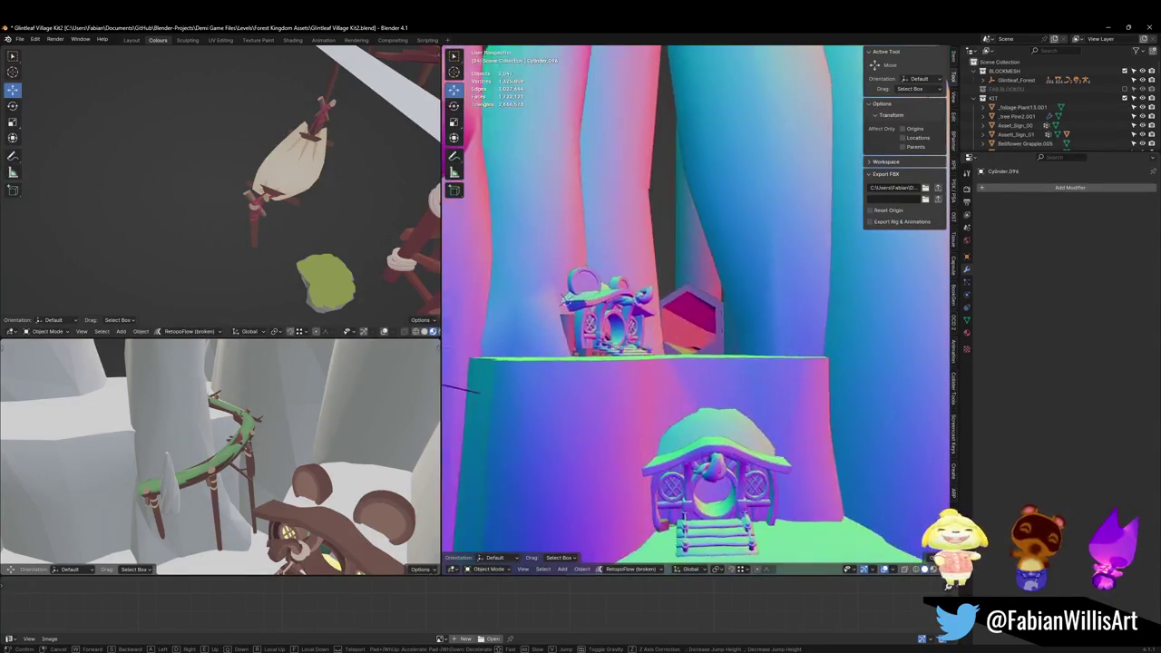
pyautogui.press('w')
pyautogui.click(642, 309)
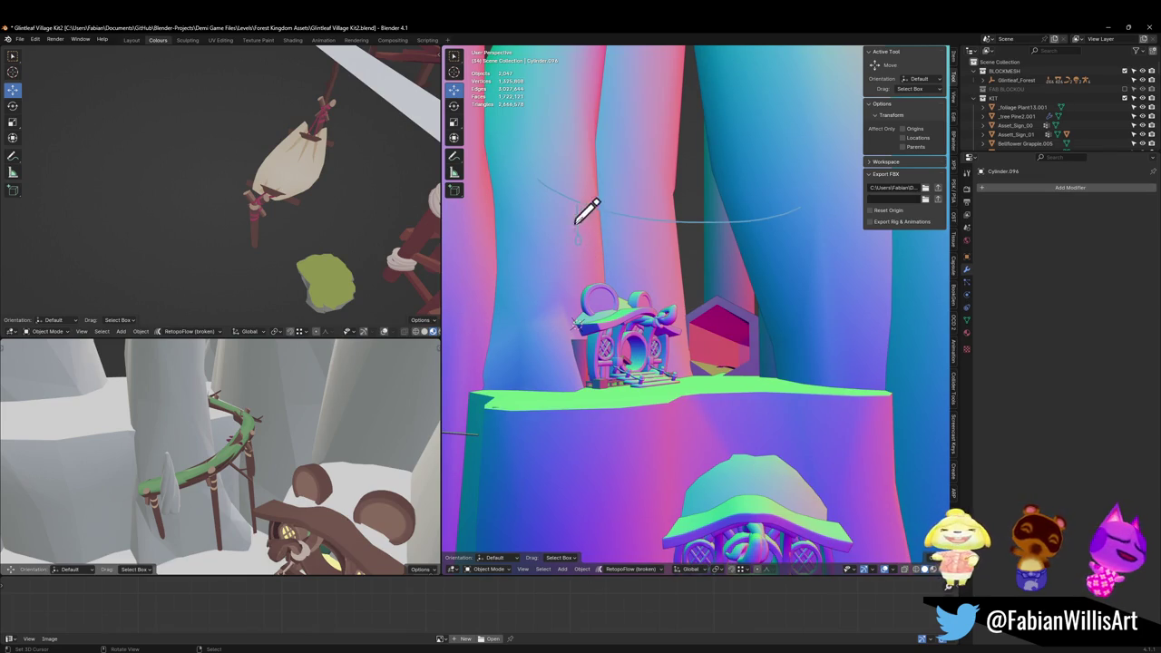
pyautogui.click(723, 267)
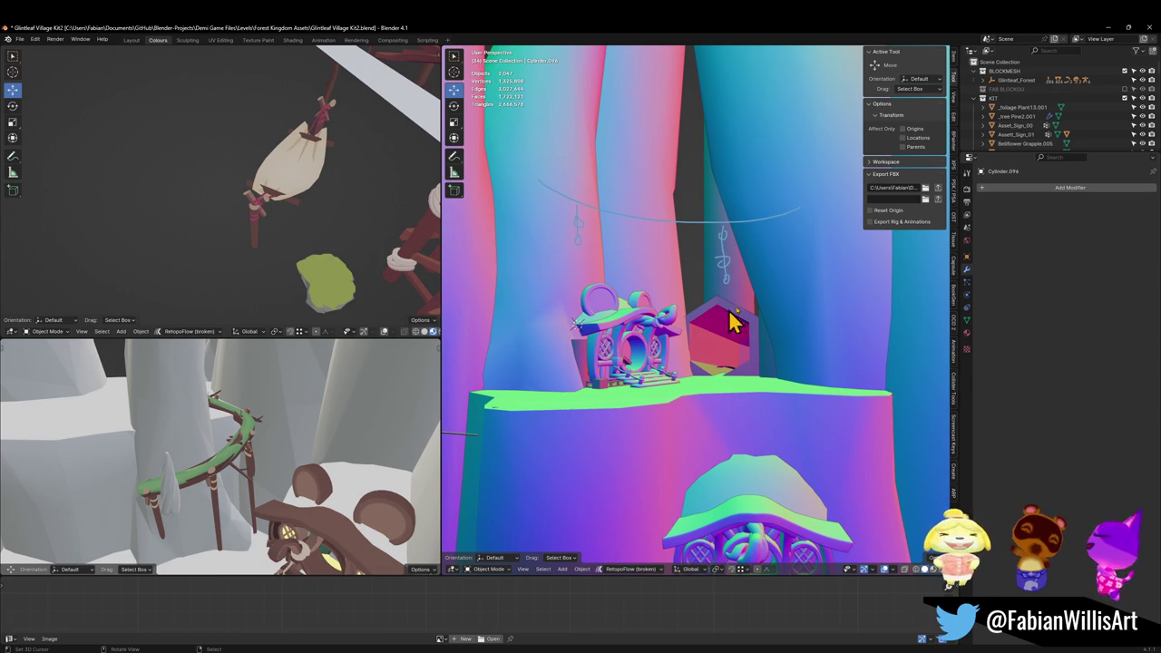
pyautogui.moveTo(777, 221)
pyautogui.mouseDown()
pyautogui.moveTo(656, 194)
pyautogui.moveTo(532, 198)
pyautogui.mouseUp()
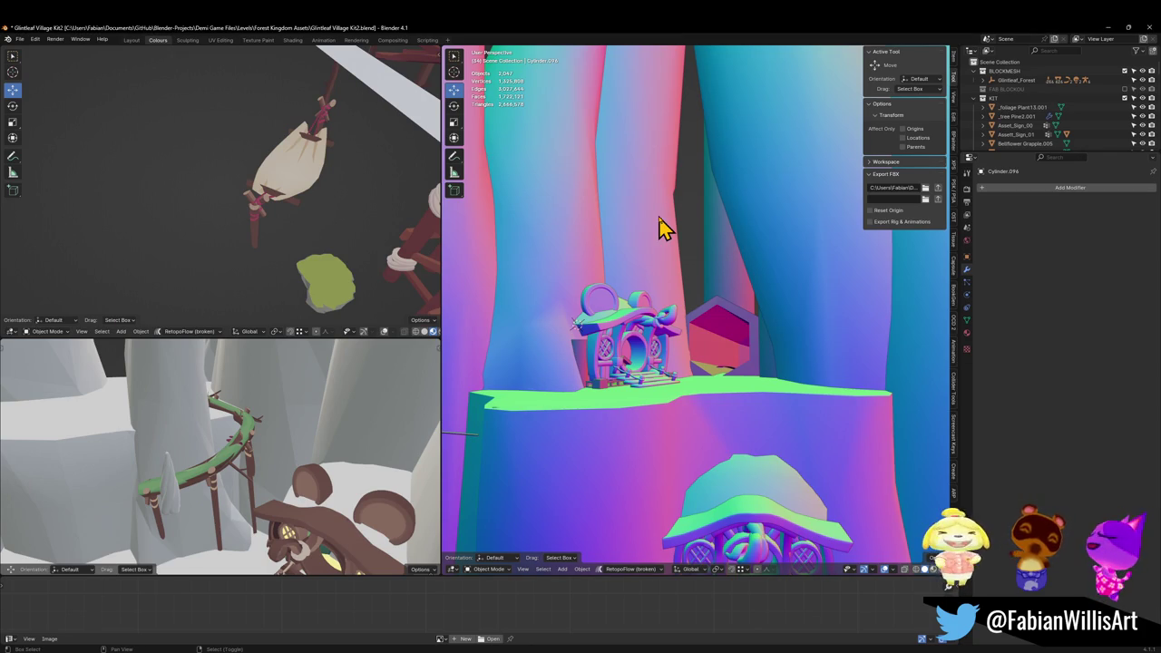
# - Save the Glintleaf Village Kit2.blend file
pyautogui.hotkey('ctrl', 's')
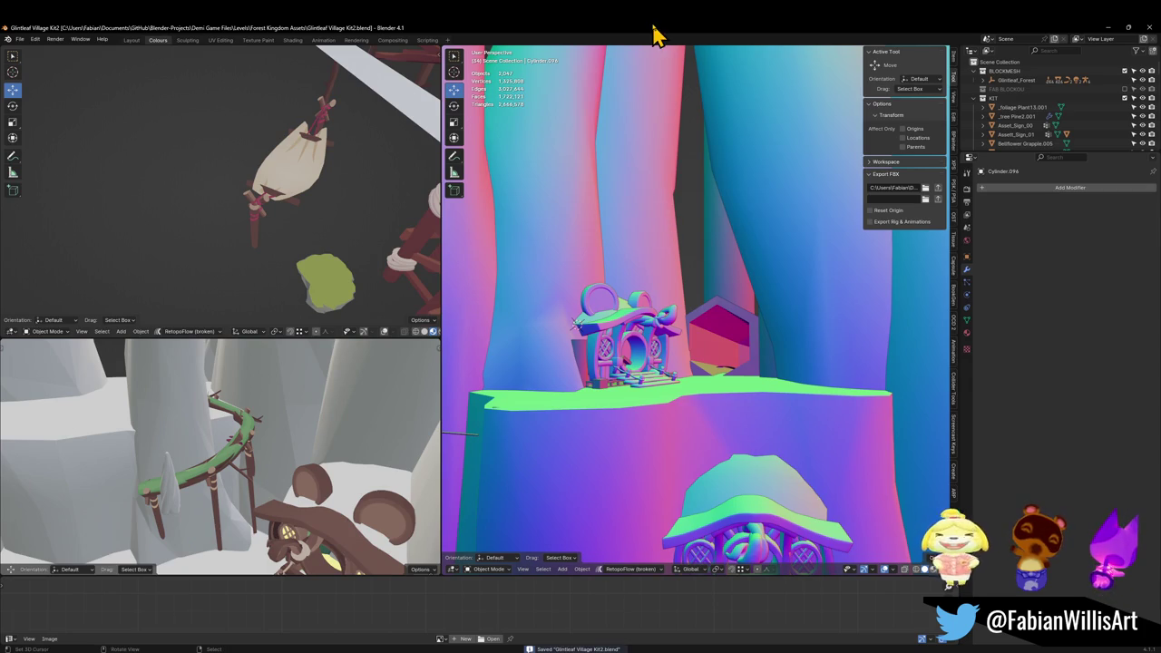
pyautogui.hotkey('shift', '`')
pyautogui.press('w')
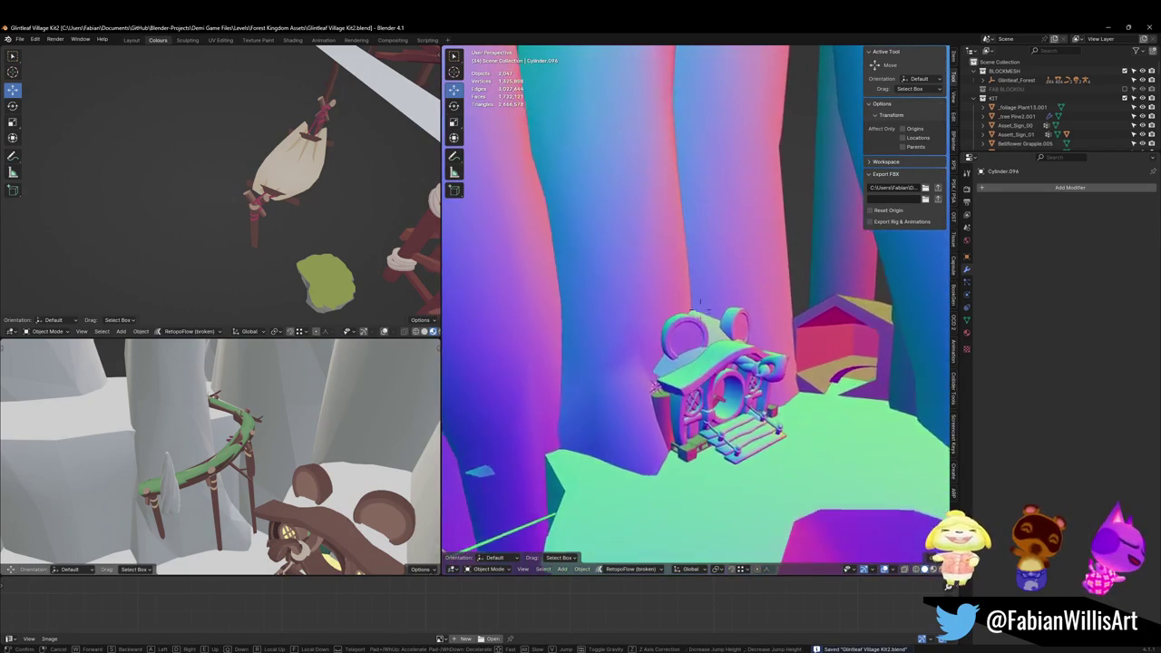
pyautogui.press('Return')
pyautogui.hotkey('shift', '`')
pyautogui.press('w')
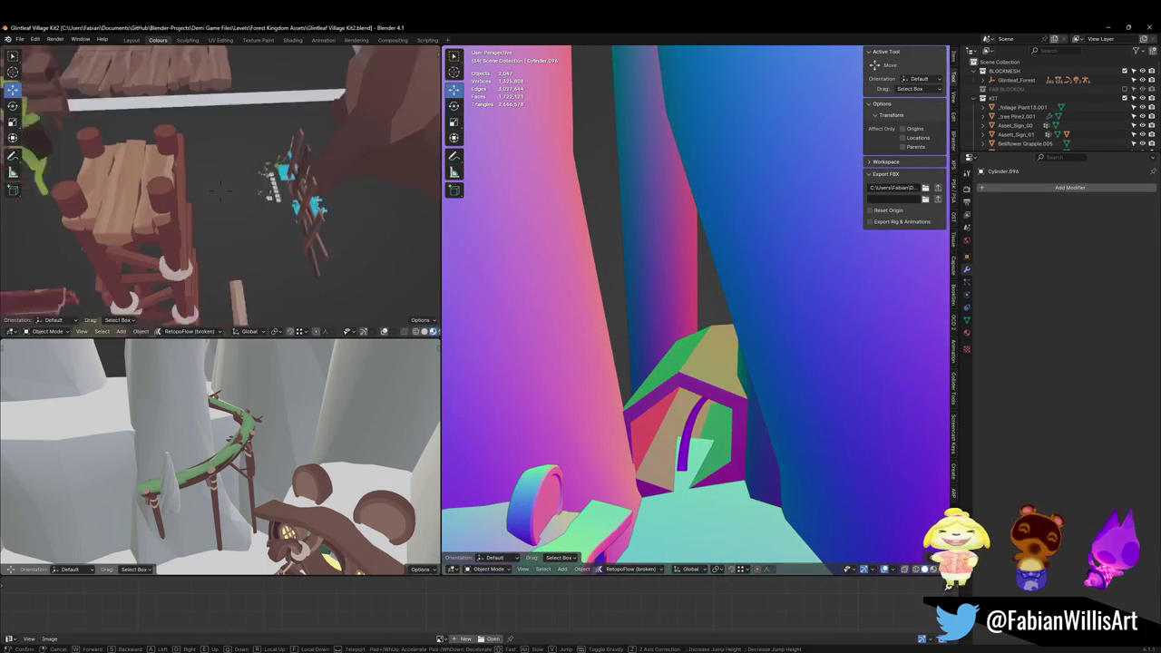
pyautogui.press('w')
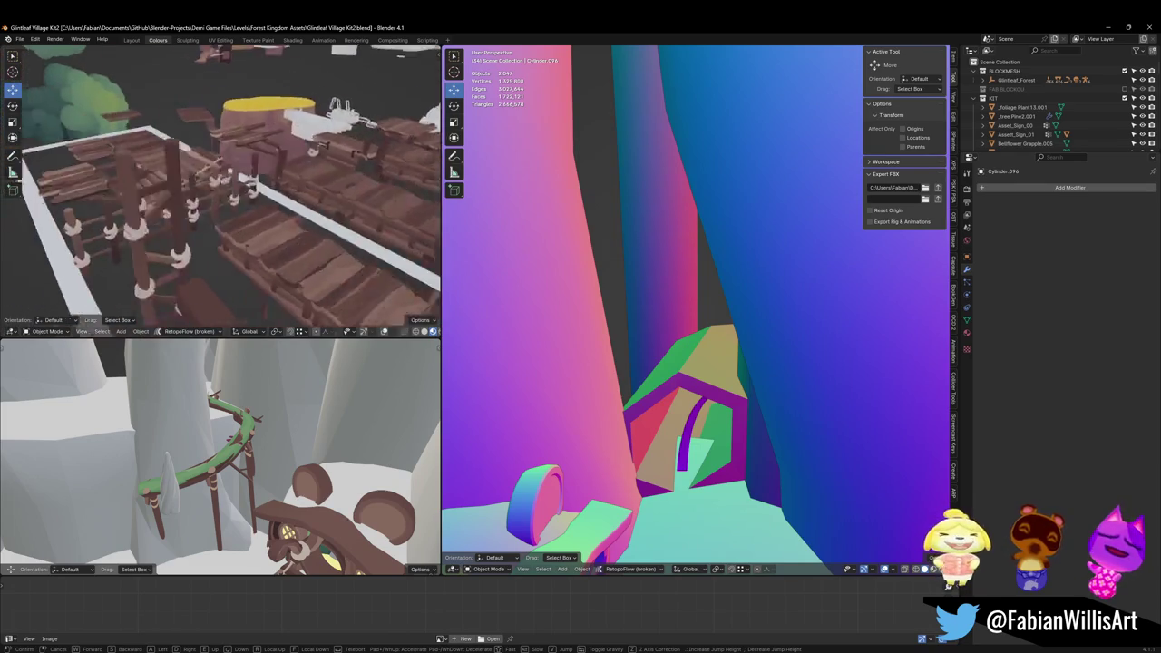
pyautogui.press('w')
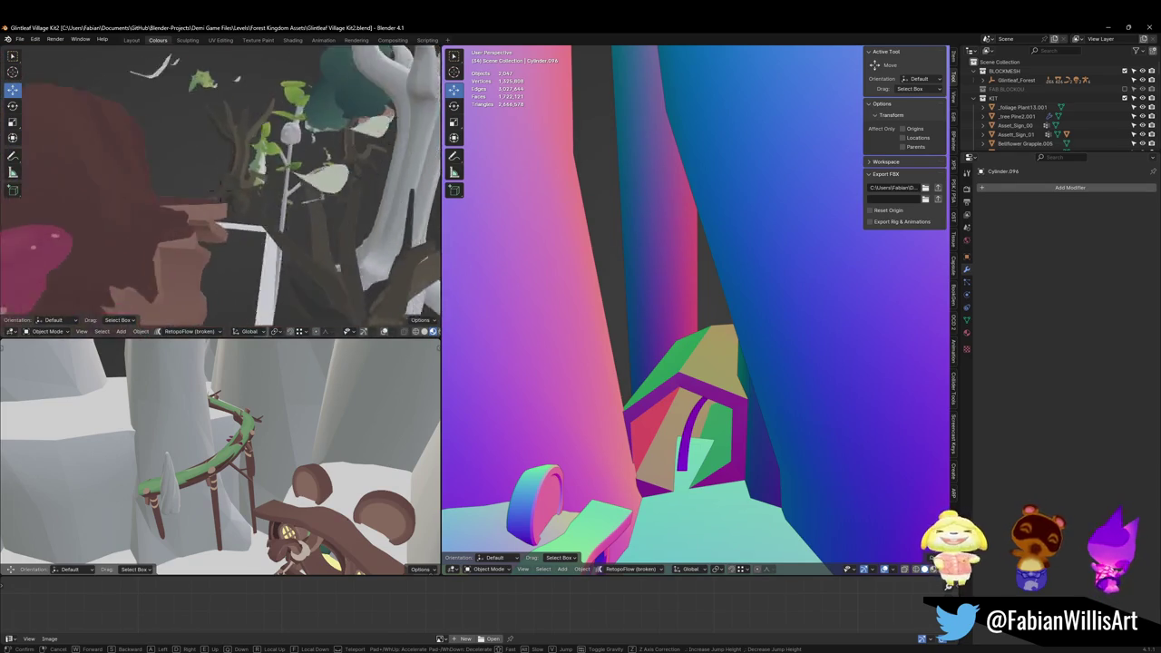
pyautogui.press('w')
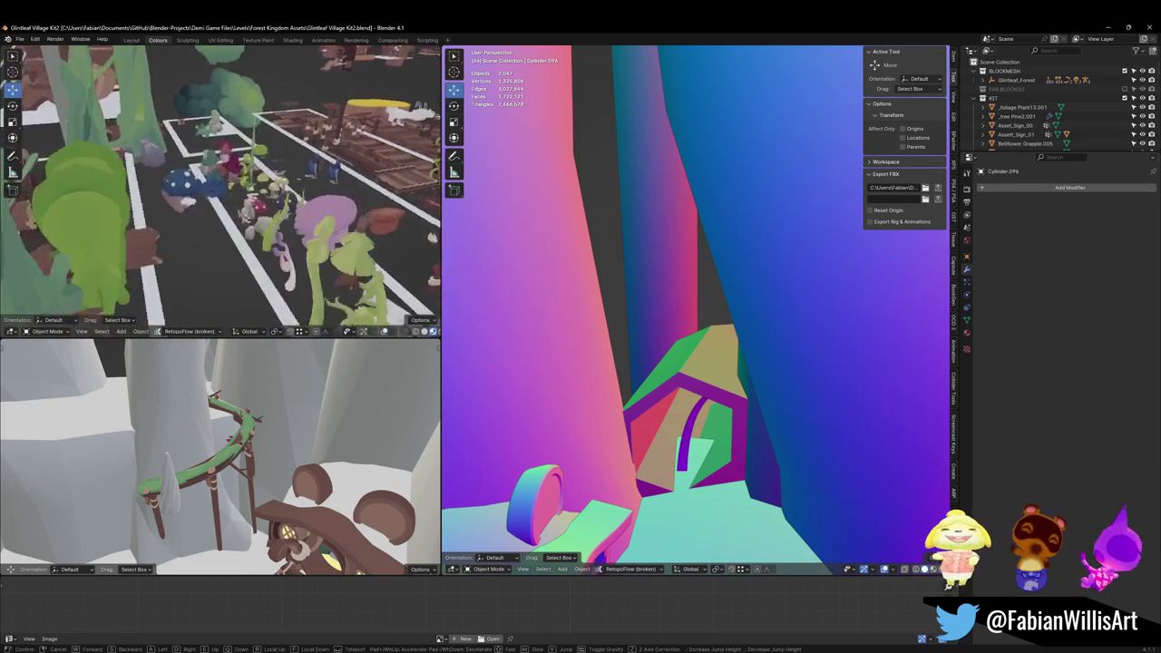
pyautogui.press('w')
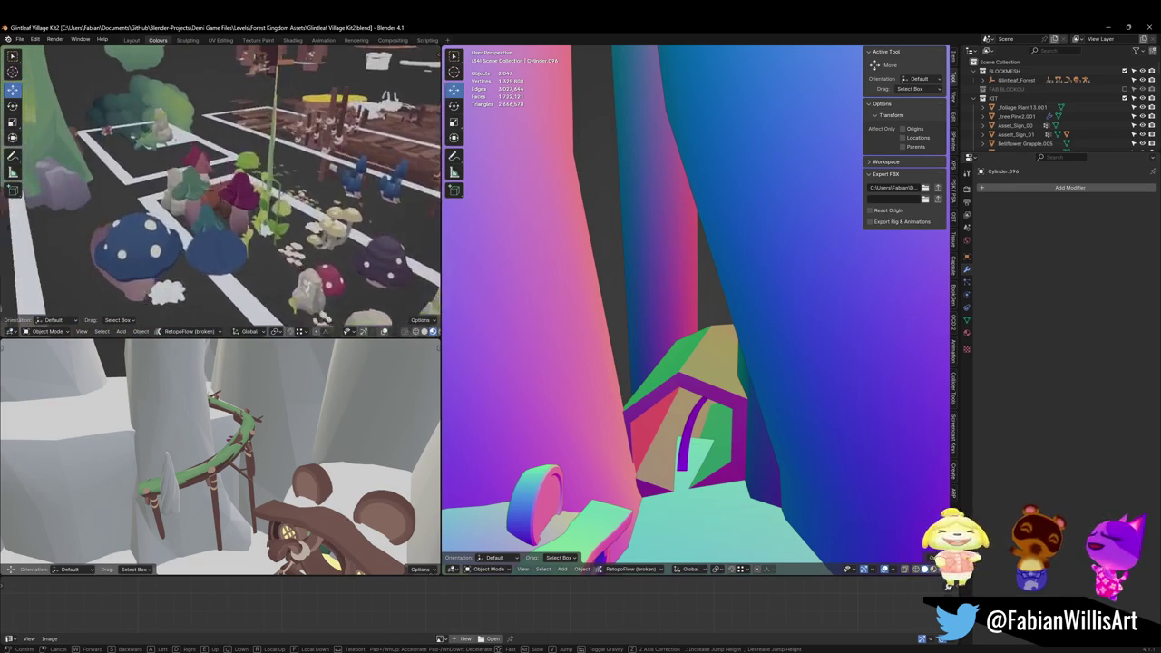
pyautogui.press('w')
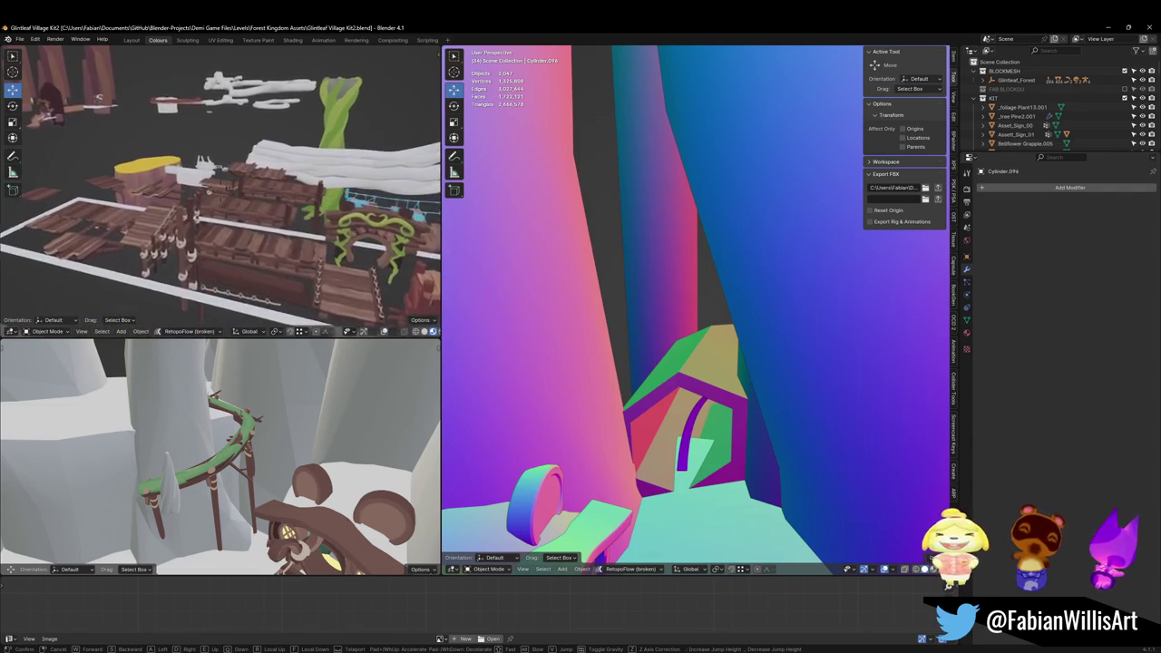
pyautogui.press('w')
pyautogui.press('w')
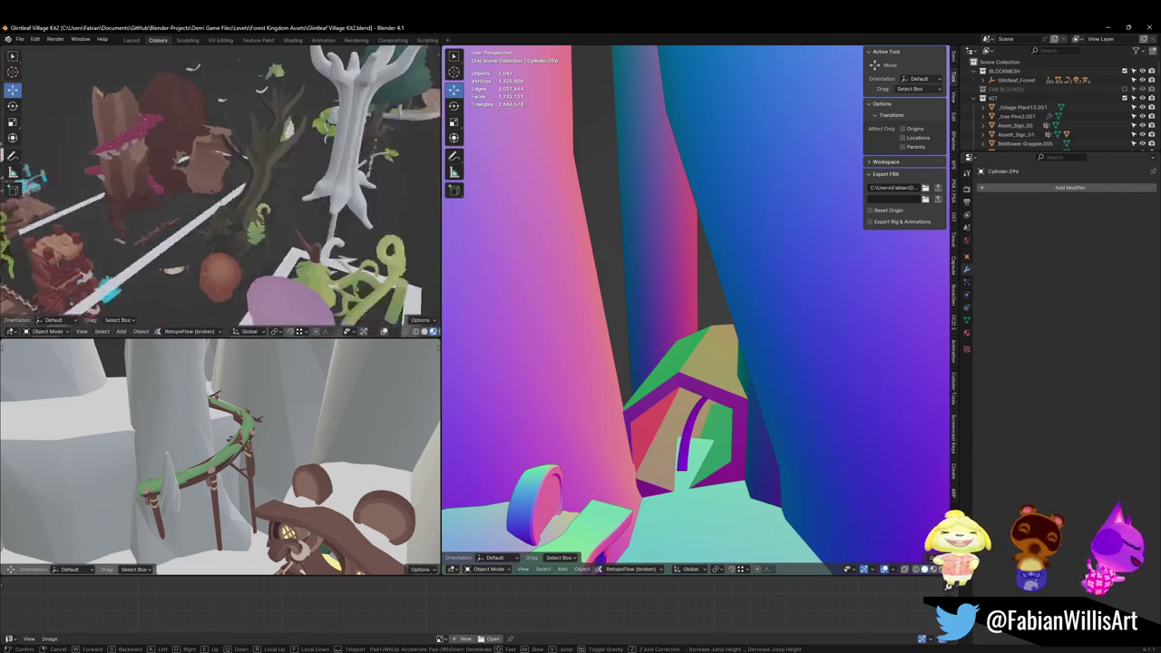
pyautogui.press('s')
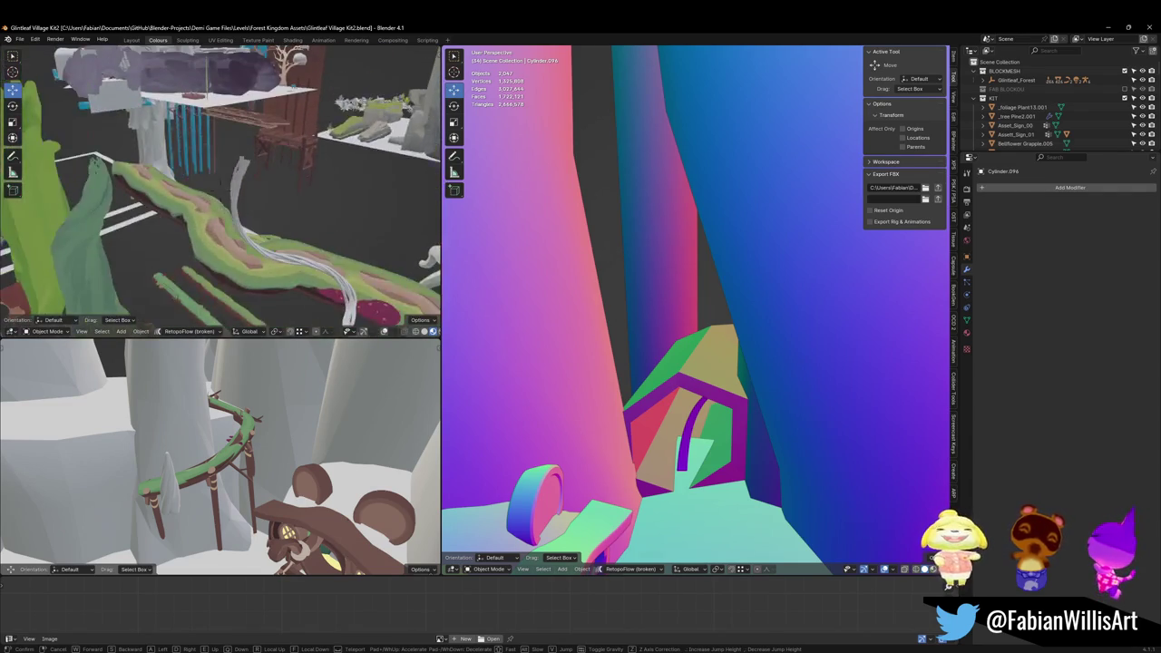
pyautogui.press('Return')
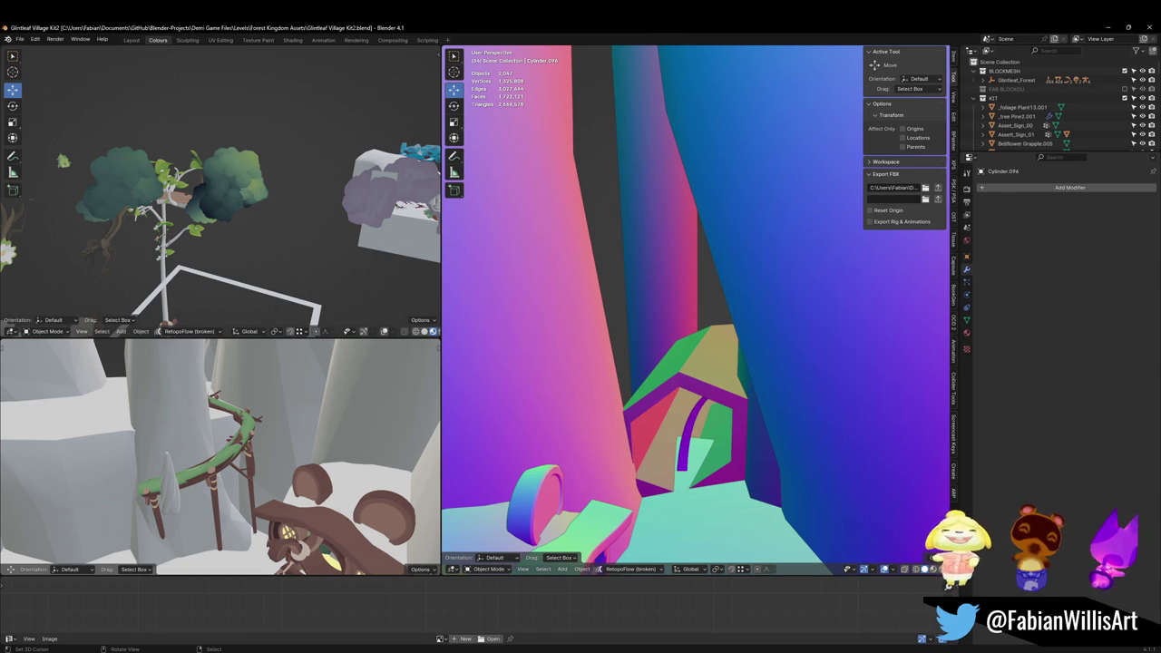
pyautogui.scroll(5, 662, 408)
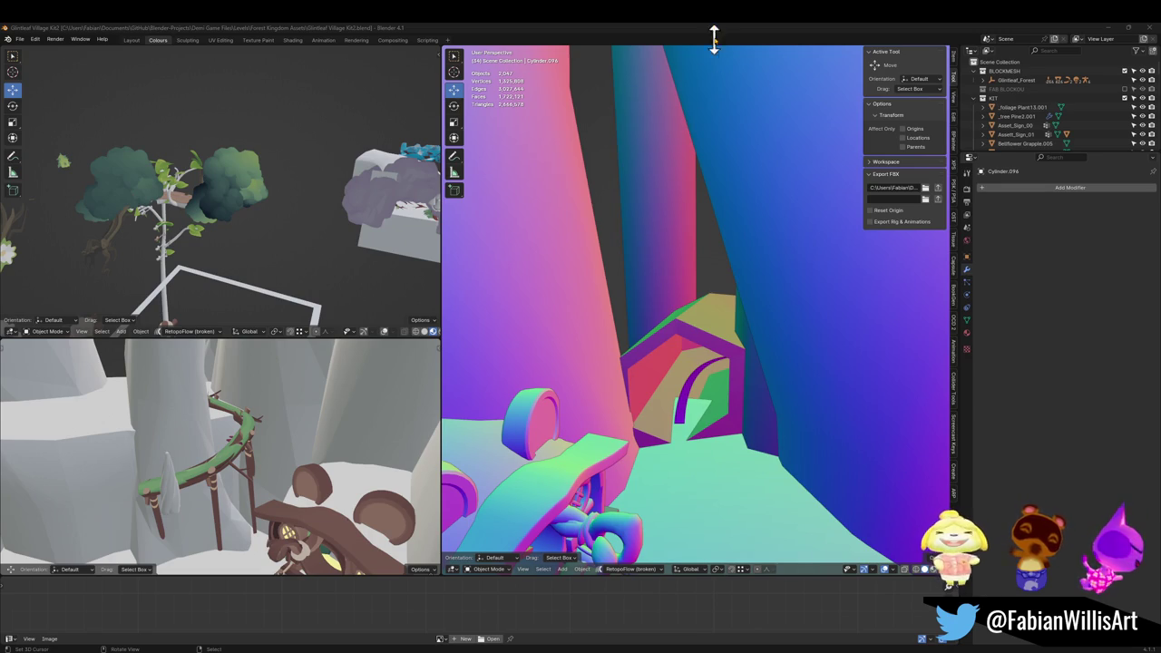
pyautogui.hotkey('shift', '`')
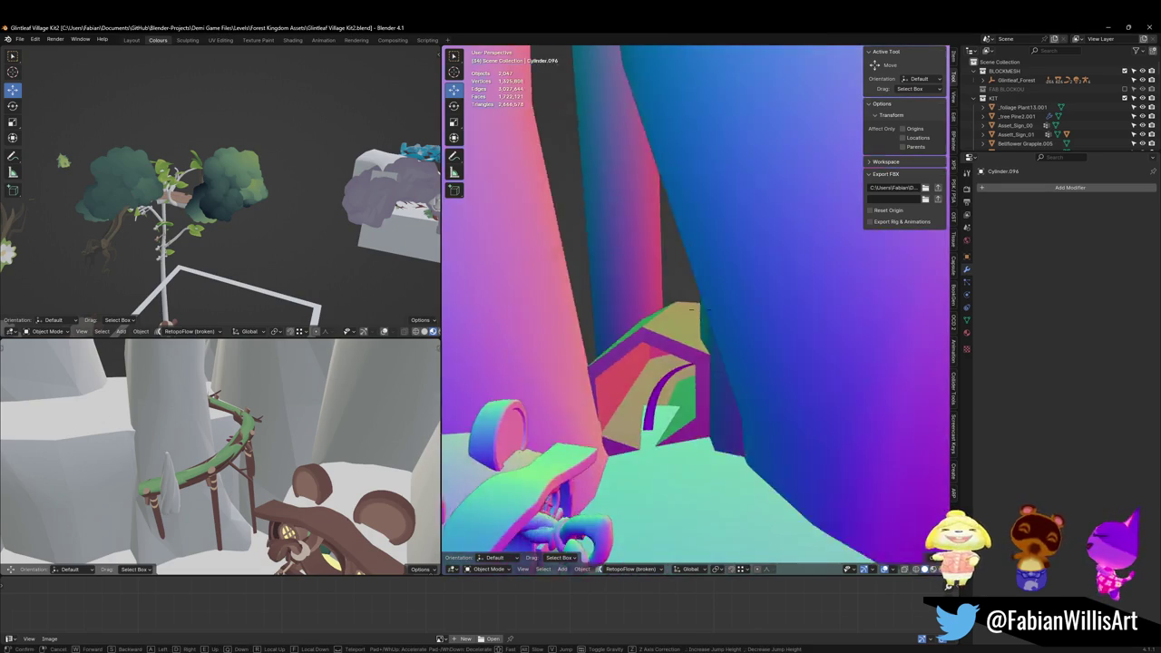
# - Exit walk navigation, minimize Unity, and save Glintleaf Village Kit2.blend
pyautogui.press('s')
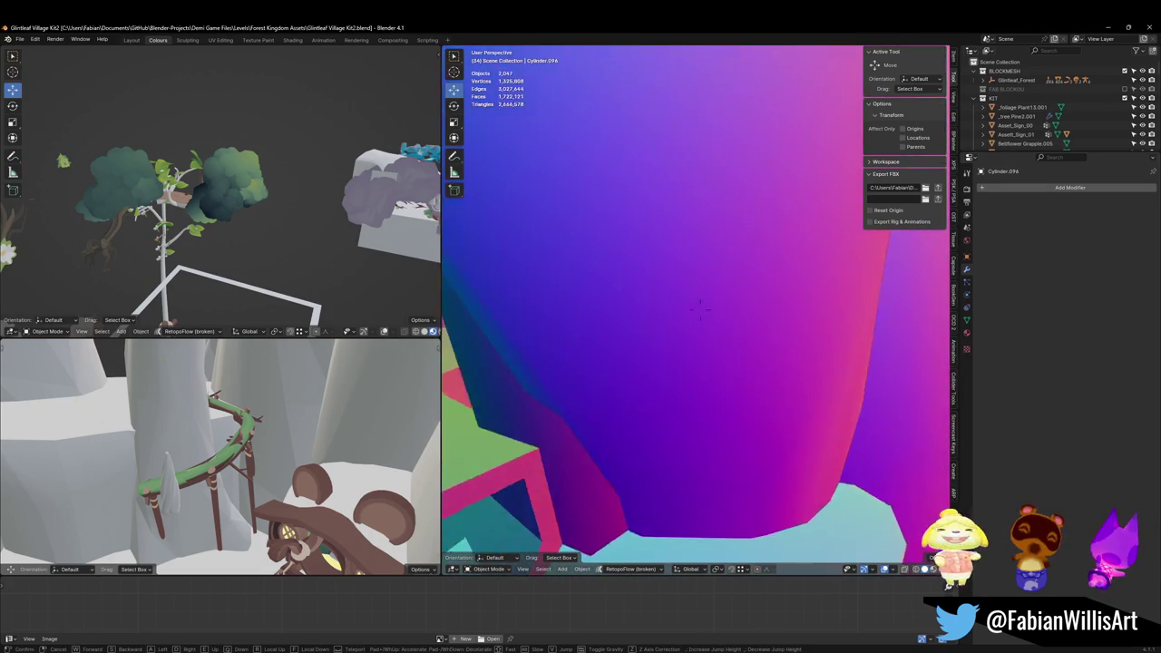
pyautogui.press('Return')
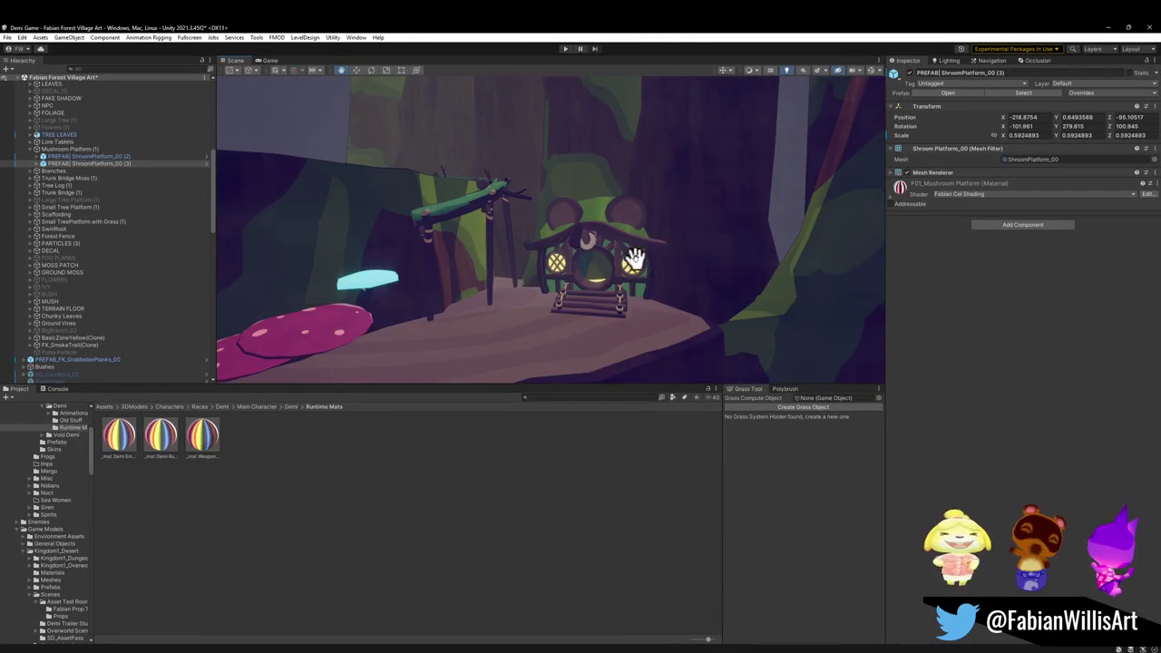
pyautogui.click(1106, 27)
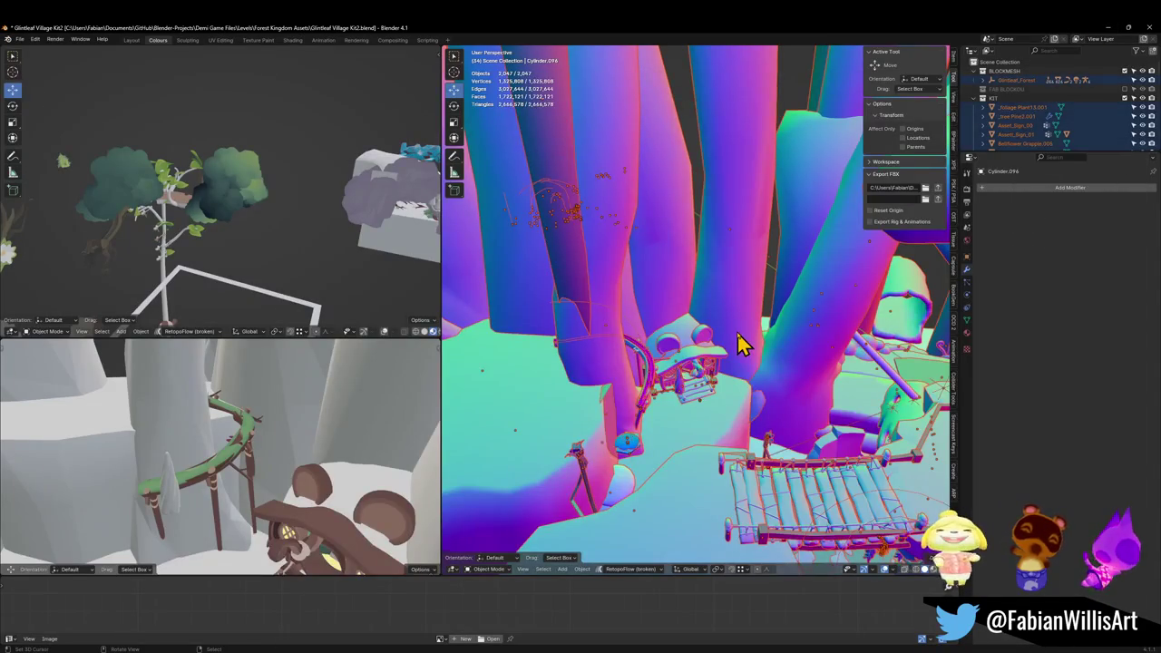
pyautogui.hotkey('shift', '`')
pyautogui.press('Return')
pyautogui.hotkey('ctrl', 's')
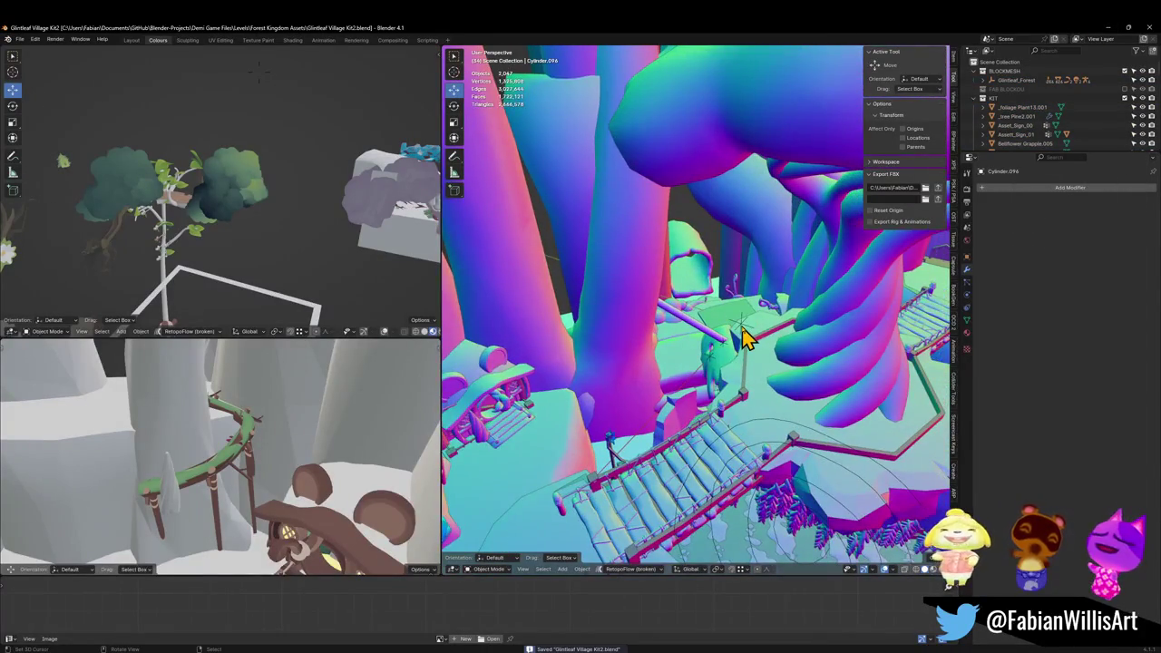
# - Select FOREST_GLINTLEAFVILLAGE_00 and export it to FBX from the N-panel export folder
pyautogui.click(742, 338)
pyautogui.hotkey('shift', '`')
pyautogui.press('Escape')
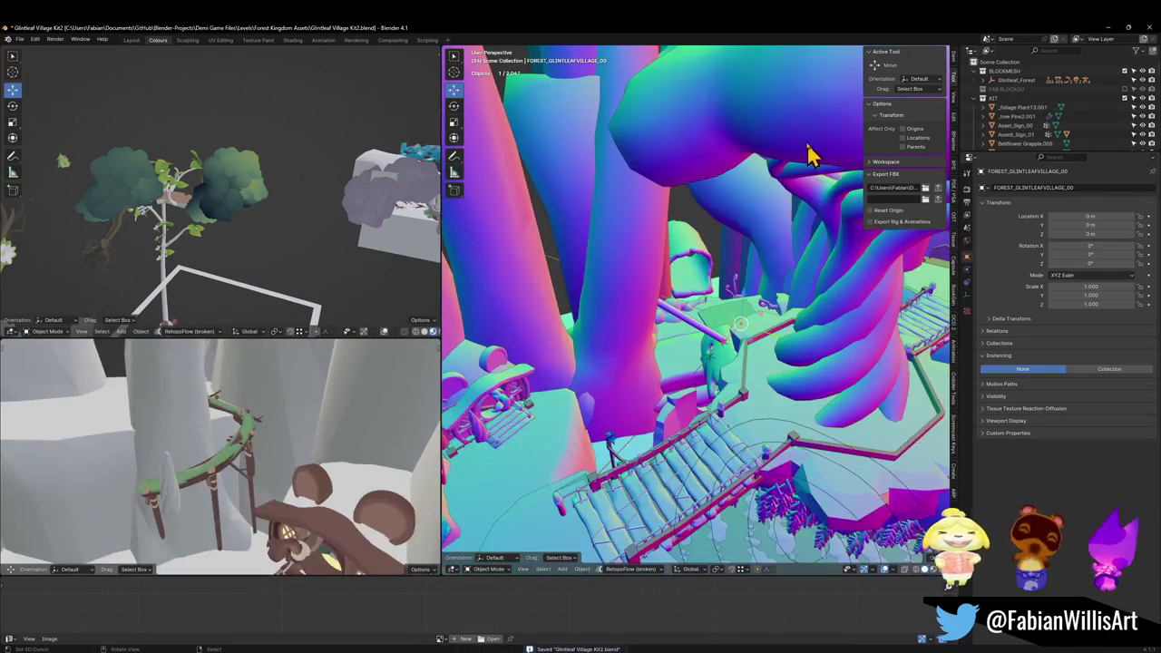
pyautogui.click(938, 188)
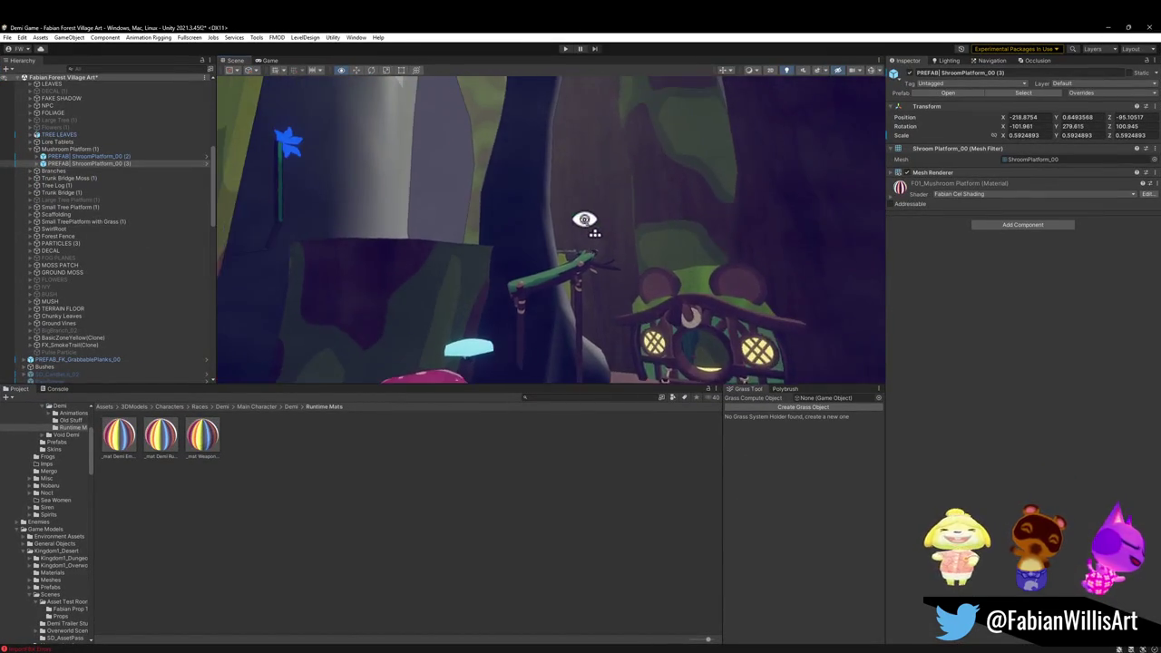
pyautogui.moveTo(575, 217)
pyautogui.mouseDown()
pyautogui.moveTo(552, 241)
pyautogui.moveTo(513, 216)
pyautogui.moveTo(565, 171)
pyautogui.moveTo(611, 228)
pyautogui.moveTo(643, 233)
pyautogui.moveTo(633, 273)
pyautogui.mouseUp()
# - Select trunk Cylinder.081 and use Select Material to locate Fabian Forest Tri Test 3 in TriPlanar Materials
pyautogui.press('w')
pyautogui.click(668, 290)
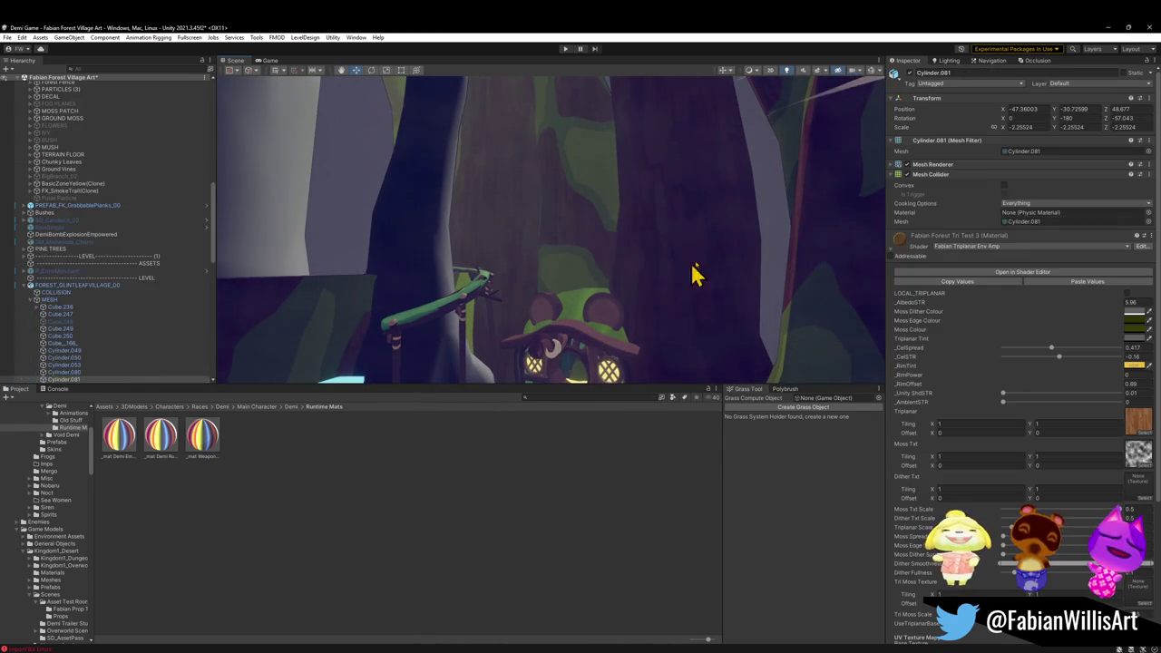
pyautogui.rightClick(900, 239)
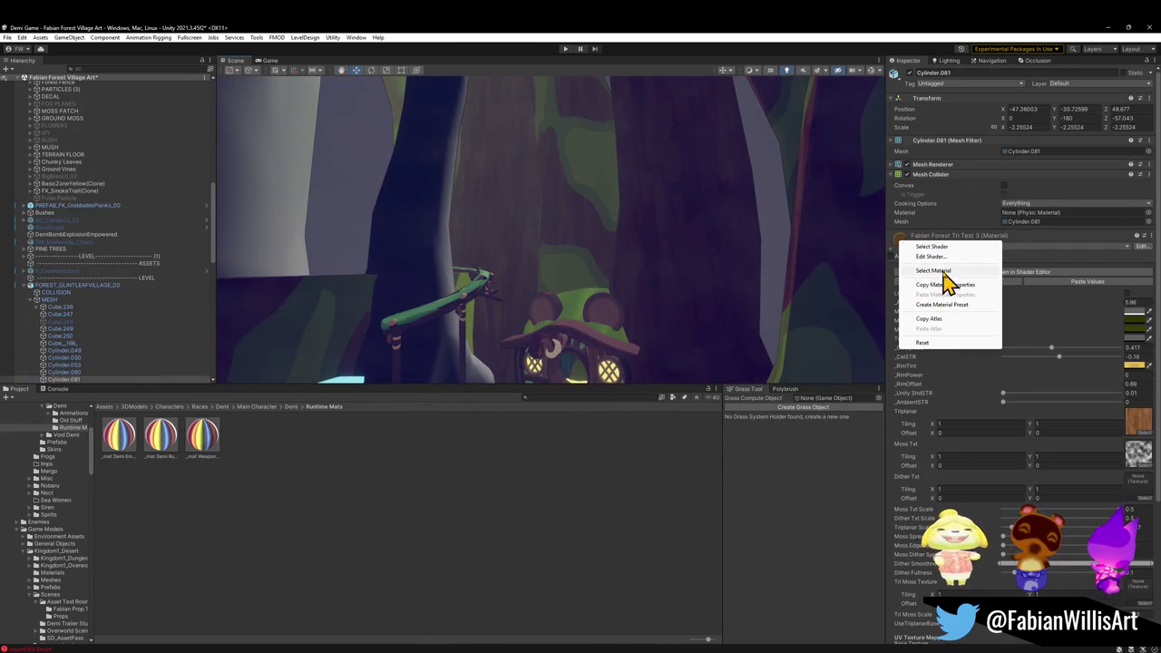
pyautogui.click(948, 284)
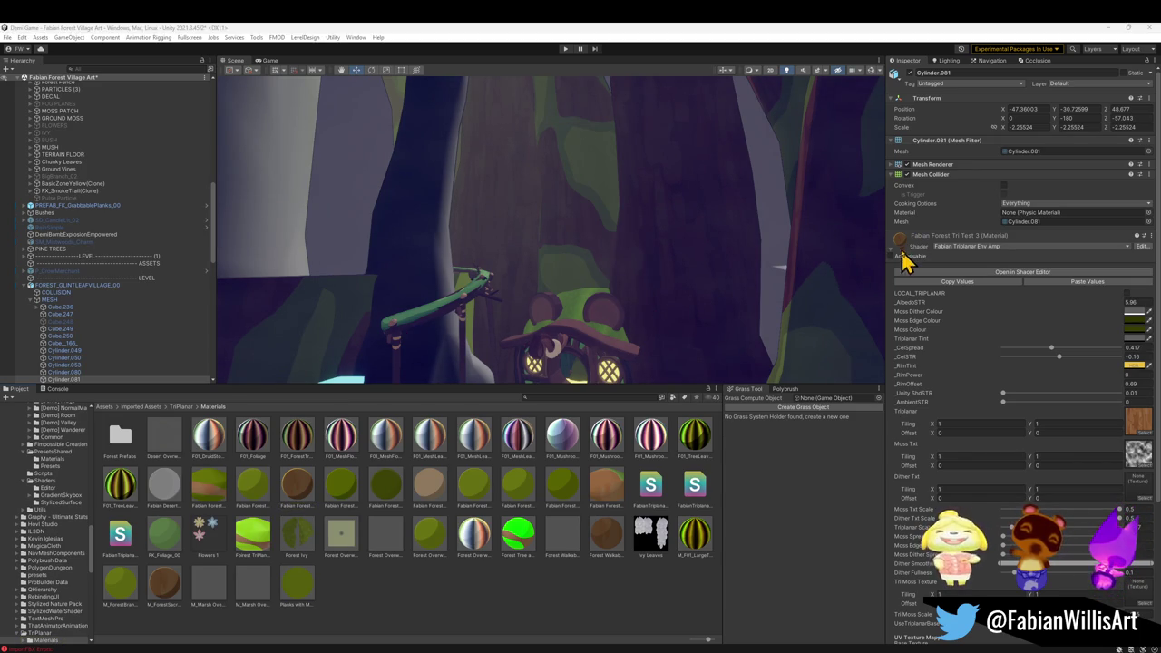
pyautogui.moveTo(420, 267)
pyautogui.mouseDown()
pyautogui.moveTo(456, 289)
pyautogui.moveTo(441, 259)
pyautogui.moveTo(665, 303)
pyautogui.moveTo(816, 317)
pyautogui.moveTo(749, 316)
pyautogui.moveTo(777, 332)
pyautogui.moveTo(590, 336)
pyautogui.moveTo(550, 357)
pyautogui.moveTo(648, 332)
pyautogui.mouseUp()
pyautogui.click(640, 354)
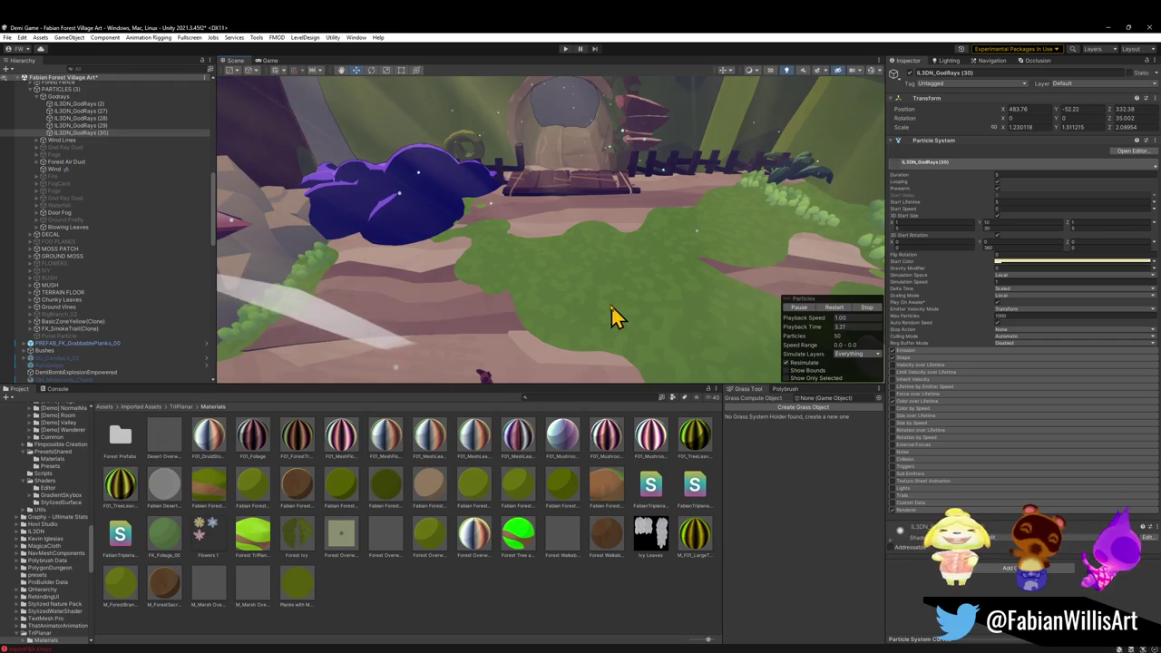
# - Select the moss patch on the ground near the mushroom house
pyautogui.click(682, 311)
pyautogui.moveTo(682, 319)
pyautogui.mouseDown()
pyautogui.moveTo(681, 303)
pyautogui.moveTo(593, 254)
pyautogui.moveTo(576, 294)
pyautogui.moveTo(681, 327)
pyautogui.mouseUp()
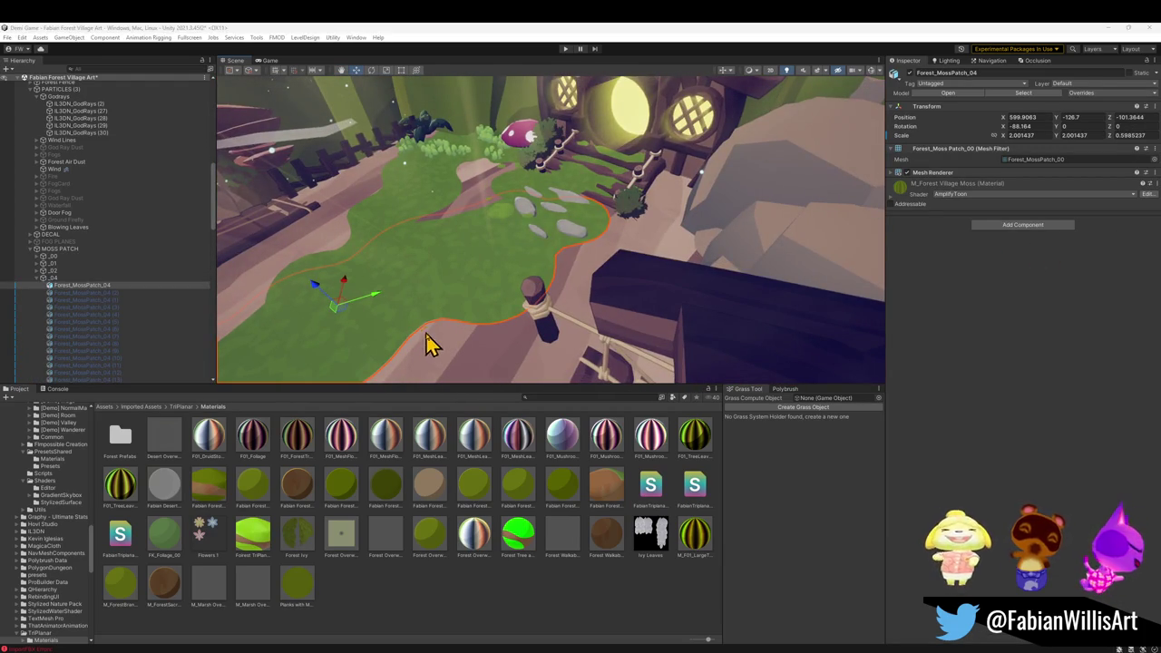
pyautogui.moveTo(505, 264)
pyautogui.mouseDown()
pyautogui.moveTo(586, 236)
pyautogui.moveTo(474, 270)
pyautogui.moveTo(589, 246)
pyautogui.moveTo(698, 254)
pyautogui.mouseUp()
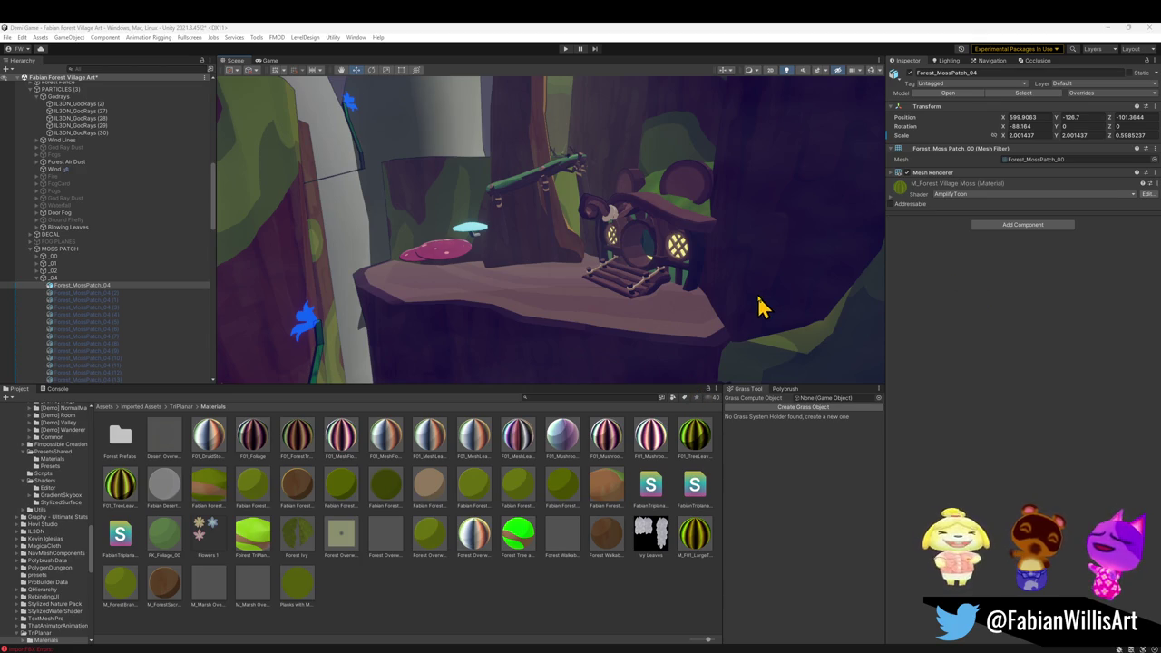
pyautogui.moveTo(700, 339)
pyautogui.mouseDown()
pyautogui.moveTo(713, 299)
pyautogui.moveTo(736, 302)
pyautogui.moveTo(707, 306)
pyautogui.moveTo(717, 321)
pyautogui.moveTo(677, 306)
pyautogui.mouseUp()
# - Duplicate the moss patch and move the copy down onto the ground
pyautogui.hotkey('ctrl', 'd')
pyautogui.moveTo(552, 243)
pyautogui.mouseDown()
pyautogui.moveTo(545, 337)
pyautogui.moveTo(565, 319)
pyautogui.moveTo(562, 301)
pyautogui.mouseUp()
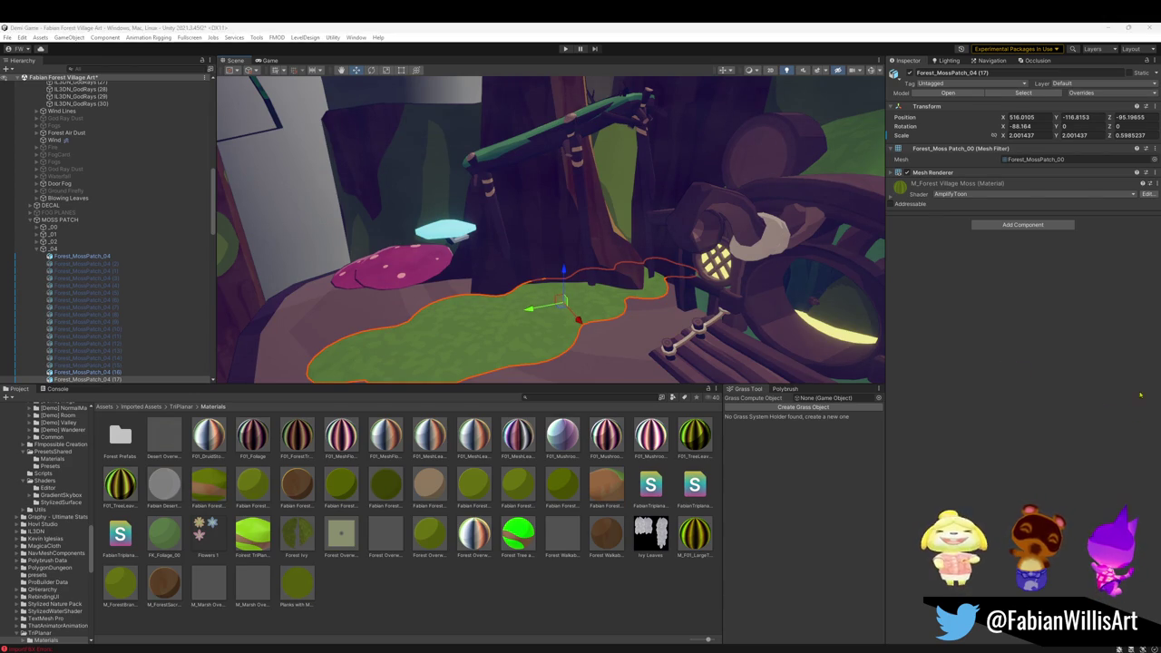
pyautogui.moveTo(632, 332); pyautogui.dragTo(557, 321)
pyautogui.press('e')
pyautogui.press('w')
pyautogui.moveTo(612, 261)
pyautogui.mouseDown()
pyautogui.moveTo(609, 286)
pyautogui.moveTo(611, 274)
pyautogui.mouseUp()
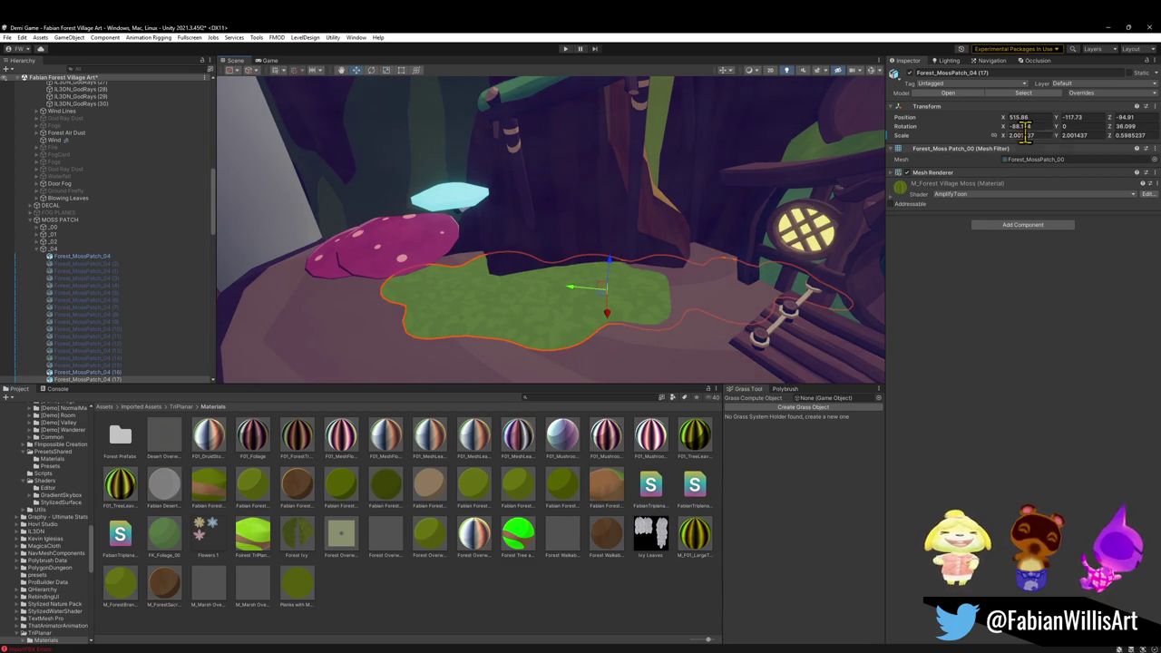
# - Set the moss copy's rotation to X 90 and Z 0 so it lies flat
pyautogui.write('0')
pyautogui.press('Tab')
pyautogui.press('Tab')
pyautogui.write('0')
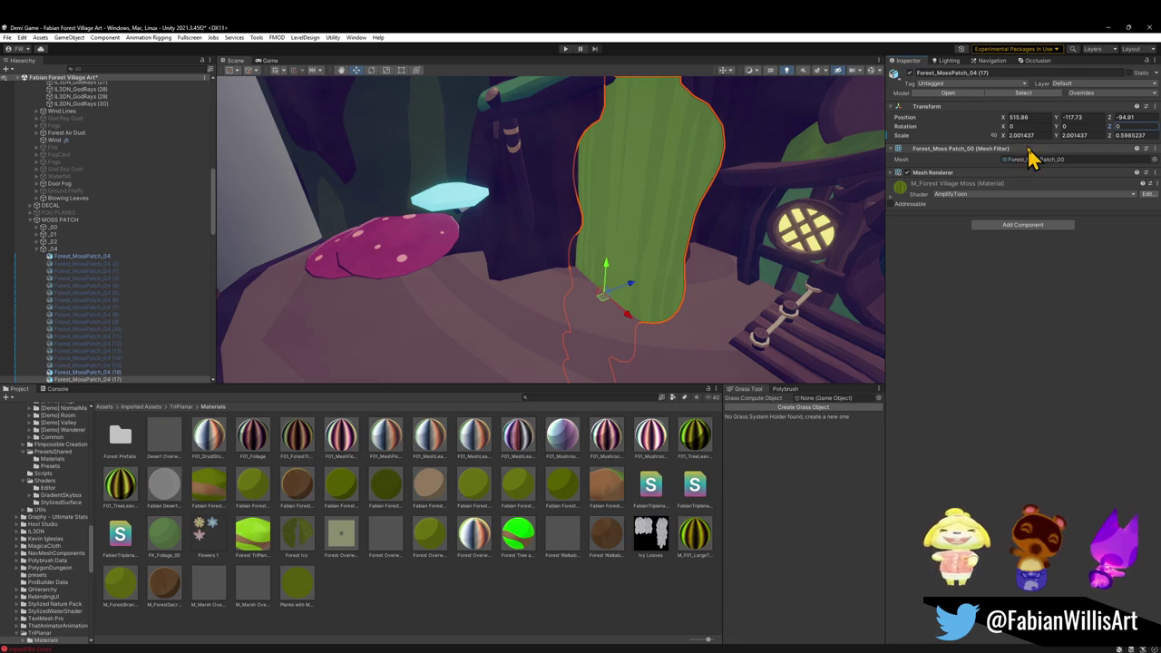
pyautogui.click(1025, 126)
pyautogui.write('90')
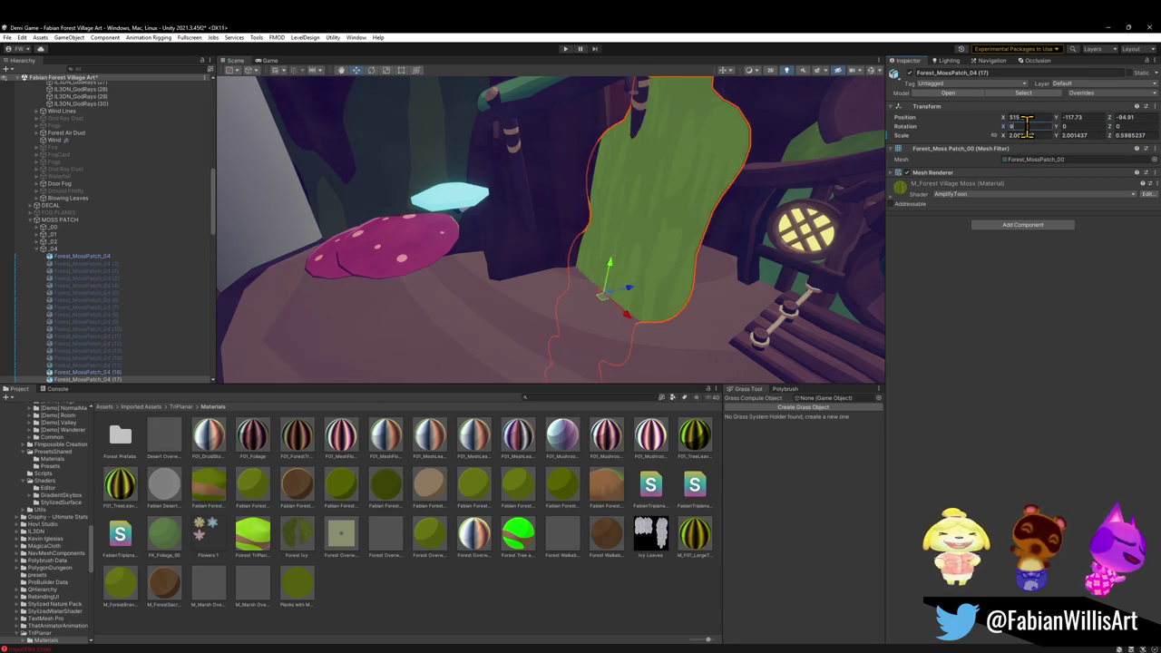
pyautogui.moveTo(604, 217)
pyautogui.mouseDown()
pyautogui.moveTo(625, 275)
pyautogui.moveTo(605, 247)
pyautogui.moveTo(594, 256)
pyautogui.moveTo(595, 306)
pyautogui.moveTo(638, 314)
pyautogui.mouseUp()
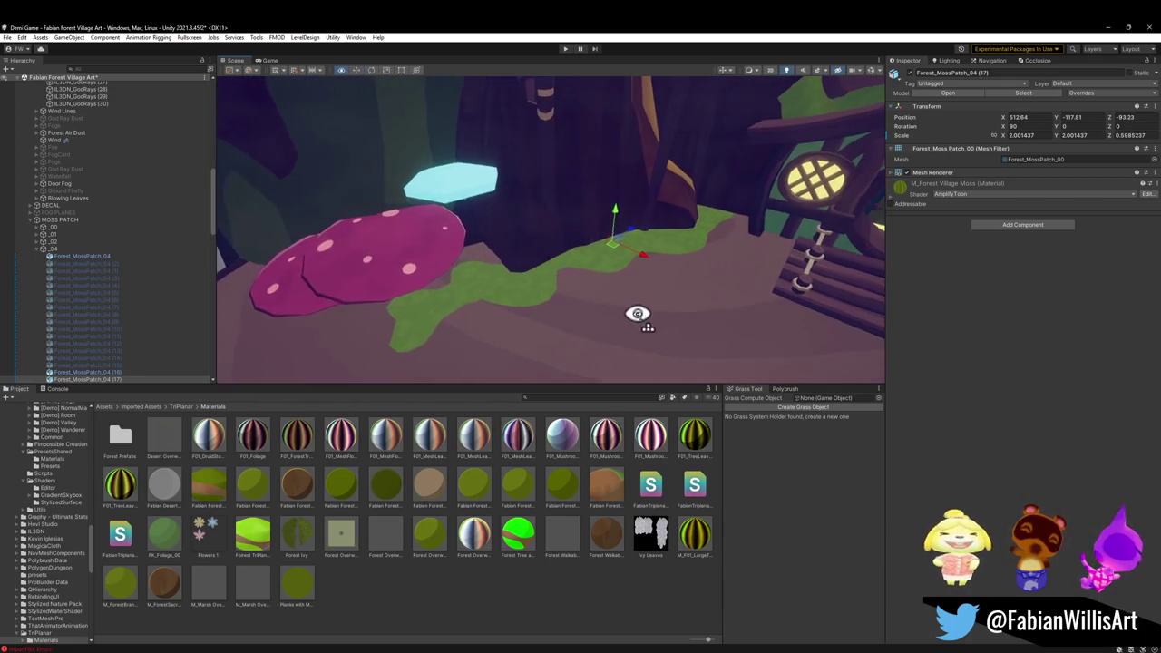
pyautogui.hotkey('ctrl', 'd')
# - Turn the new moss copy beside the mushroom, then duplicate the moss patch again
pyautogui.moveTo(495, 266)
pyautogui.mouseDown()
pyautogui.moveTo(481, 256)
pyautogui.moveTo(435, 293)
pyautogui.moveTo(547, 238)
pyautogui.moveTo(598, 304)
pyautogui.moveTo(608, 223)
pyautogui.mouseUp()
pyautogui.press('e')
pyautogui.hotkey('ctrl', 'd')
# - Place the new moss copy in front of the house stairs at 531.63, -117.81, -81.73
pyautogui.moveTo(489, 199)
pyautogui.mouseDown()
pyautogui.moveTo(694, 246)
pyautogui.moveTo(723, 228)
pyautogui.moveTo(712, 231)
pyautogui.moveTo(808, 251)
pyautogui.moveTo(557, 231)
pyautogui.moveTo(572, 240)
pyautogui.moveTo(606, 179)
pyautogui.mouseUp()
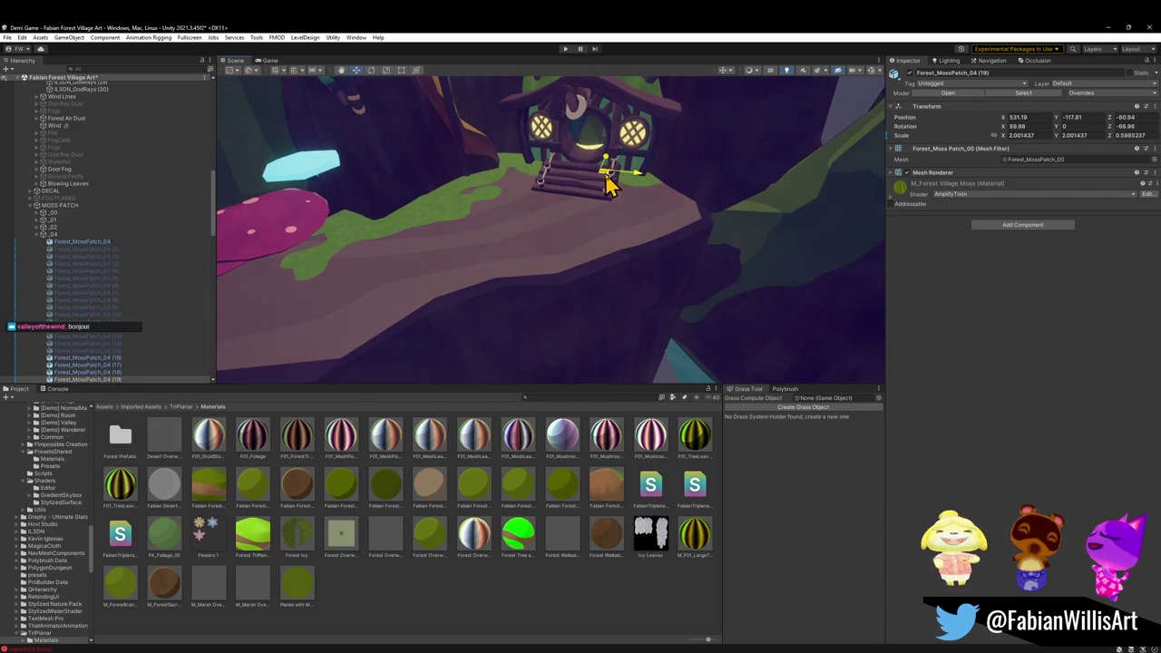
pyautogui.moveTo(606, 182)
pyautogui.mouseDown()
pyautogui.moveTo(624, 184)
pyautogui.moveTo(552, 202)
pyautogui.moveTo(532, 181)
pyautogui.moveTo(553, 149)
pyautogui.moveTo(717, 176)
pyautogui.moveTo(196, 311)
pyautogui.mouseUp()
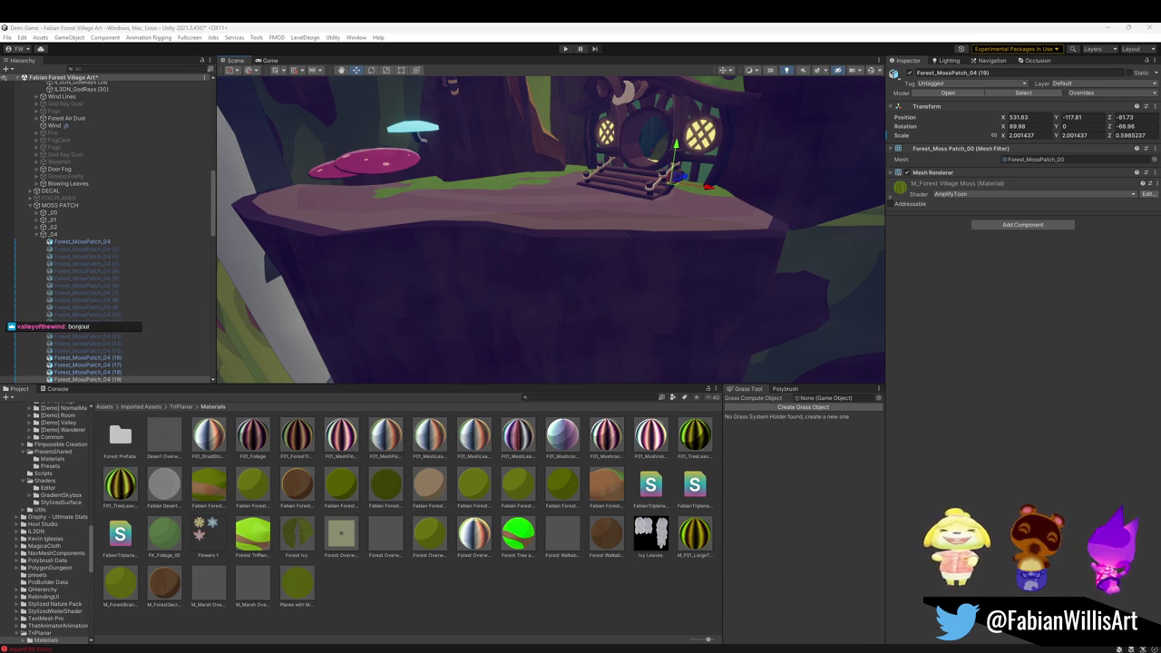
pyautogui.moveTo(514, 245)
pyautogui.mouseDown()
pyautogui.moveTo(505, 191)
pyautogui.moveTo(549, 176)
pyautogui.moveTo(550, 212)
pyautogui.moveTo(759, 228)
pyautogui.moveTo(933, 266)
pyautogui.moveTo(699, 254)
pyautogui.mouseUp()
pyautogui.moveTo(538, 274)
pyautogui.mouseDown()
pyautogui.moveTo(539, 342)
pyautogui.moveTo(697, 281)
pyautogui.moveTo(700, 304)
pyautogui.mouseUp()
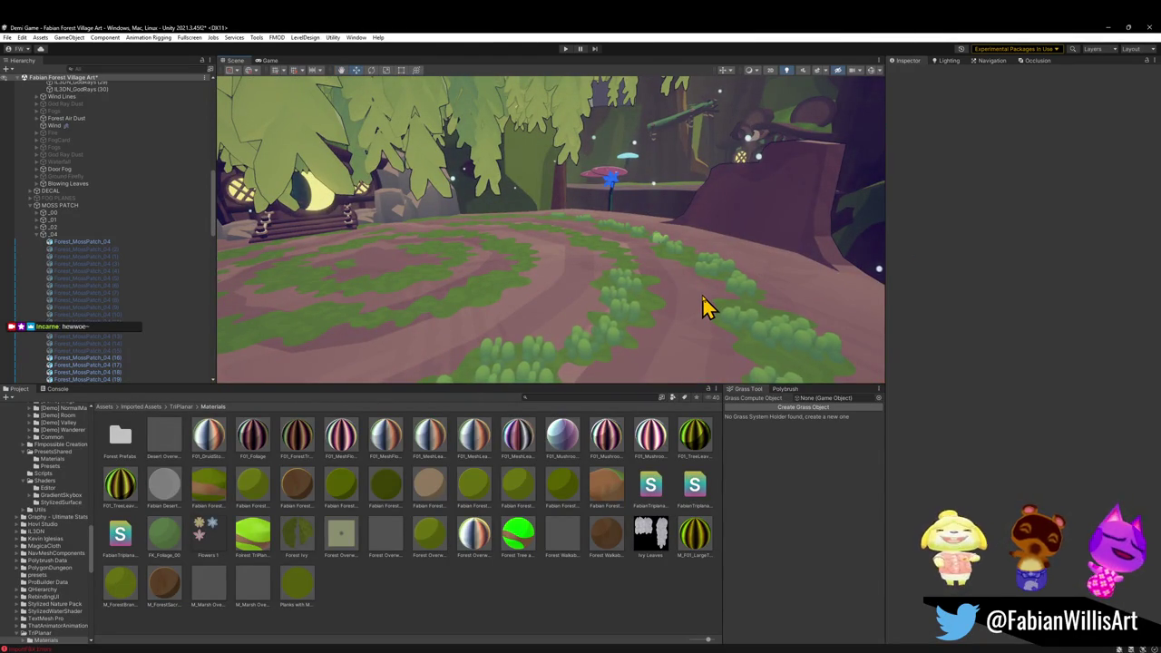
# - Select and frame Forest_MossPatch_00, then set the Polybrush mode to Scatter Prefabs
pyautogui.click(485, 299)
pyautogui.click(531, 267)
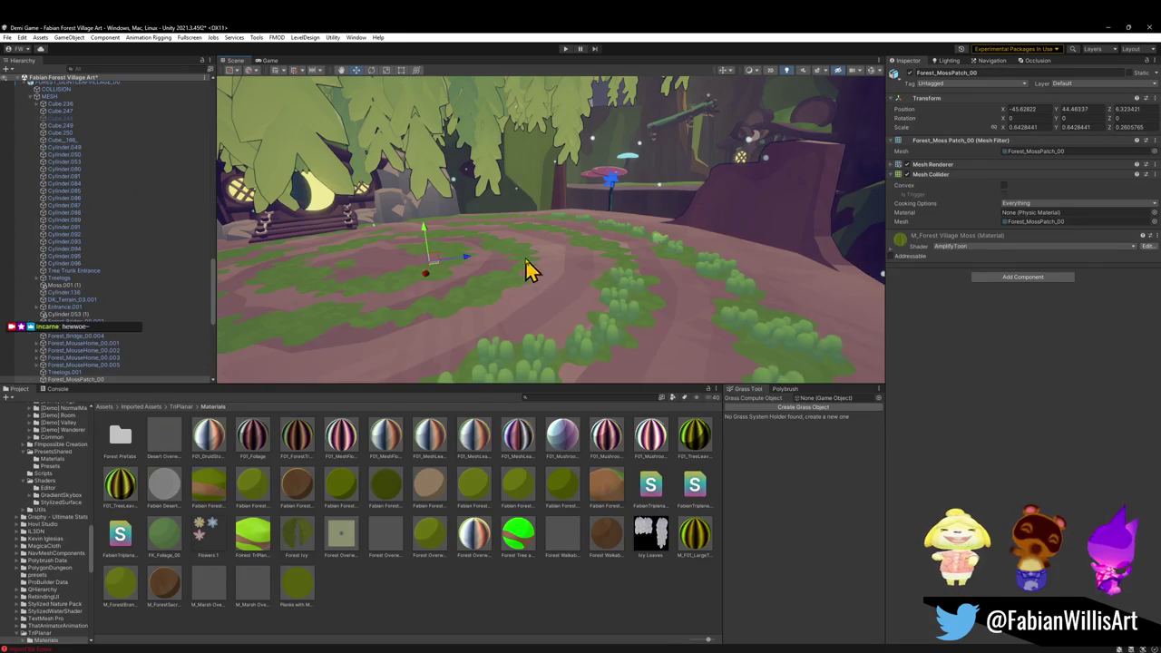
pyautogui.press('f')
pyautogui.moveTo(506, 268); pyautogui.dragTo(616, 398)
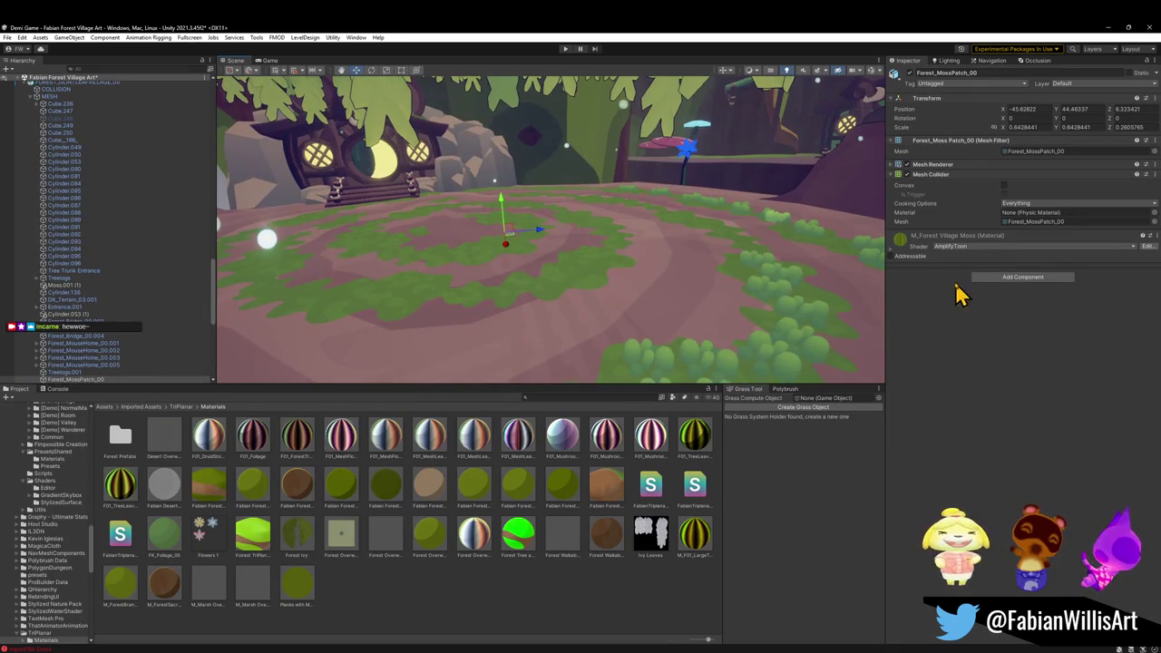
pyautogui.click(786, 389)
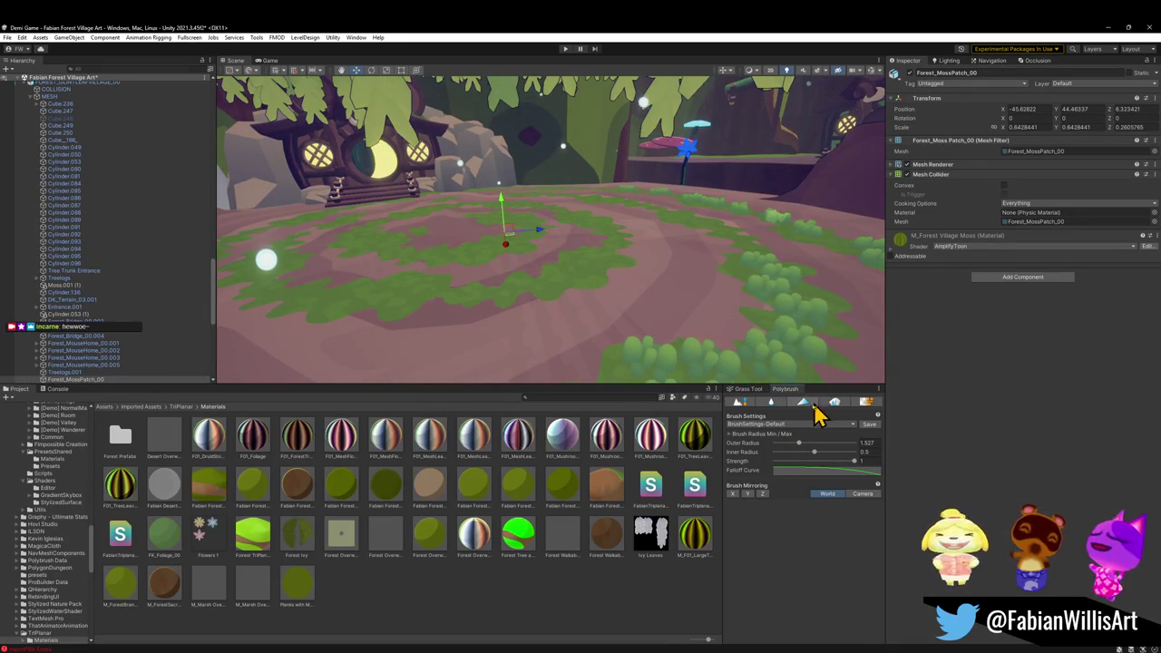
pyautogui.click(834, 403)
# - Raise the brush strength to about 0.8 and paint grass clumps across the moss patch
pyautogui.moveTo(584, 285)
pyautogui.mouseDown()
pyautogui.moveTo(602, 283)
pyautogui.moveTo(625, 306)
pyautogui.mouseUp()
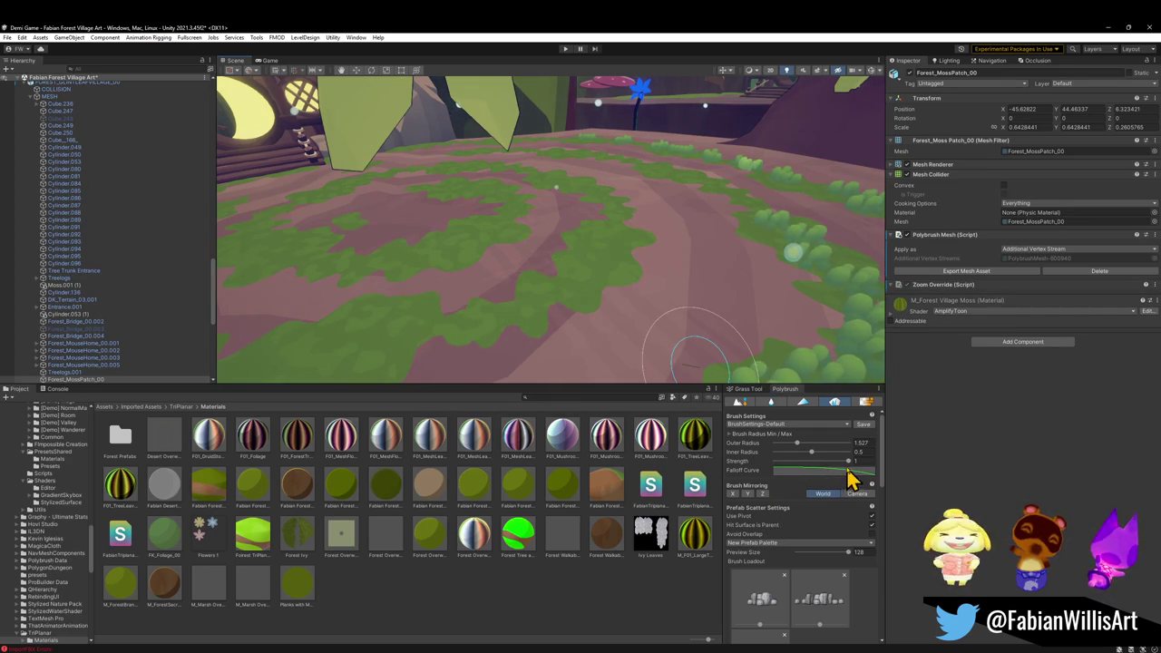
pyautogui.moveTo(801, 463); pyautogui.dragTo(805, 462)
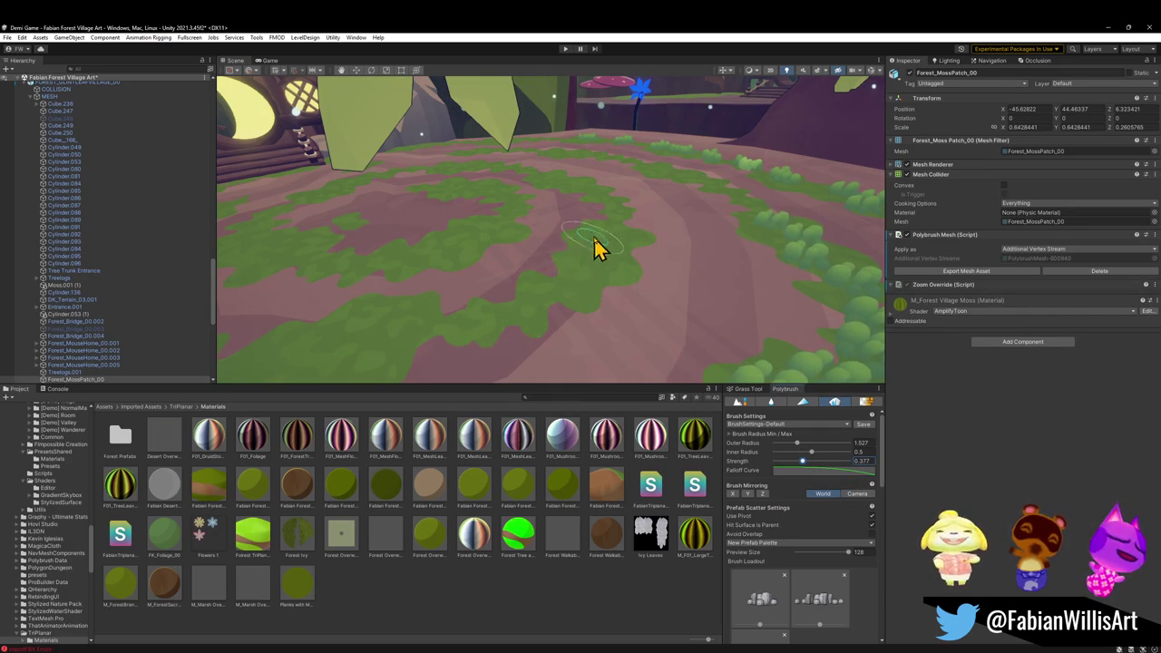
pyautogui.moveTo(609, 238)
pyautogui.mouseDown()
pyautogui.moveTo(479, 332)
pyautogui.moveTo(577, 289)
pyautogui.mouseUp()
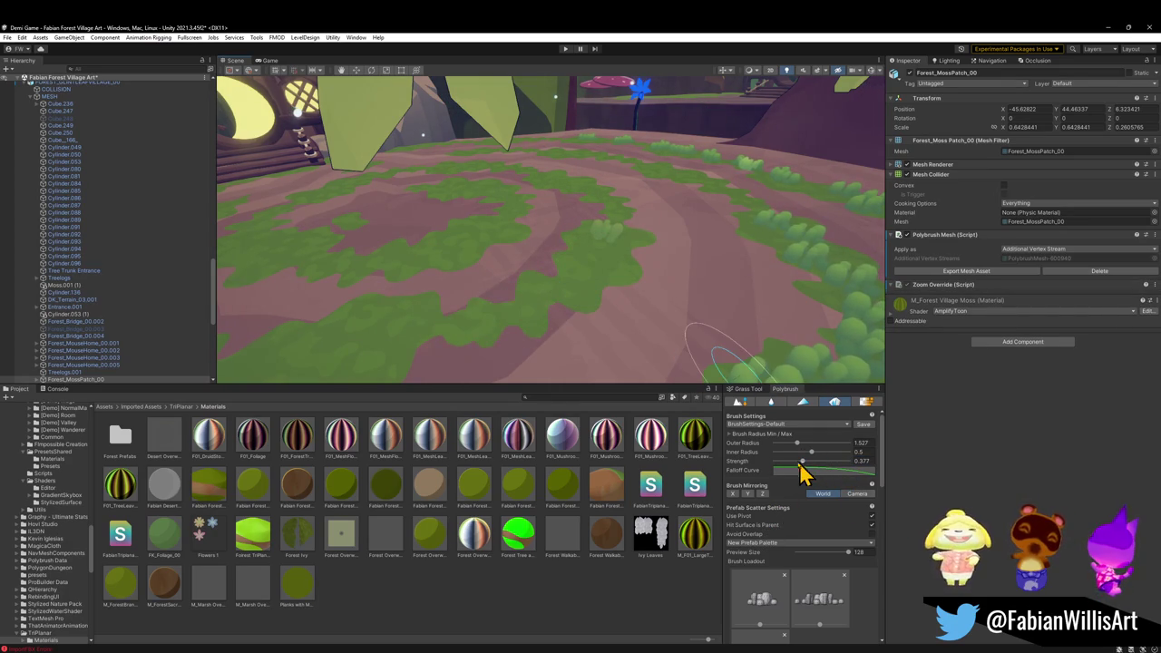
pyautogui.moveTo(827, 467); pyautogui.dragTo(832, 465)
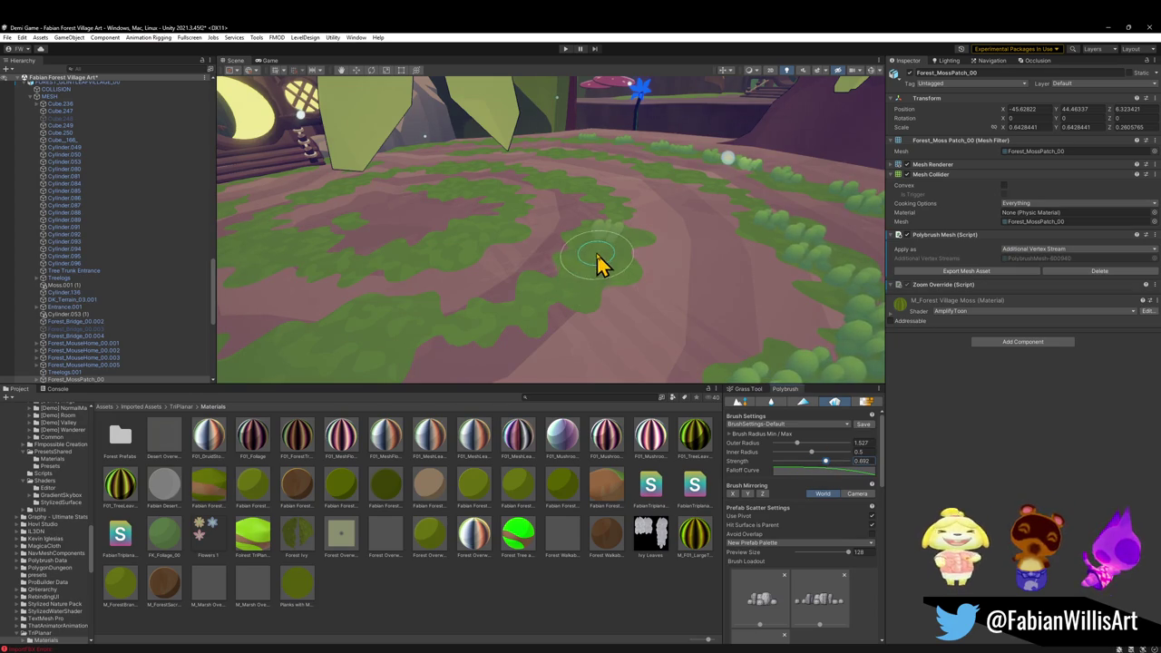
# - Orbit around the moss rings to check the painted grass from several angles
pyautogui.moveTo(588, 299)
pyautogui.mouseDown()
pyautogui.moveTo(513, 300)
pyautogui.moveTo(536, 257)
pyautogui.moveTo(635, 233)
pyautogui.moveTo(728, 181)
pyautogui.moveTo(655, 281)
pyautogui.mouseUp()
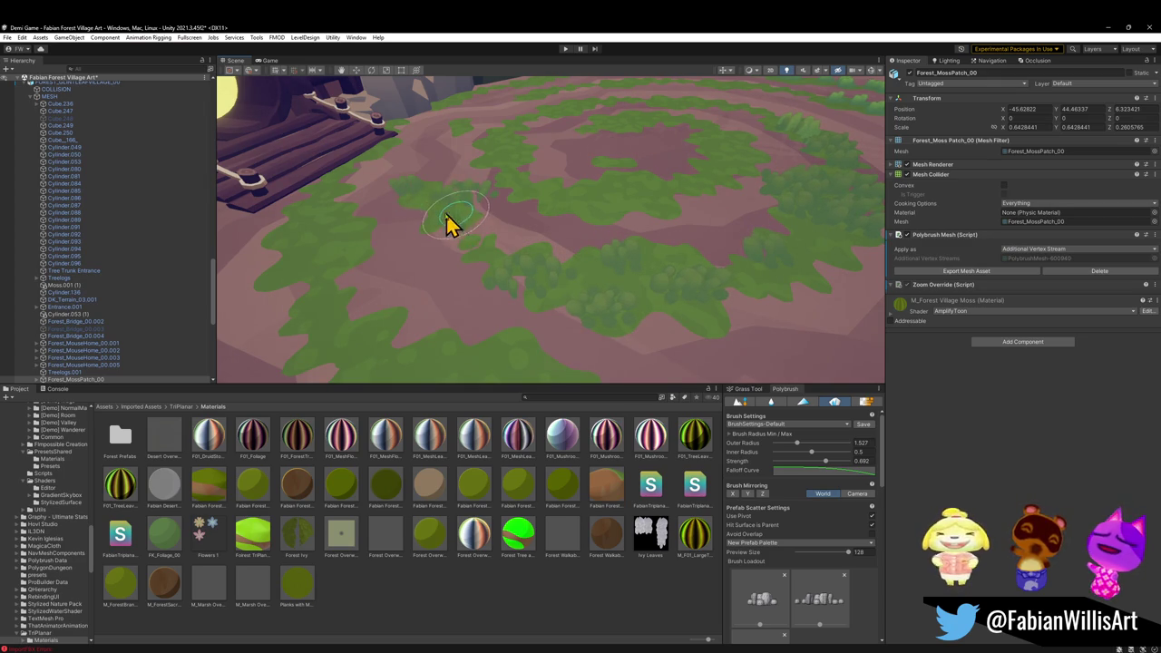
pyautogui.moveTo(526, 285)
pyautogui.mouseDown()
pyautogui.moveTo(594, 302)
pyautogui.moveTo(635, 281)
pyautogui.moveTo(669, 215)
pyautogui.moveTo(609, 233)
pyautogui.moveTo(656, 238)
pyautogui.mouseUp()
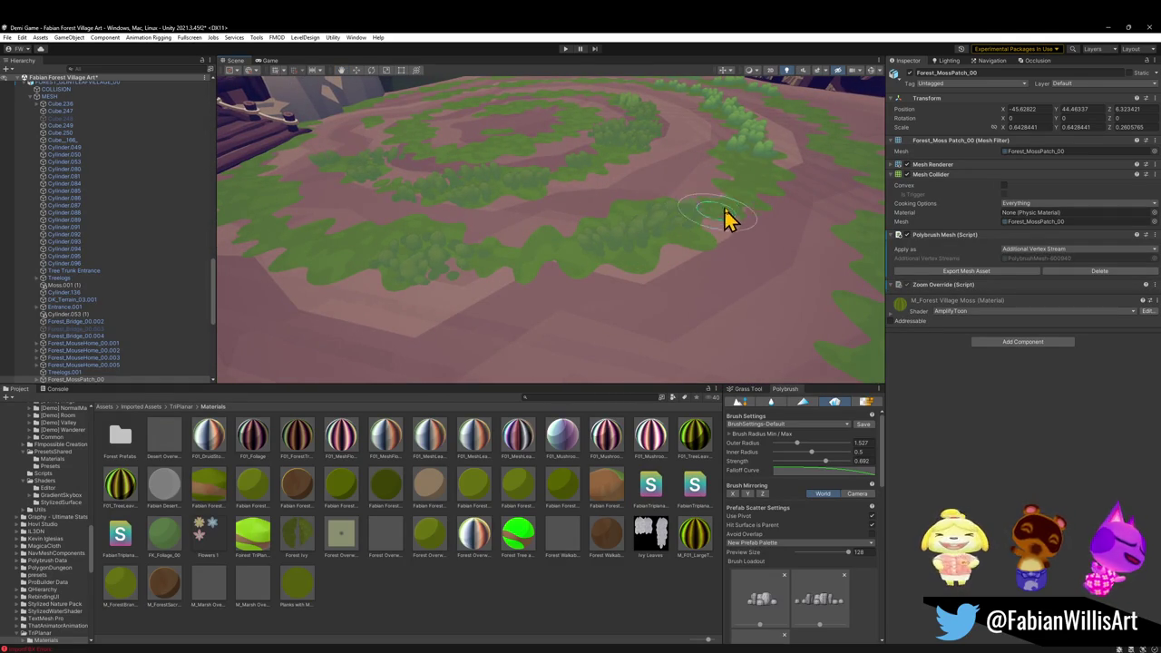
pyautogui.moveTo(710, 221)
pyautogui.mouseDown()
pyautogui.moveTo(539, 251)
pyautogui.moveTo(539, 267)
pyautogui.mouseUp()
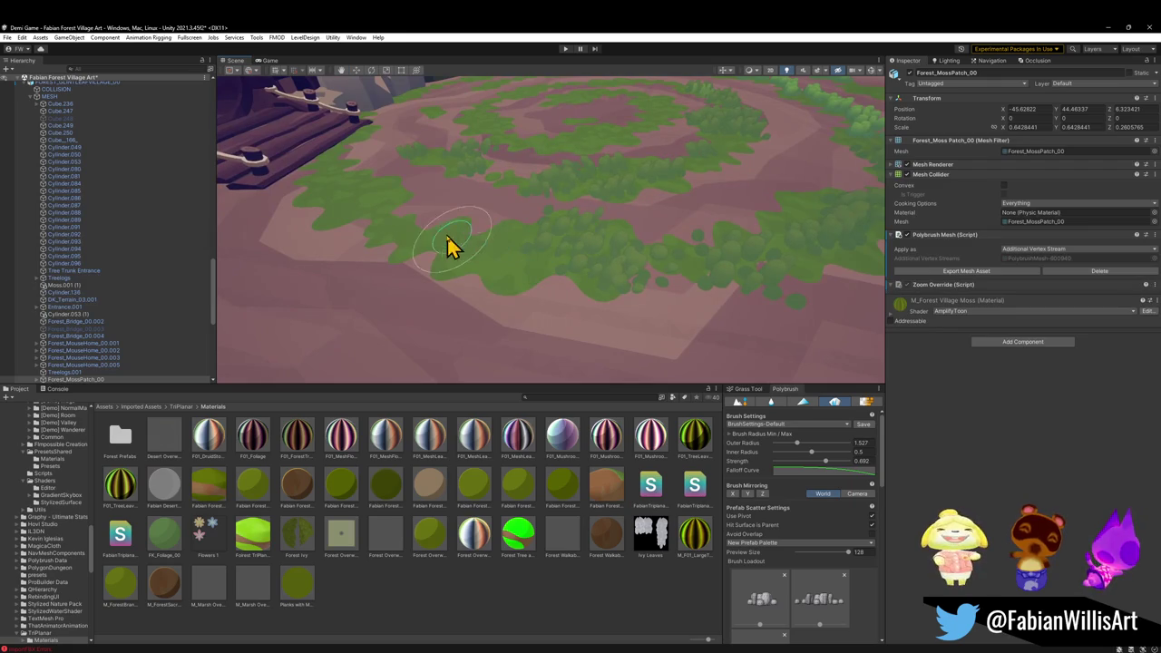
pyautogui.moveTo(552, 263)
pyautogui.mouseDown()
pyautogui.moveTo(565, 233)
pyautogui.moveTo(471, 181)
pyautogui.moveTo(492, 239)
pyautogui.moveTo(376, 257)
pyautogui.moveTo(474, 245)
pyautogui.moveTo(417, 244)
pyautogui.moveTo(593, 280)
pyautogui.mouseUp()
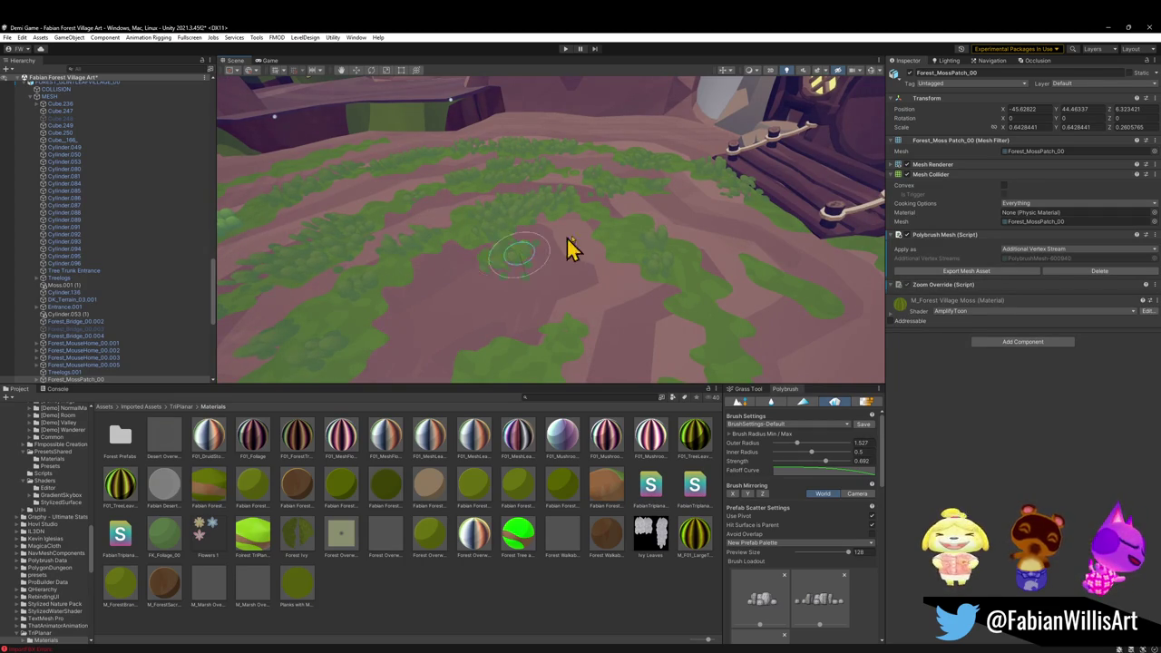
pyautogui.moveTo(592, 205)
pyautogui.mouseDown()
pyautogui.moveTo(630, 245)
pyautogui.moveTo(504, 243)
pyautogui.mouseUp()
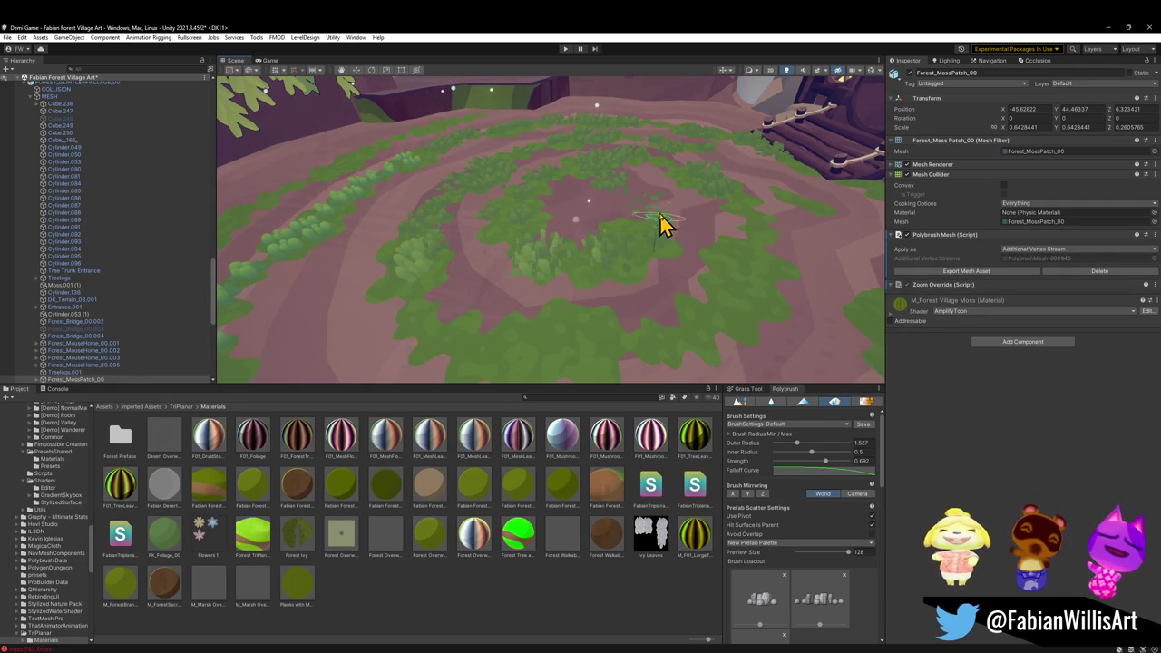
pyautogui.moveTo(606, 263)
pyautogui.mouseDown()
pyautogui.moveTo(707, 219)
pyautogui.moveTo(590, 226)
pyautogui.mouseUp()
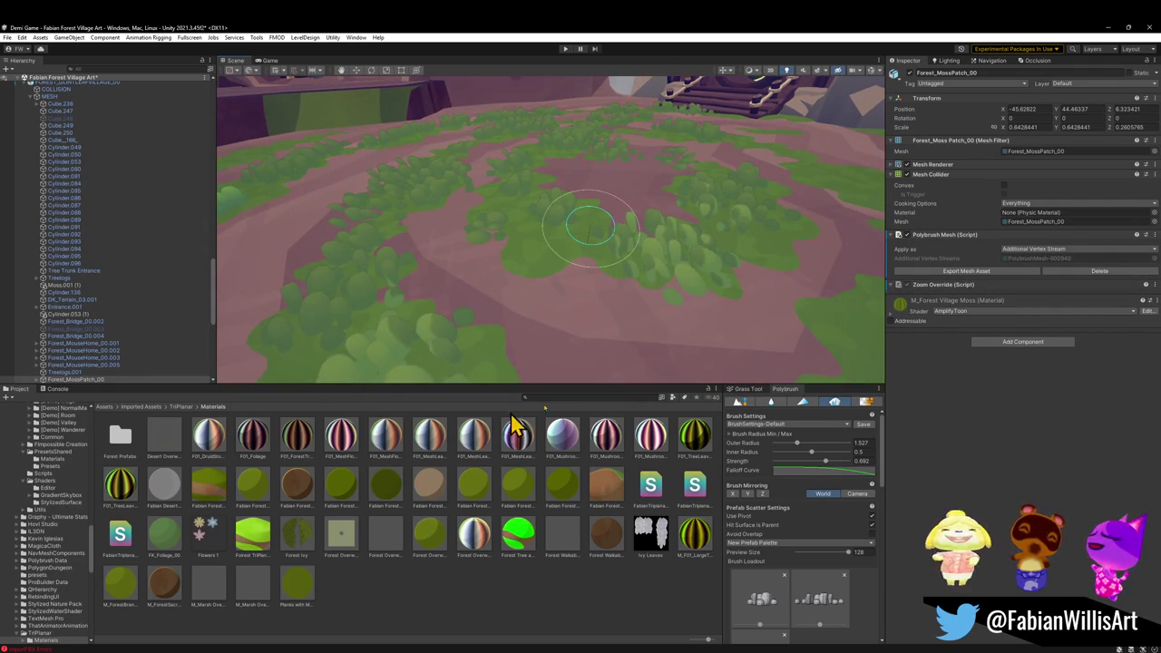
pyautogui.moveTo(550, 285)
pyautogui.mouseDown()
pyautogui.moveTo(629, 270)
pyautogui.moveTo(495, 311)
pyautogui.moveTo(423, 285)
pyautogui.mouseUp()
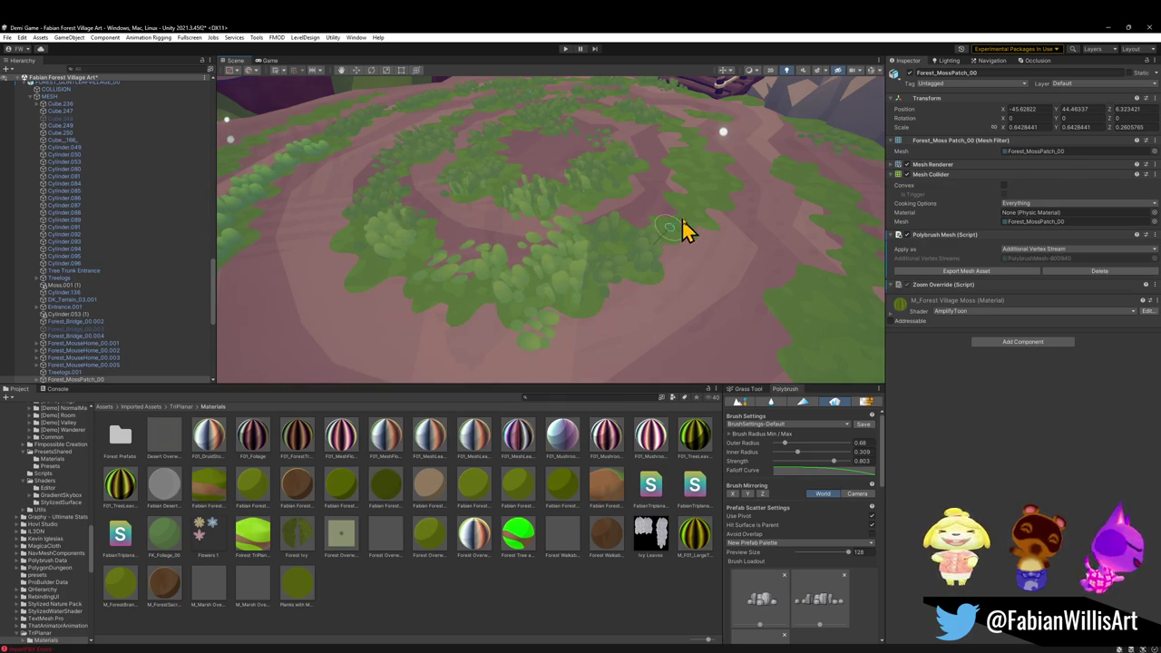
# - Cover the remaining mossy paths toward the tree-trunk house and cliff with smaller grass clumps
pyautogui.moveTo(699, 136)
pyautogui.mouseDown()
pyautogui.moveTo(717, 192)
pyautogui.moveTo(707, 258)
pyautogui.mouseUp()
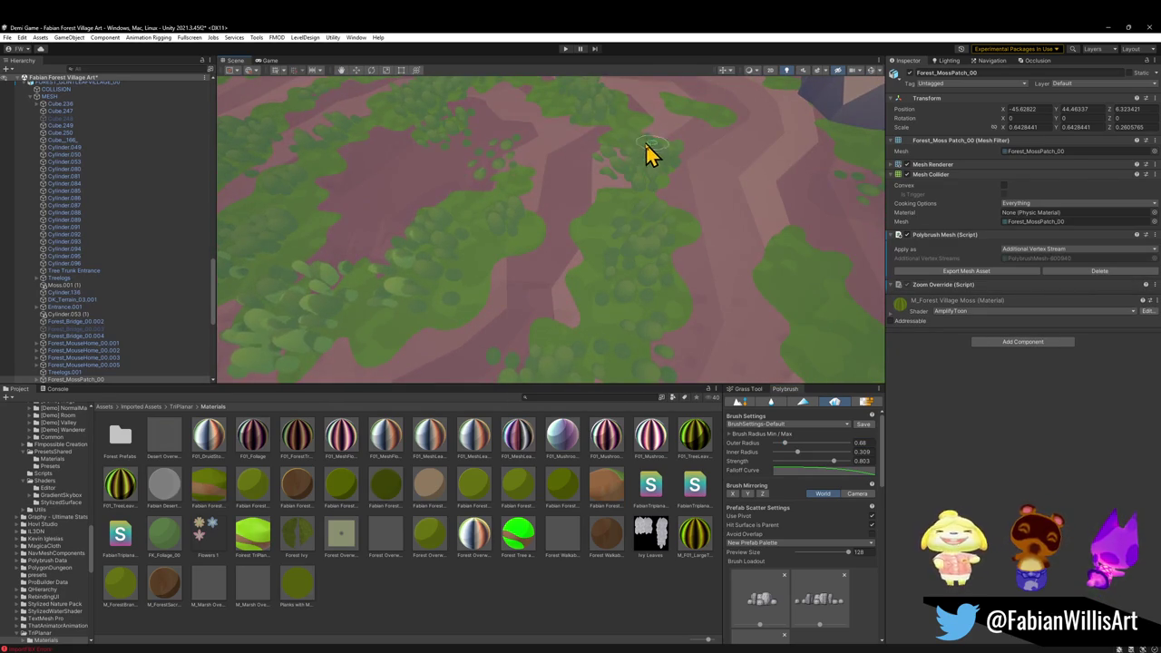
pyautogui.moveTo(625, 177)
pyautogui.mouseDown()
pyautogui.moveTo(698, 161)
pyautogui.moveTo(661, 174)
pyautogui.moveTo(607, 144)
pyautogui.mouseUp()
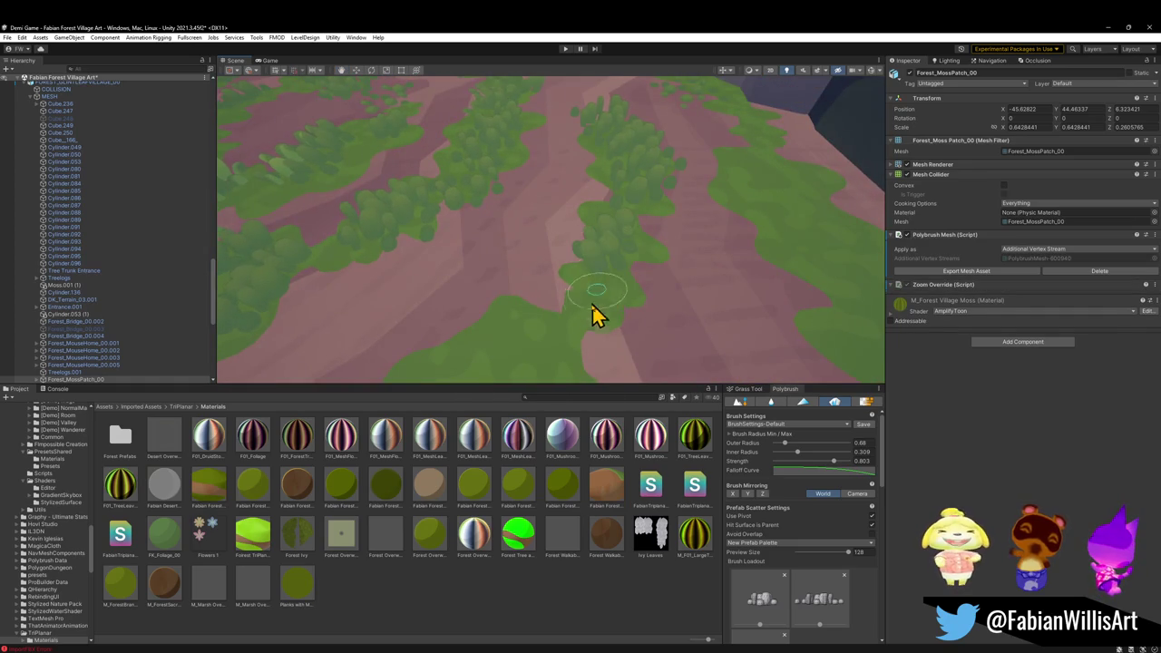
pyautogui.moveTo(596, 306); pyautogui.dragTo(508, 371)
pyautogui.moveTo(617, 272)
pyautogui.mouseDown()
pyautogui.moveTo(481, 241)
pyautogui.moveTo(685, 286)
pyautogui.mouseUp()
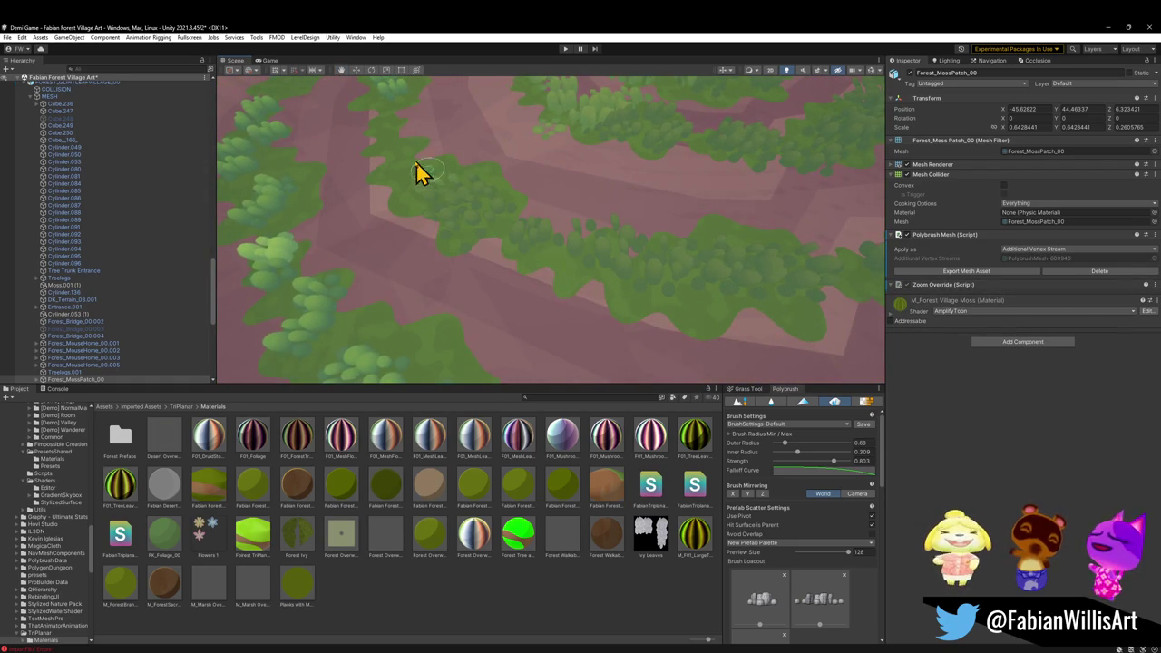
pyautogui.moveTo(399, 150)
pyautogui.mouseDown()
pyautogui.moveTo(544, 233)
pyautogui.moveTo(571, 174)
pyautogui.moveTo(653, 251)
pyautogui.moveTo(549, 280)
pyautogui.mouseUp()
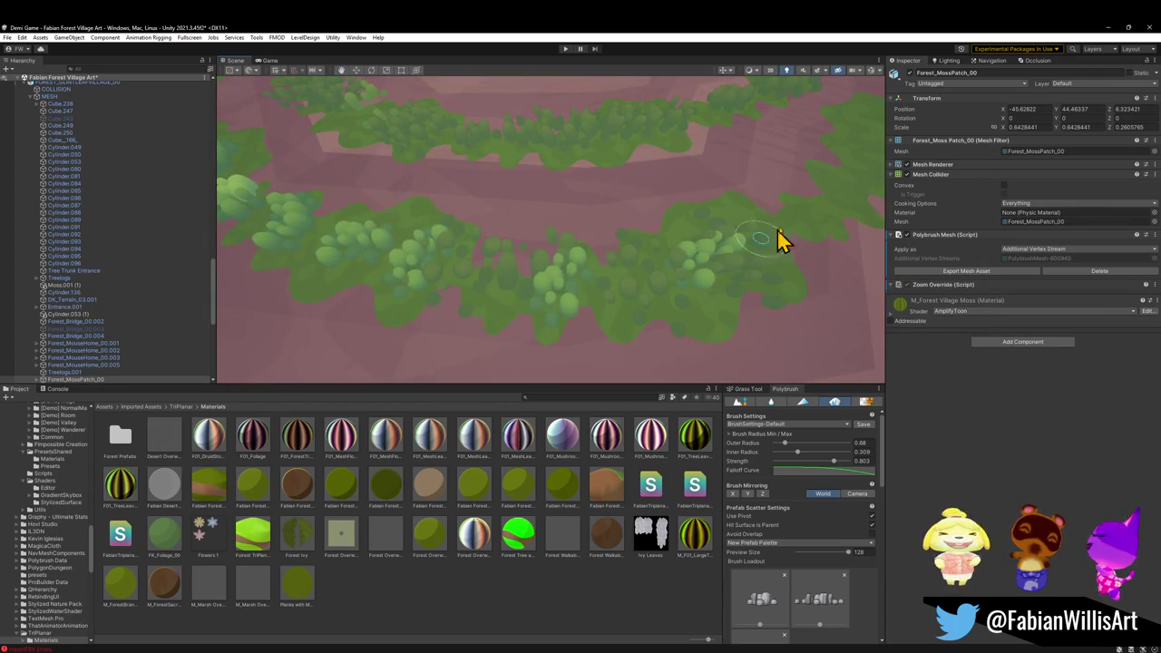
pyautogui.moveTo(866, 189)
pyautogui.mouseDown()
pyautogui.moveTo(733, 228)
pyautogui.moveTo(725, 209)
pyautogui.moveTo(734, 224)
pyautogui.mouseUp()
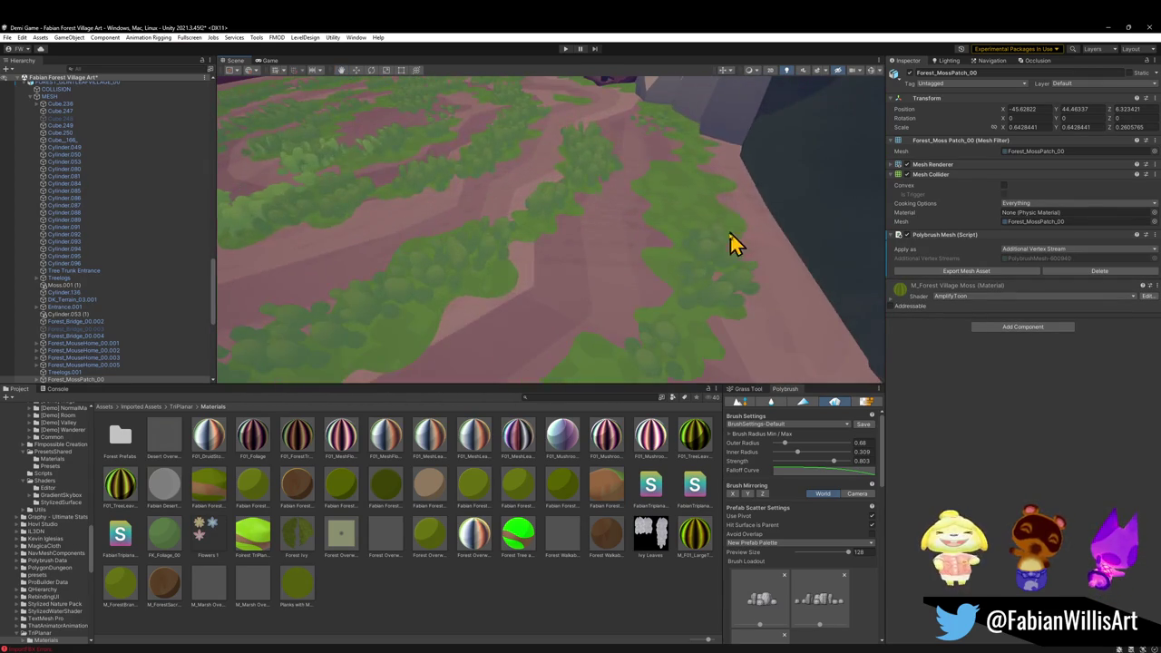
pyautogui.moveTo(646, 108)
pyautogui.mouseDown()
pyautogui.moveTo(583, 251)
pyautogui.moveTo(539, 234)
pyautogui.moveTo(795, 280)
pyautogui.mouseUp()
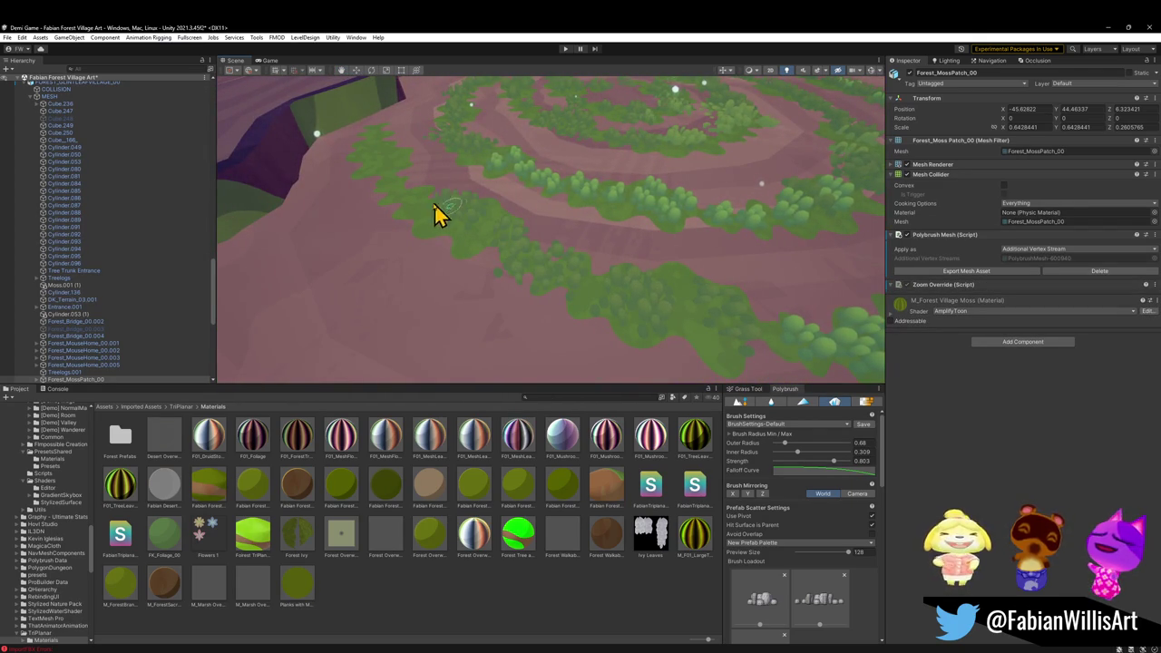
pyautogui.moveTo(596, 290)
pyautogui.mouseDown()
pyautogui.moveTo(633, 205)
pyautogui.moveTo(599, 244)
pyautogui.moveTo(759, 251)
pyautogui.moveTo(619, 243)
pyautogui.moveTo(669, 236)
pyautogui.moveTo(697, 237)
pyautogui.moveTo(384, 228)
pyautogui.moveTo(524, 243)
pyautogui.moveTo(492, 246)
pyautogui.moveTo(494, 276)
pyautogui.moveTo(479, 293)
pyautogui.mouseUp()
# - Clear the selection, fly into the grass clearing and select a grass cluster
pyautogui.click(489, 606)
pyautogui.press('w')
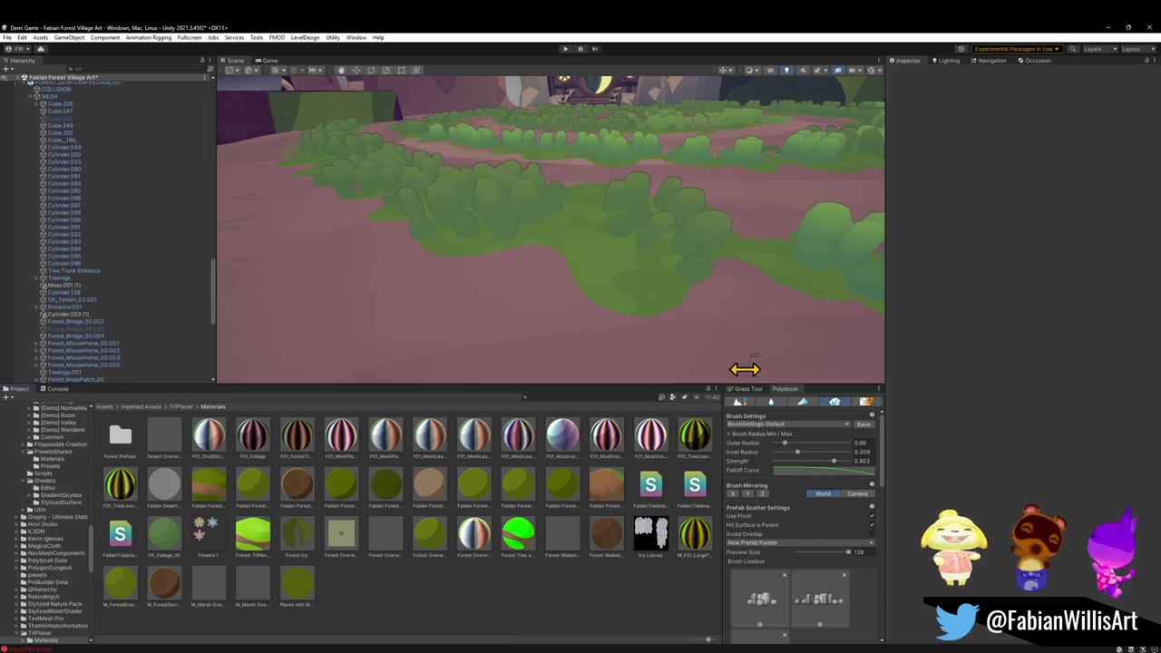
pyautogui.click(820, 234)
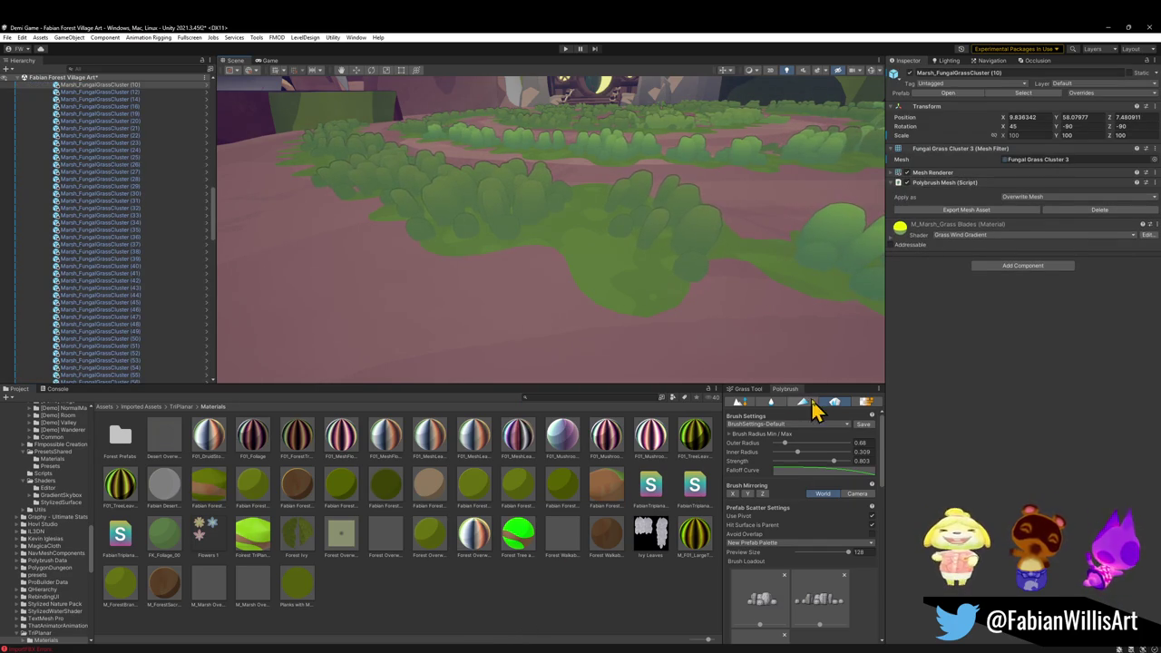
# - Leave prefab scattering and select Marsh_FungalGrassCluster (14) in the clearing
pyautogui.click(836, 404)
pyautogui.click(812, 242)
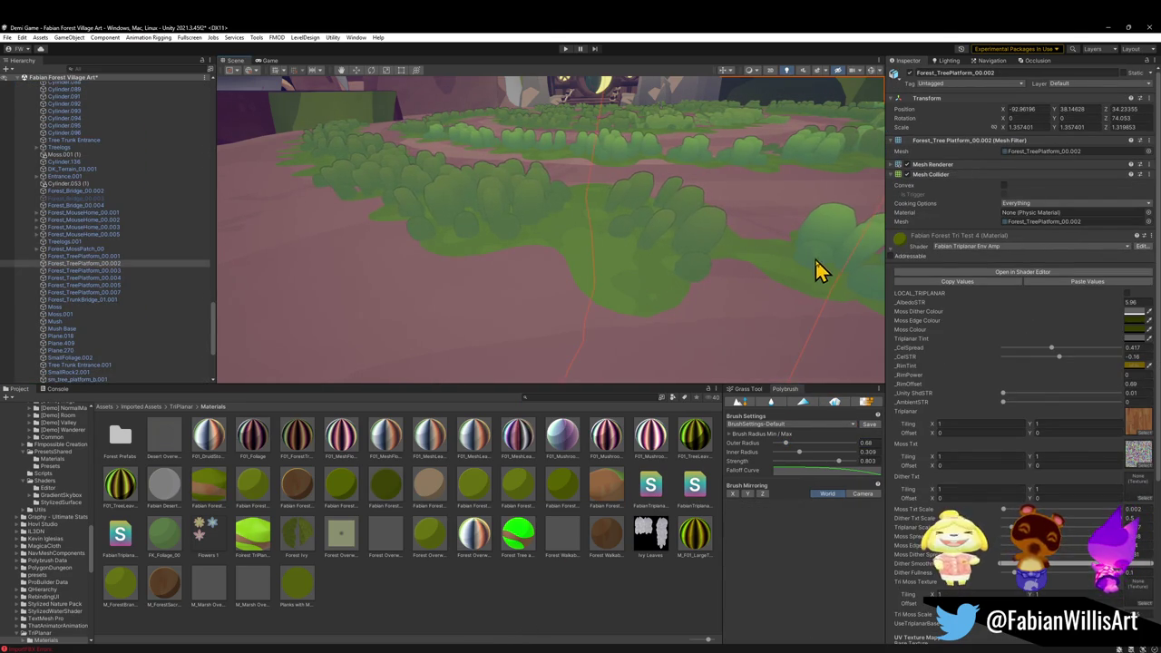
pyautogui.click(825, 242)
pyautogui.click(830, 243)
pyautogui.scroll(-5, 790, 293)
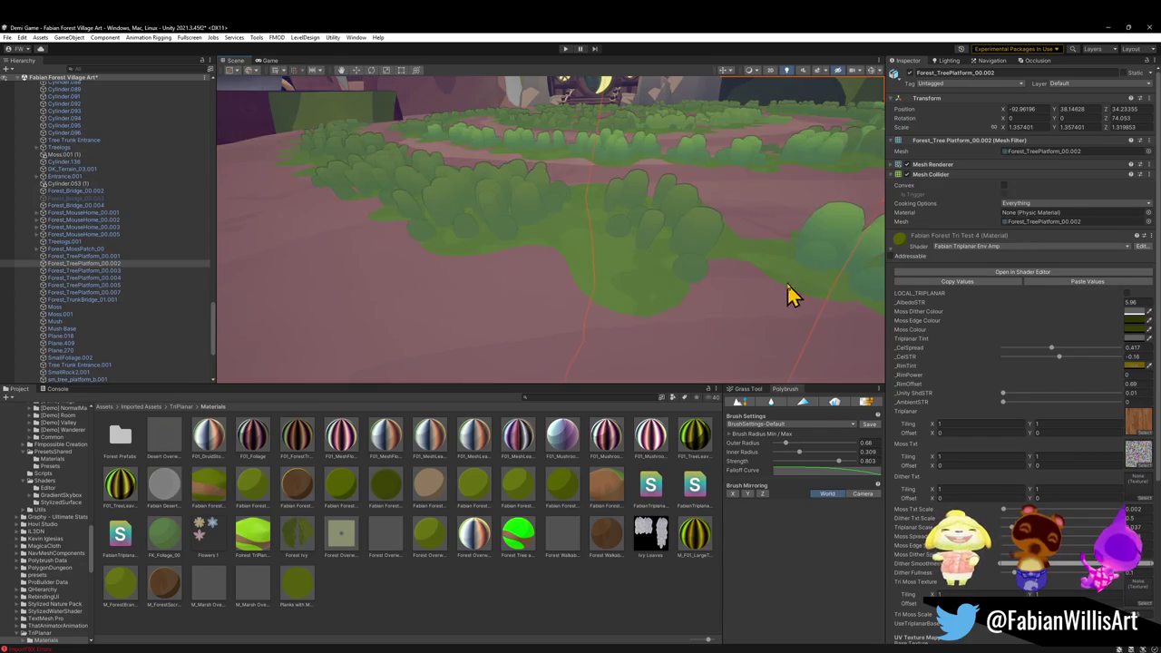
pyautogui.click(678, 248)
pyautogui.click(705, 247)
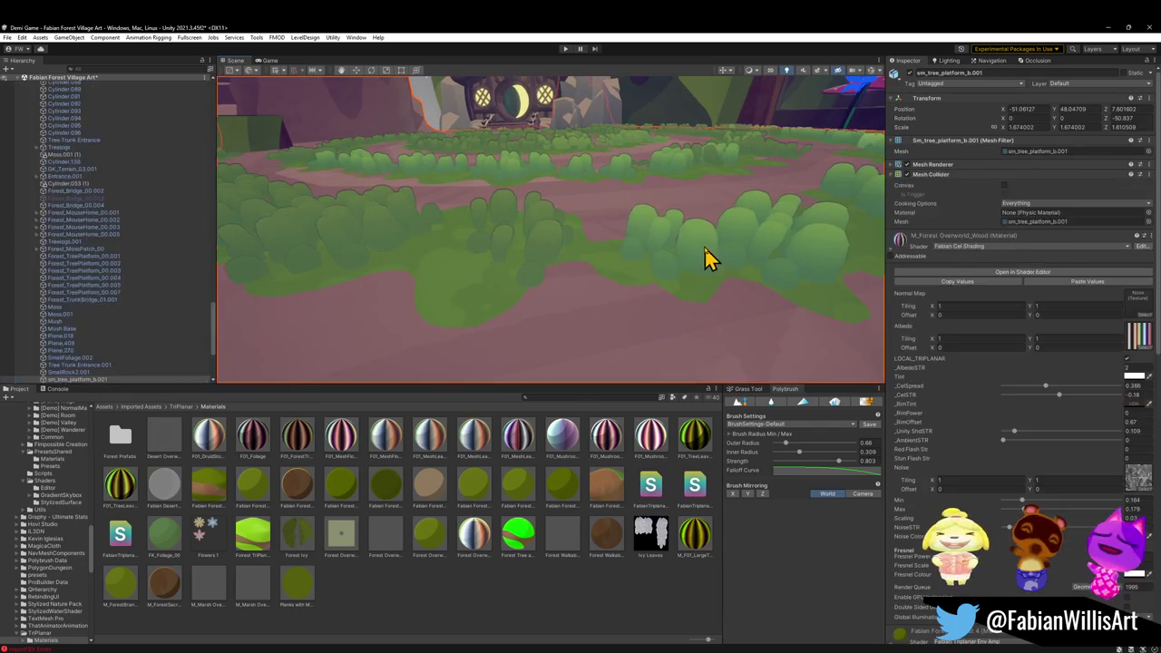
pyautogui.click(692, 245)
pyautogui.moveTo(692, 246)
pyautogui.mouseDown()
pyautogui.moveTo(725, 252)
pyautogui.moveTo(673, 293)
pyautogui.mouseUp()
pyautogui.click(646, 302)
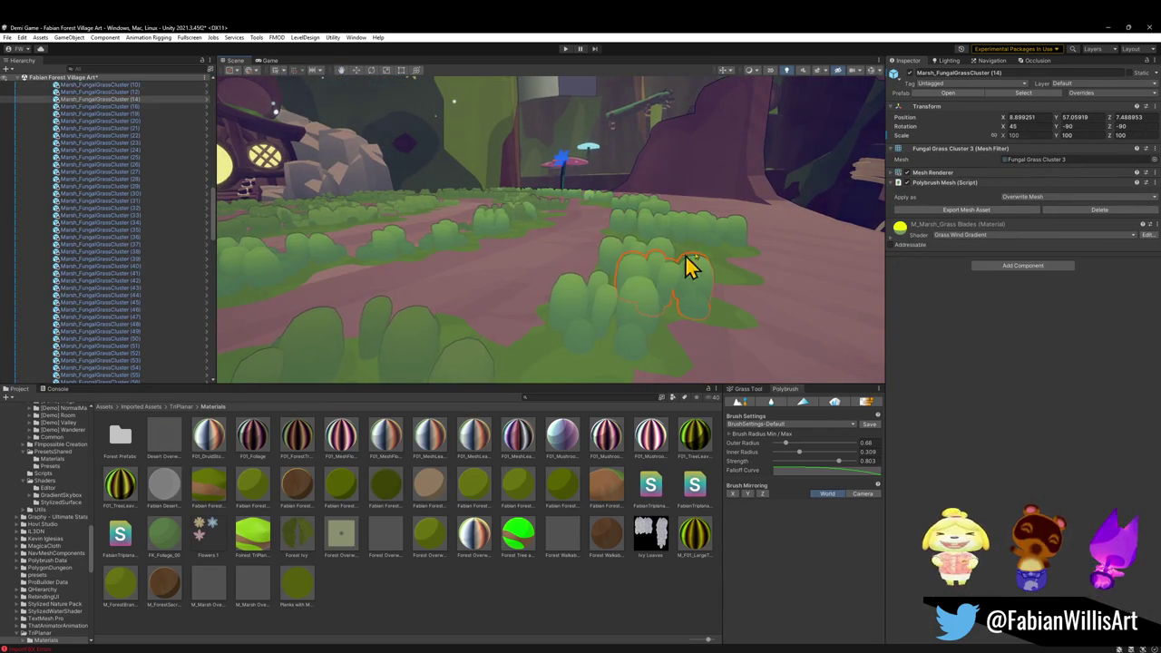
# - Expand the cluster's Mesh Renderer and toggle Receive Shadows off and back on
pyautogui.click(914, 173)
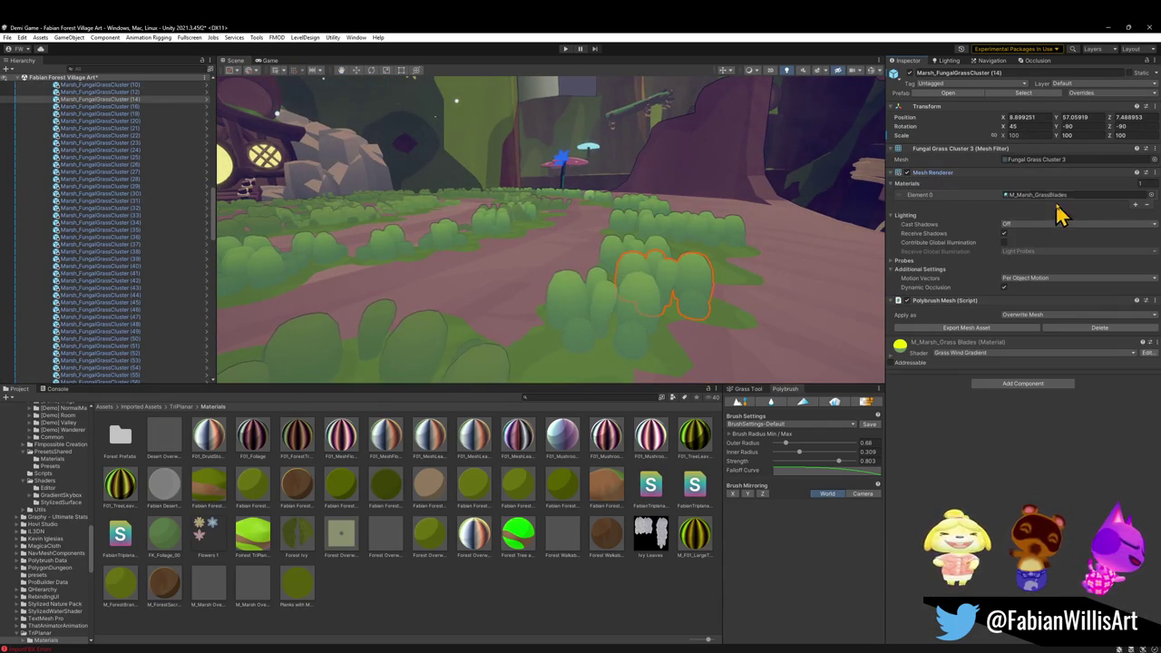
pyautogui.click(1005, 234)
pyautogui.click(1005, 234)
pyautogui.moveTo(678, 275); pyautogui.dragTo(713, 312)
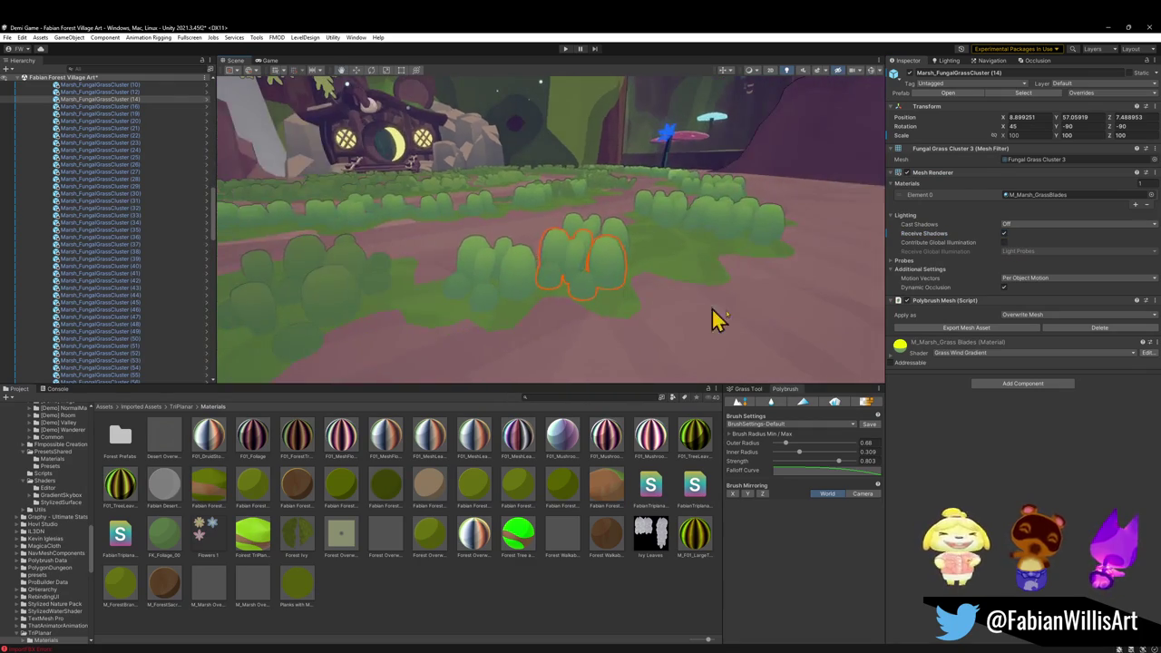
# - Try the grass material on other clumps, then open the M_Marsh_Grass Blades material's options
pyautogui.click(344, 304)
pyautogui.moveTo(898, 345)
pyautogui.mouseDown()
pyautogui.moveTo(590, 266)
pyautogui.moveTo(599, 277)
pyautogui.mouseUp()
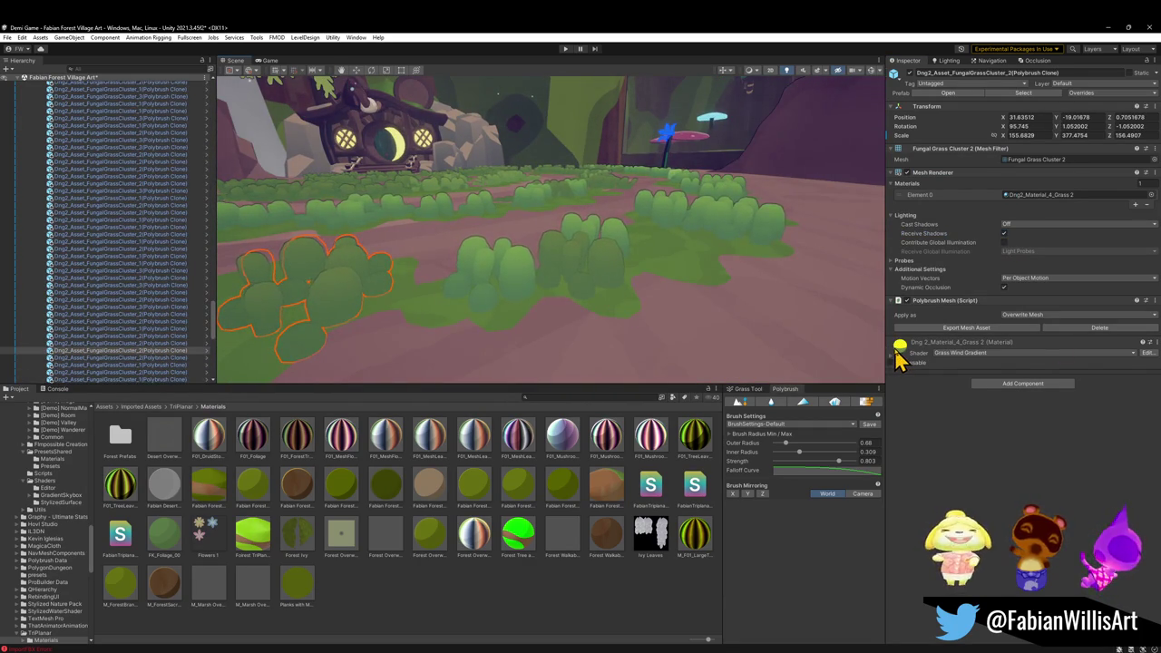
pyautogui.moveTo(898, 345)
pyautogui.mouseDown()
pyautogui.moveTo(466, 314)
pyautogui.moveTo(510, 284)
pyautogui.moveTo(570, 316)
pyautogui.moveTo(535, 307)
pyautogui.moveTo(539, 317)
pyautogui.moveTo(586, 288)
pyautogui.mouseUp()
pyautogui.click(730, 286)
pyautogui.click(703, 304)
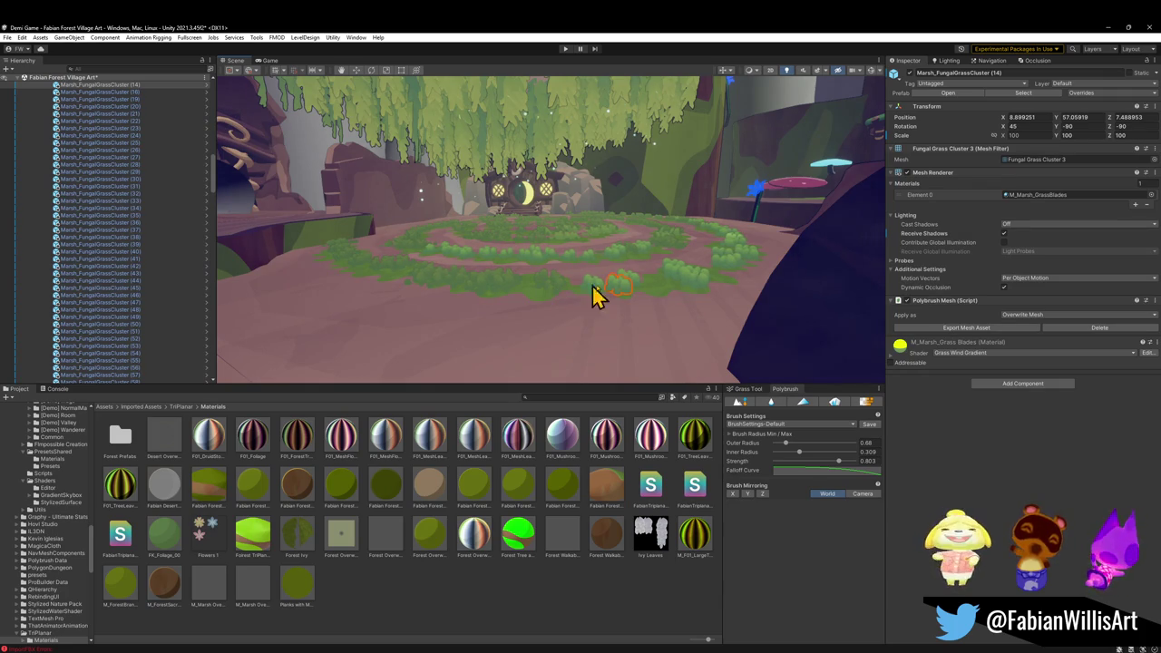
pyautogui.rightClick(900, 351)
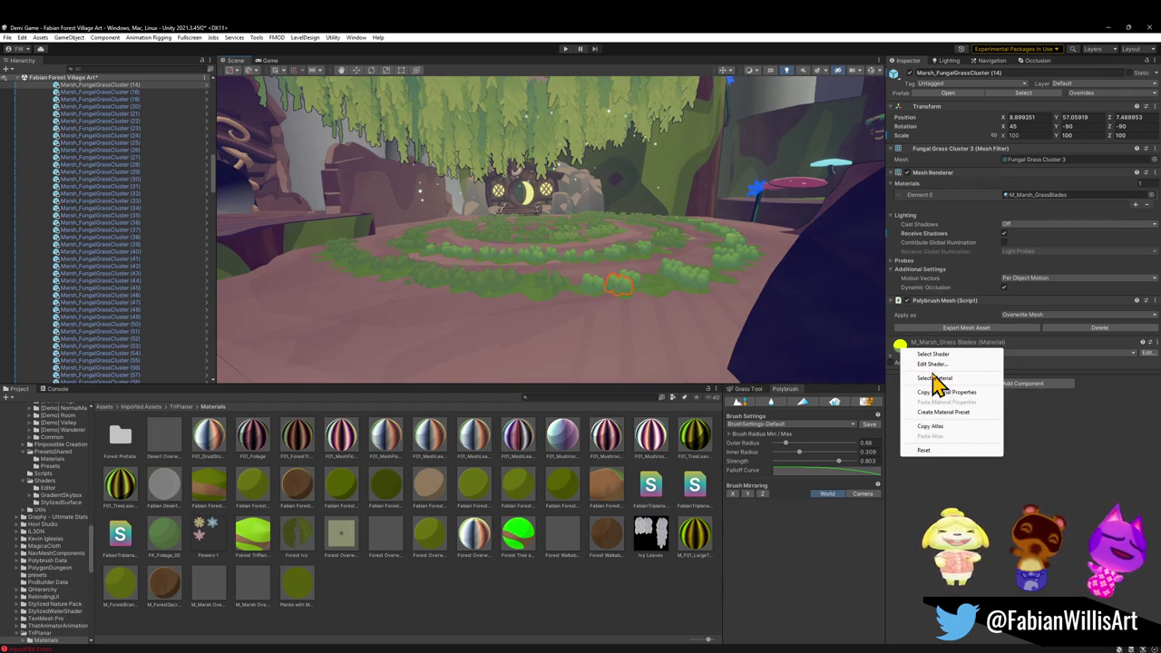
# - Copy the marsh grass material properties onto the Dng2_Material_4_Grass 2 clump, then deselect
pyautogui.click(954, 393)
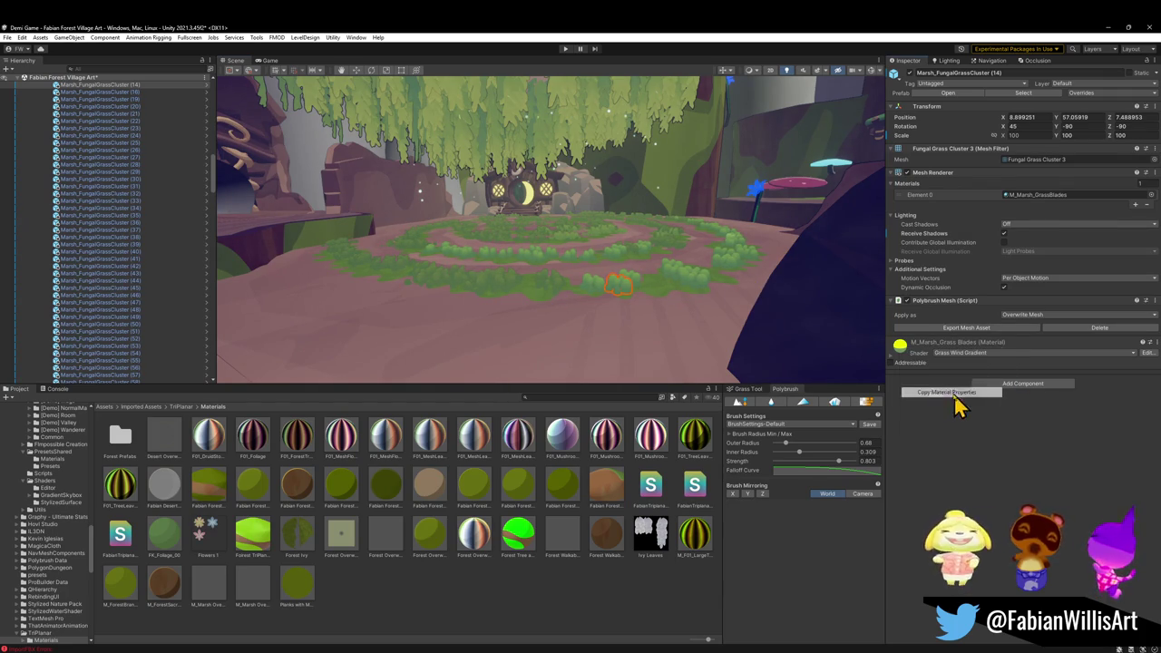
pyautogui.click(555, 287)
pyautogui.rightClick(899, 348)
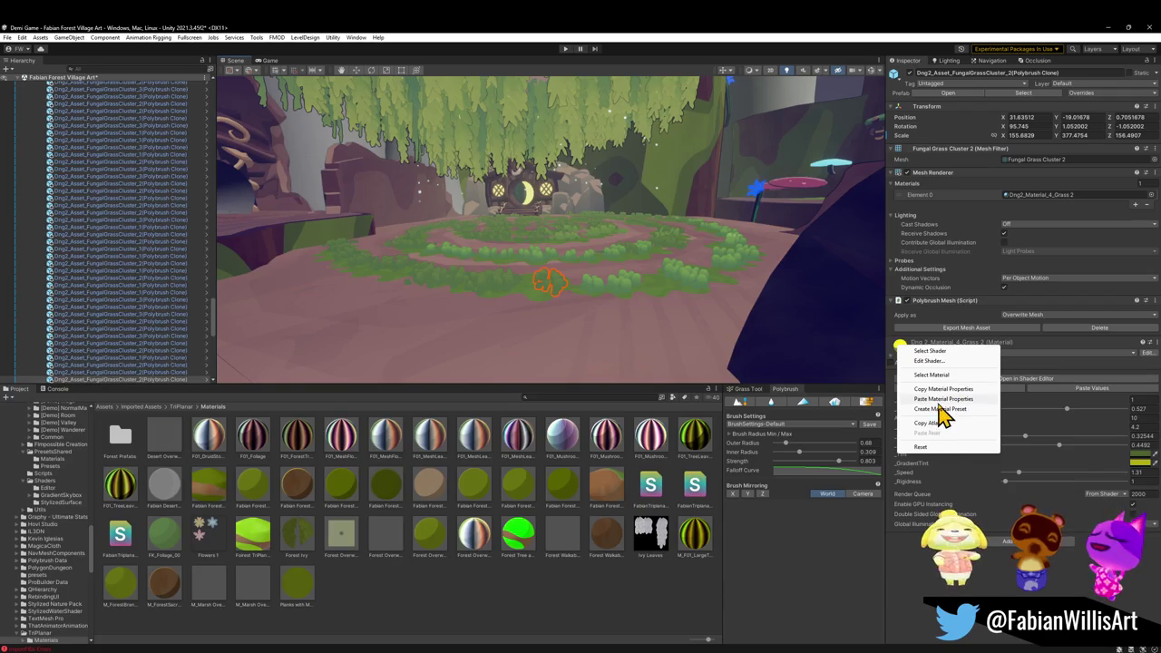
pyautogui.click(946, 399)
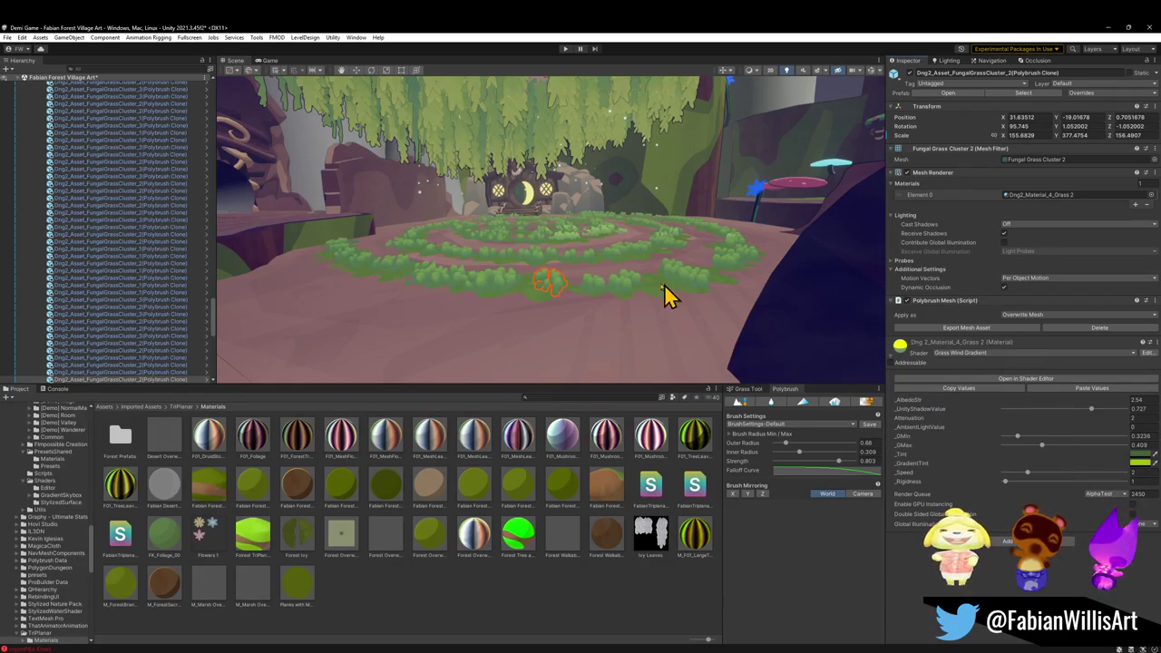
pyautogui.click(560, 627)
# - Fly forward over the grass rings and on toward the tree trunk
pyautogui.press('w')
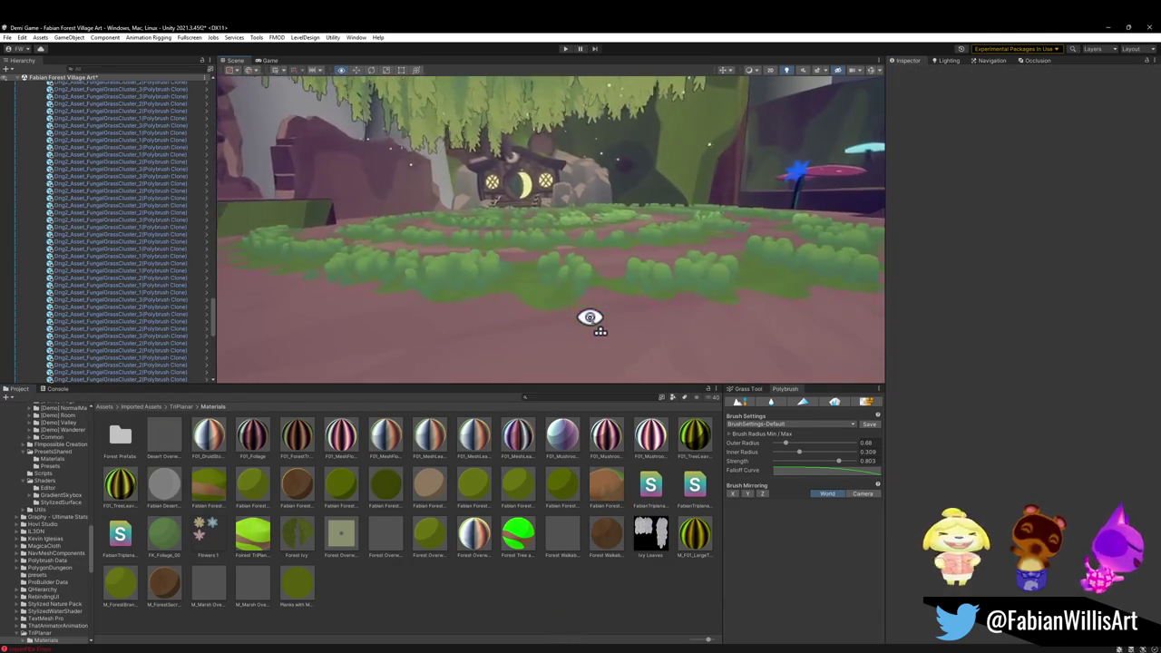
pyautogui.press('w')
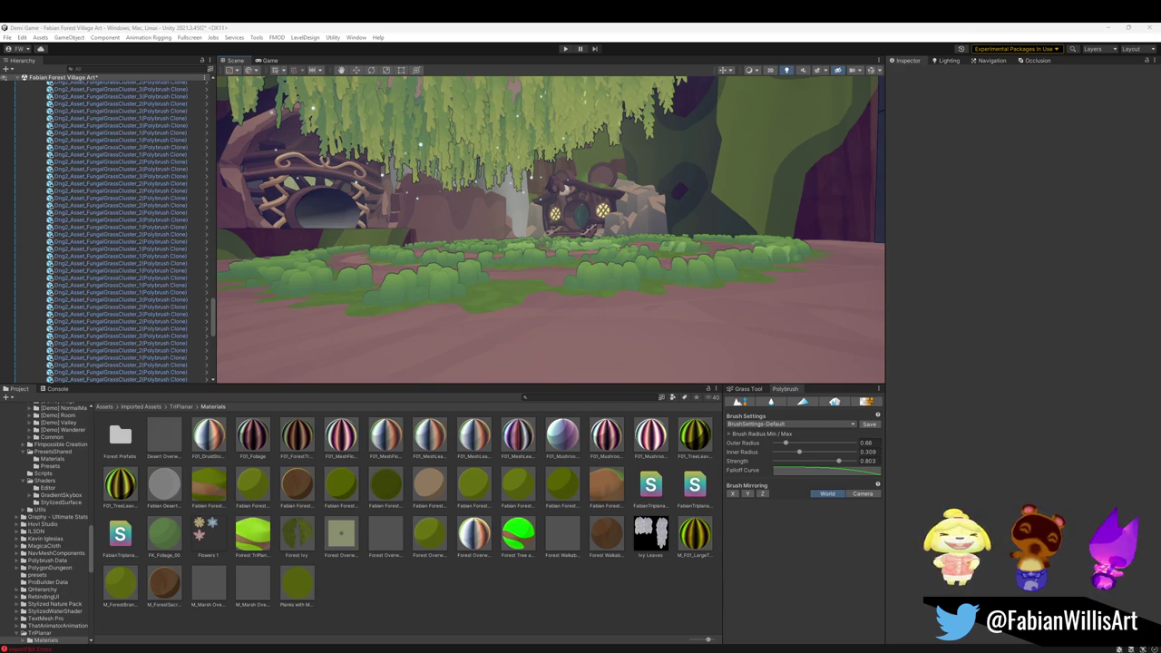
pyautogui.moveTo(532, 299)
pyautogui.mouseDown()
pyautogui.moveTo(638, 259)
pyautogui.moveTo(704, 275)
pyautogui.moveTo(639, 206)
pyautogui.moveTo(715, 249)
pyautogui.moveTo(679, 303)
pyautogui.moveTo(703, 306)
pyautogui.moveTo(687, 253)
pyautogui.mouseUp()
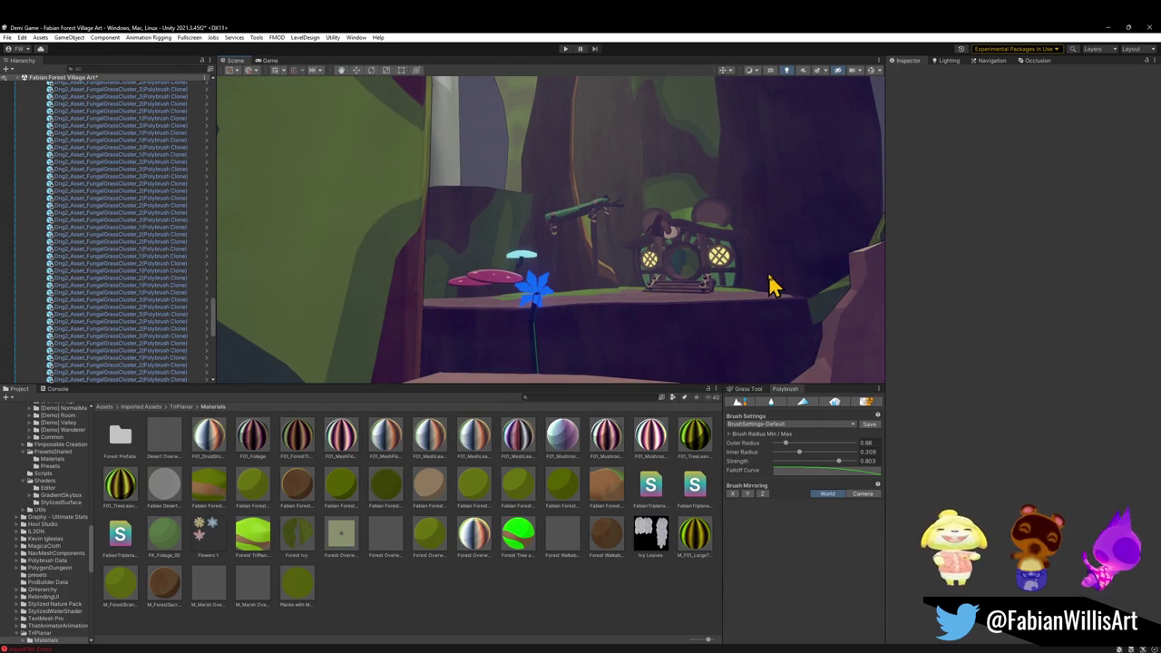
# - Save the scene, then bring the flower, house and cliff with willow trees into view
pyautogui.hotkey('ctrl', 's')
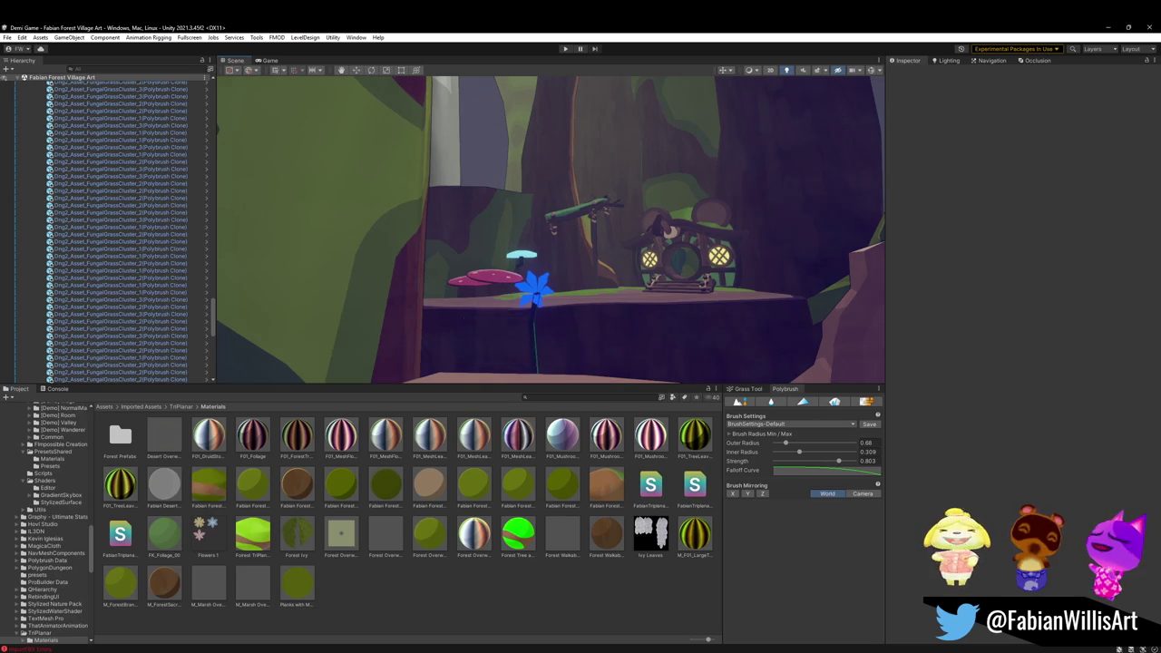
pyautogui.moveTo(699, 252)
pyautogui.mouseDown()
pyautogui.moveTo(698, 286)
pyautogui.moveTo(630, 280)
pyautogui.moveTo(453, 327)
pyautogui.moveTo(350, 327)
pyautogui.moveTo(354, 339)
pyautogui.mouseUp()
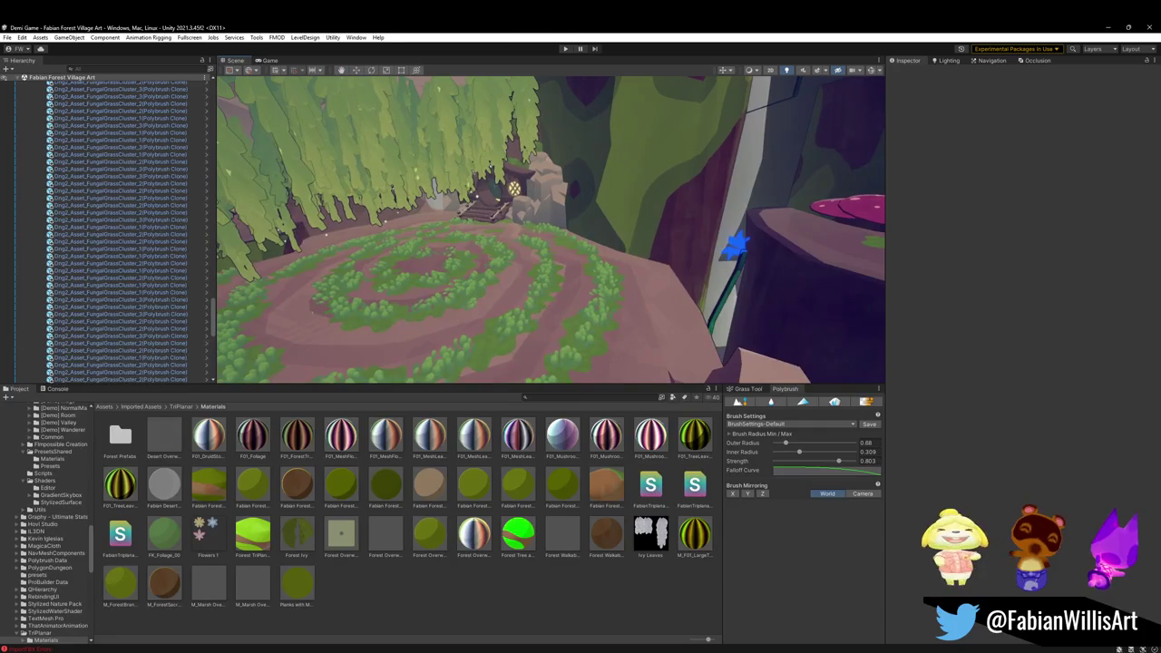
pyautogui.moveTo(521, 303)
pyautogui.mouseDown()
pyautogui.moveTo(360, 270)
pyautogui.moveTo(360, 256)
pyautogui.moveTo(487, 269)
pyautogui.moveTo(565, 262)
pyautogui.moveTo(482, 245)
pyautogui.mouseUp()
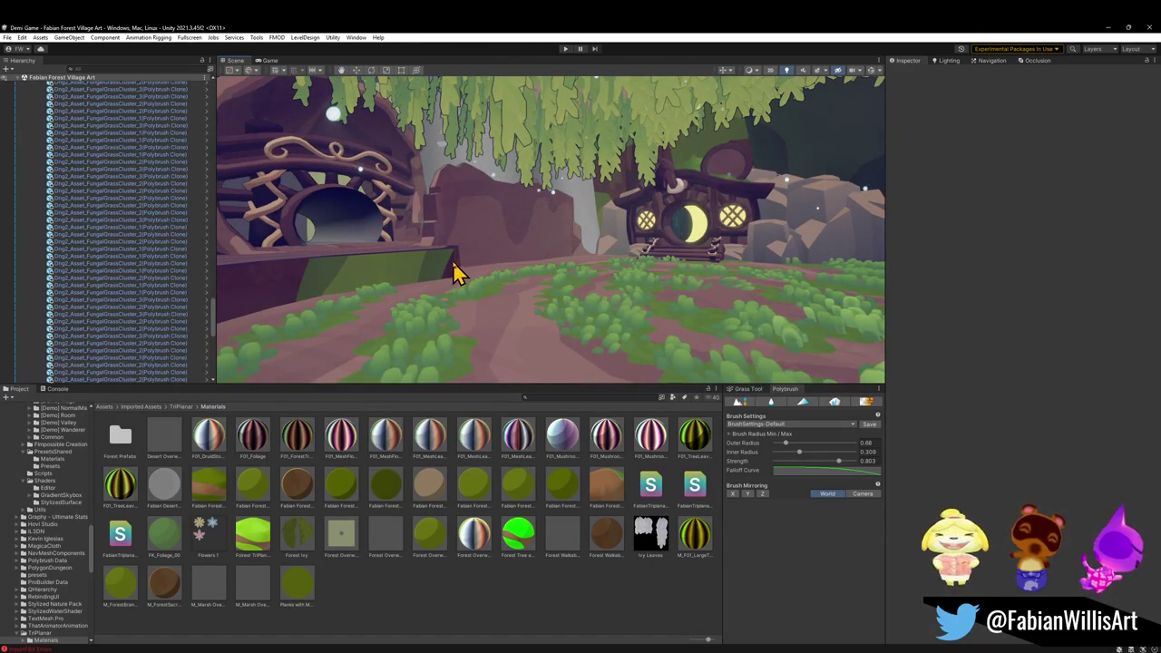
# - Fly past the round-doored house and rock wall to the tree trunks
pyautogui.moveTo(454, 272)
pyautogui.mouseDown()
pyautogui.moveTo(575, 262)
pyautogui.moveTo(457, 263)
pyautogui.moveTo(445, 259)
pyautogui.moveTo(451, 244)
pyautogui.moveTo(590, 267)
pyautogui.moveTo(223, 259)
pyautogui.moveTo(416, 285)
pyautogui.moveTo(393, 284)
pyautogui.mouseUp()
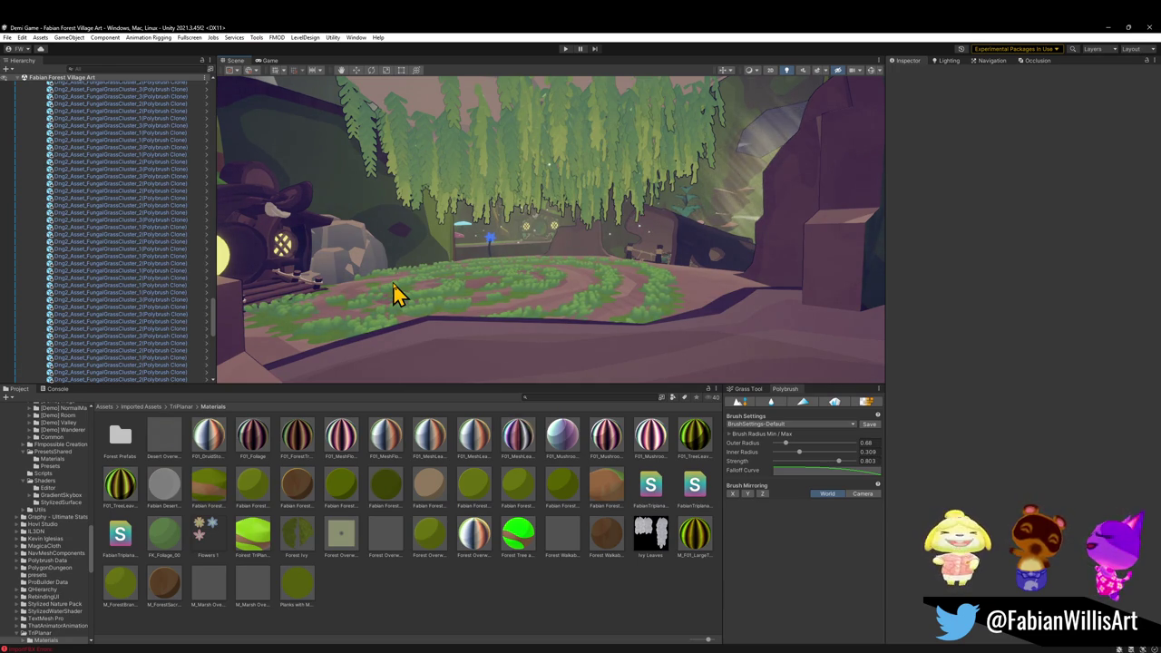
pyautogui.moveTo(392, 284)
pyautogui.mouseDown()
pyautogui.moveTo(492, 182)
pyautogui.moveTo(622, 218)
pyautogui.moveTo(661, 202)
pyautogui.moveTo(691, 210)
pyautogui.moveTo(547, 242)
pyautogui.moveTo(611, 242)
pyautogui.moveTo(532, 251)
pyautogui.moveTo(393, 298)
pyautogui.moveTo(612, 254)
pyautogui.moveTo(670, 181)
pyautogui.mouseUp()
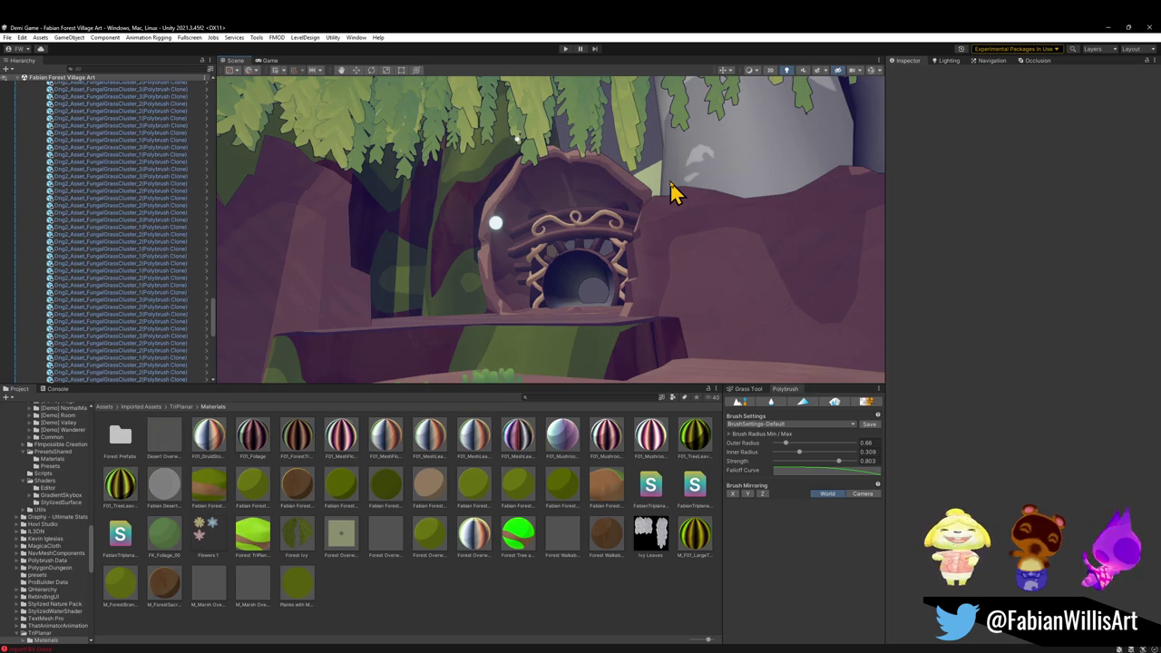
pyautogui.moveTo(624, 136)
pyautogui.mouseDown()
pyautogui.moveTo(687, 181)
pyautogui.moveTo(689, 223)
pyautogui.moveTo(862, 248)
pyautogui.moveTo(882, 231)
pyautogui.moveTo(710, 232)
pyautogui.mouseUp()
pyautogui.moveTo(612, 290)
pyautogui.mouseDown()
pyautogui.moveTo(580, 195)
pyautogui.moveTo(575, 249)
pyautogui.mouseUp()
# - Drag Cylinder.084's Fabian Forest Tri Test 4 material onto the surrounding trunks
pyautogui.click(708, 252)
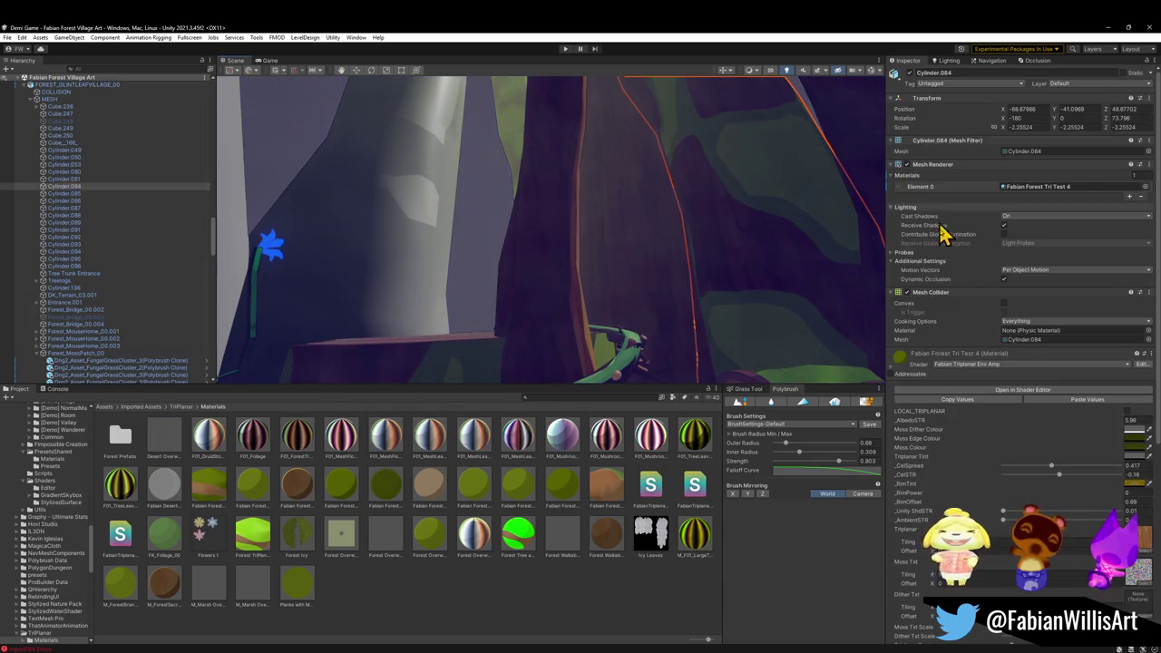
pyautogui.moveTo(902, 361); pyautogui.dragTo(383, 243)
pyautogui.moveTo(491, 254)
pyautogui.mouseDown()
pyautogui.moveTo(477, 257)
pyautogui.moveTo(544, 248)
pyautogui.moveTo(466, 246)
pyautogui.mouseUp()
pyautogui.moveTo(900, 355)
pyautogui.mouseDown()
pyautogui.moveTo(451, 219)
pyautogui.moveTo(466, 227)
pyautogui.moveTo(474, 179)
pyautogui.moveTo(505, 197)
pyautogui.mouseUp()
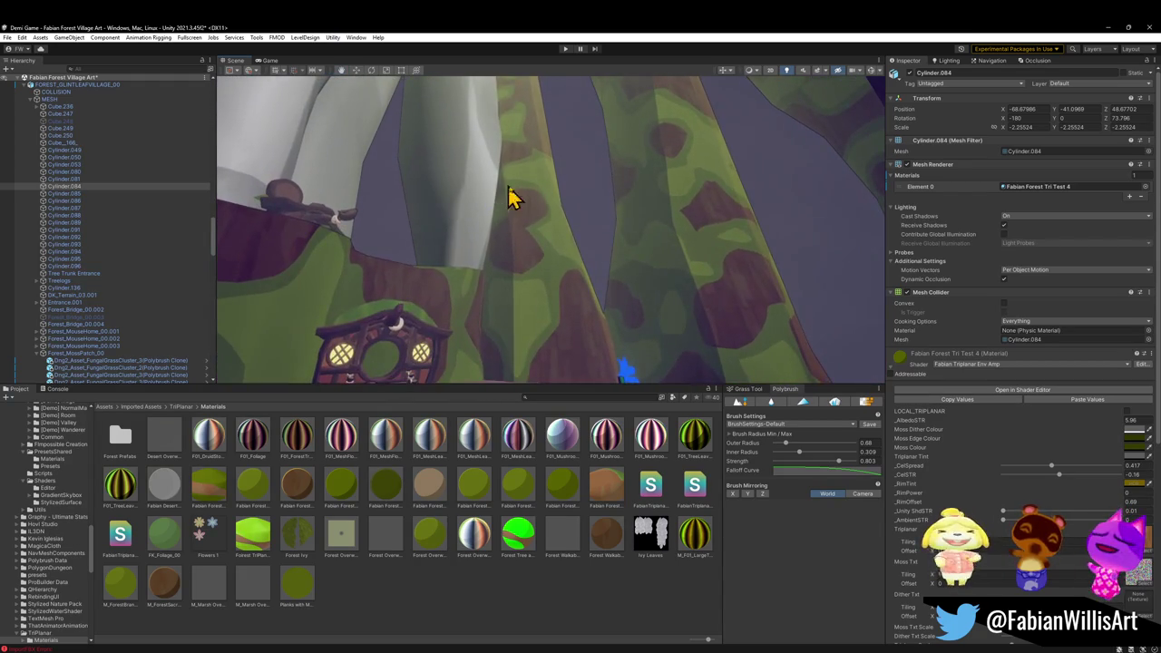
pyautogui.moveTo(594, 222); pyautogui.dragTo(599, 231)
pyautogui.moveTo(900, 356)
pyautogui.mouseDown()
pyautogui.moveTo(444, 192)
pyautogui.moveTo(452, 171)
pyautogui.mouseUp()
pyautogui.moveTo(453, 145)
pyautogui.mouseDown()
pyautogui.moveTo(454, 129)
pyautogui.moveTo(824, 329)
pyautogui.mouseUp()
# - From trunk Cylinder.088, spread the same material to nearby trunks, then deselect
pyautogui.click(790, 303)
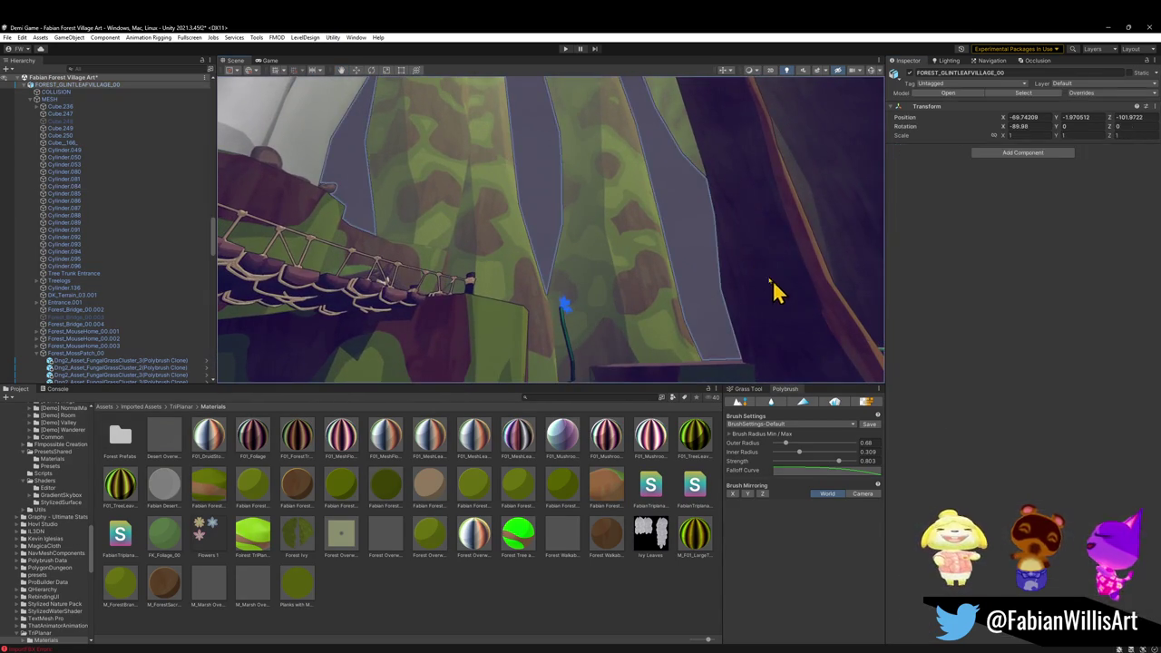
pyautogui.moveTo(898, 351)
pyautogui.mouseDown()
pyautogui.moveTo(403, 207)
pyautogui.moveTo(619, 206)
pyautogui.mouseUp()
pyautogui.moveTo(548, 171)
pyautogui.mouseDown()
pyautogui.moveTo(624, 226)
pyautogui.moveTo(629, 207)
pyautogui.mouseUp()
pyautogui.click(591, 565)
pyautogui.moveTo(599, 244)
pyautogui.mouseDown()
pyautogui.moveTo(588, 209)
pyautogui.moveTo(627, 245)
pyautogui.moveTo(594, 243)
pyautogui.moveTo(599, 218)
pyautogui.moveTo(610, 225)
pyautogui.mouseUp()
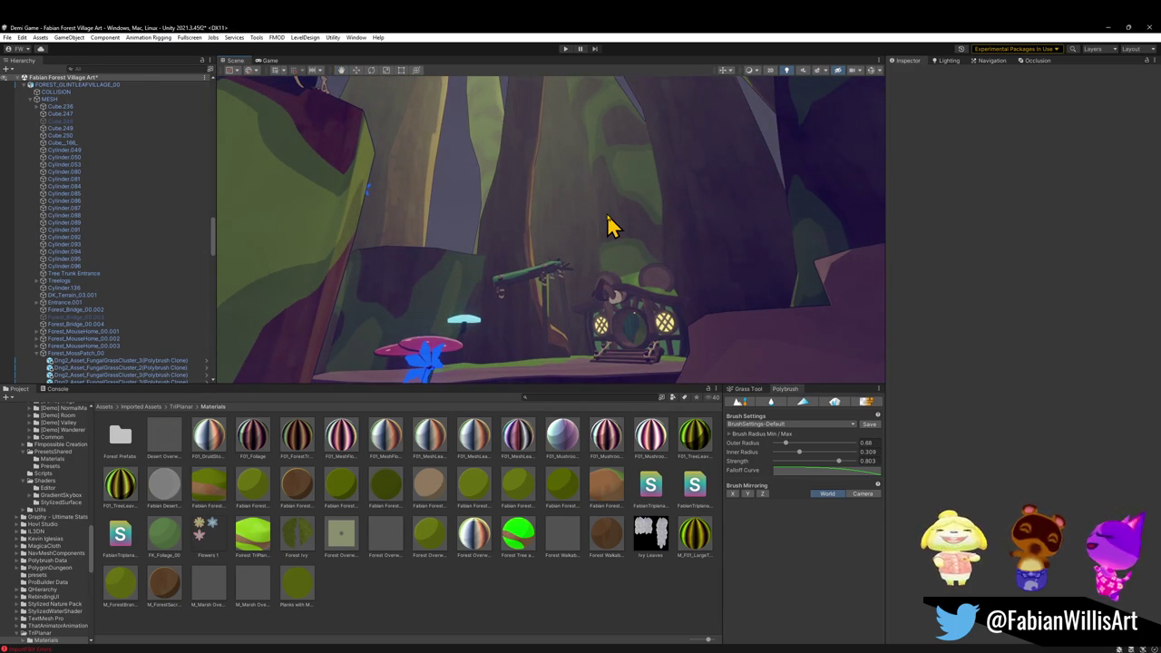
pyautogui.moveTo(613, 220)
pyautogui.mouseDown()
pyautogui.moveTo(769, 280)
pyautogui.moveTo(716, 260)
pyautogui.moveTo(474, 306)
pyautogui.mouseUp()
# - Select the third pine tree and move it back among the trunks
pyautogui.click(510, 298)
pyautogui.click(492, 322)
pyautogui.moveTo(544, 316)
pyautogui.mouseDown()
pyautogui.moveTo(396, 285)
pyautogui.moveTo(526, 280)
pyautogui.mouseUp()
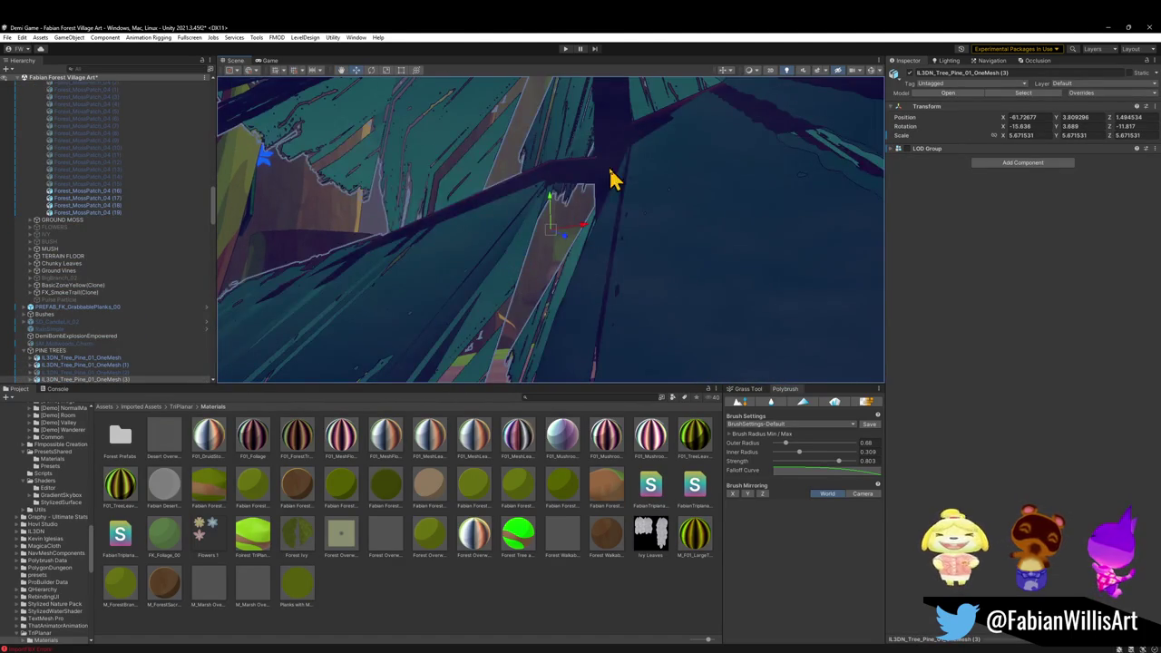
pyautogui.moveTo(558, 238); pyautogui.dragTo(497, 232)
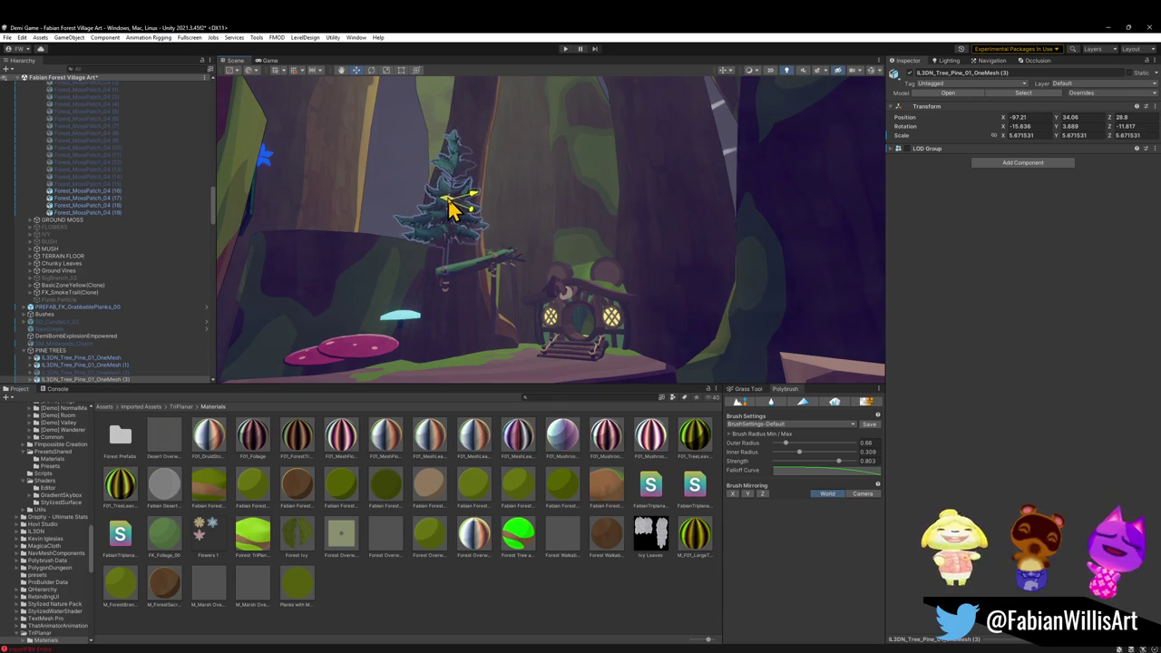
pyautogui.moveTo(453, 213)
pyautogui.mouseDown()
pyautogui.moveTo(481, 197)
pyautogui.moveTo(509, 202)
pyautogui.mouseUp()
# - Scale the pine up to about 23, then enlarge it further to roughly 40.5
pyautogui.press('r')
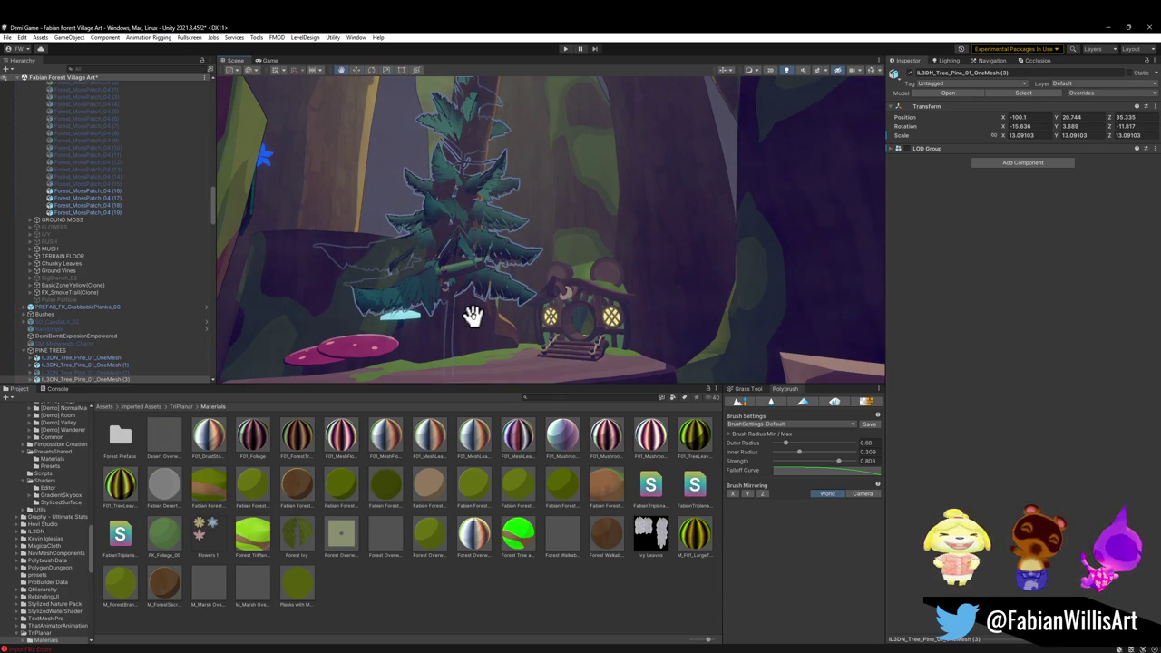
pyautogui.moveTo(478, 314); pyautogui.dragTo(487, 263)
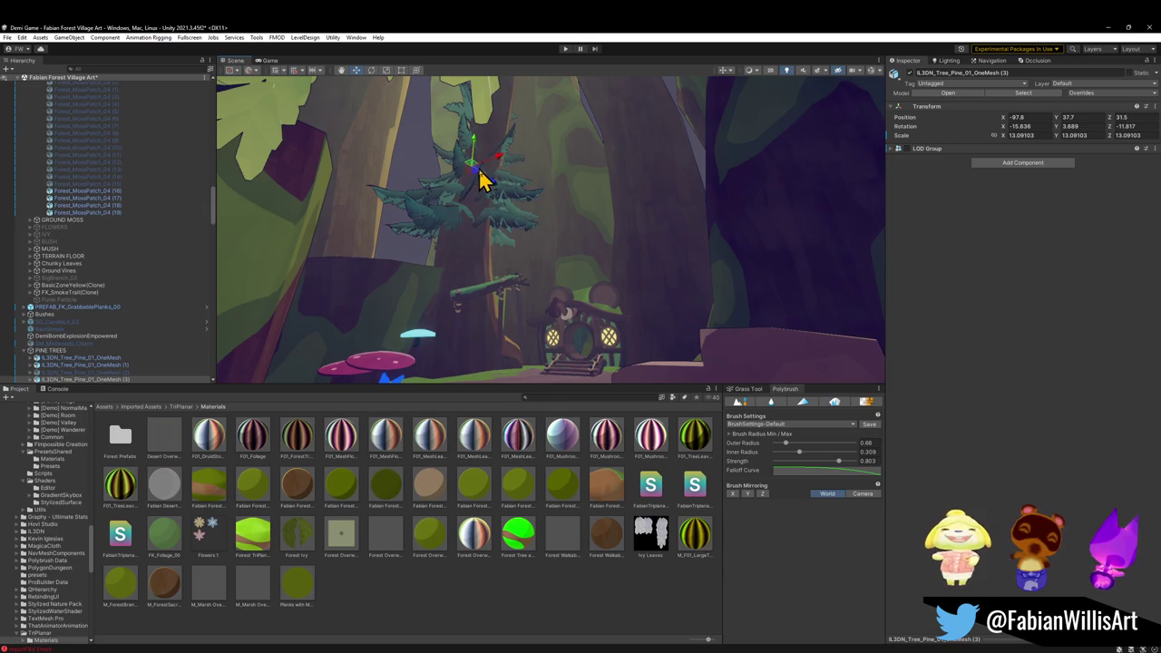
pyautogui.moveTo(473, 172)
pyautogui.mouseDown()
pyautogui.moveTo(508, 166)
pyautogui.moveTo(479, 99)
pyautogui.moveTo(489, 149)
pyautogui.moveTo(479, 117)
pyautogui.moveTo(508, 191)
pyautogui.moveTo(526, 204)
pyautogui.moveTo(507, 199)
pyautogui.moveTo(482, 148)
pyautogui.moveTo(486, 136)
pyautogui.moveTo(491, 159)
pyautogui.moveTo(526, 99)
pyautogui.moveTo(545, 155)
pyautogui.mouseUp()
pyautogui.press('t')
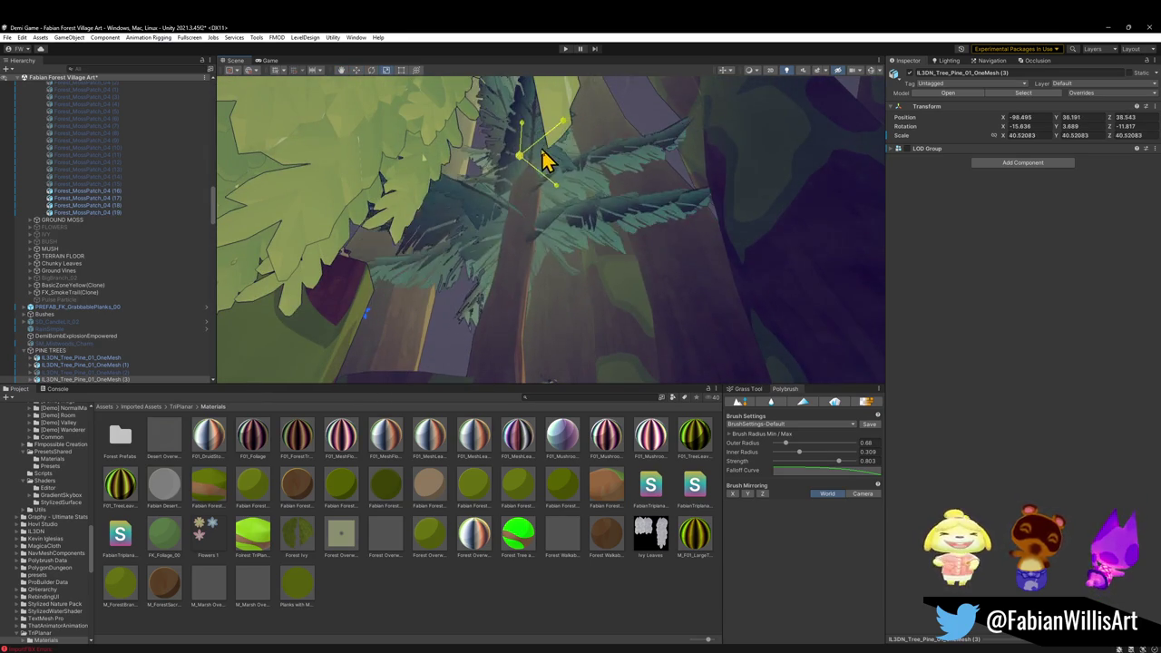
pyautogui.moveTo(526, 241)
pyautogui.mouseDown()
pyautogui.moveTo(536, 266)
pyautogui.moveTo(526, 630)
pyautogui.moveTo(501, 180)
pyautogui.moveTo(562, 194)
pyautogui.moveTo(518, 202)
pyautogui.moveTo(479, 175)
pyautogui.moveTo(463, 223)
pyautogui.moveTo(366, 182)
pyautogui.moveTo(283, 100)
pyautogui.moveTo(227, 109)
pyautogui.moveTo(187, 139)
pyautogui.moveTo(708, 260)
pyautogui.mouseUp()
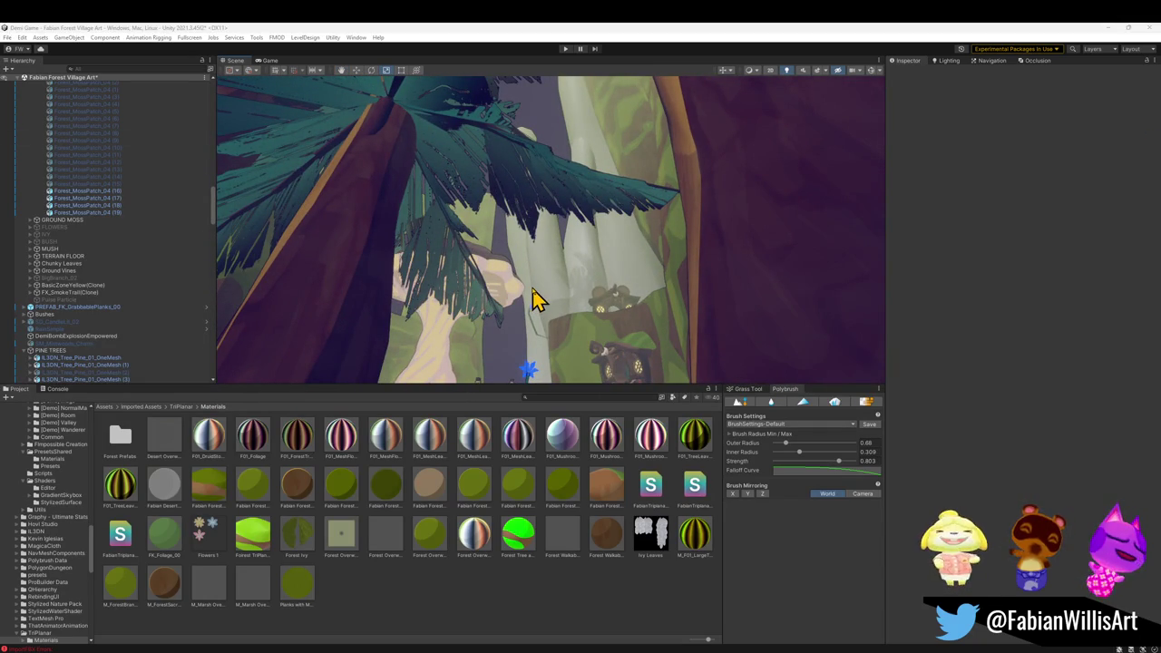
# - Fly beneath the enlarged pine toward the blue flower and select trunk Cylinder.091
pyautogui.moveTo(549, 278)
pyautogui.mouseDown()
pyautogui.moveTo(513, 300)
pyautogui.moveTo(568, 329)
pyautogui.moveTo(445, 331)
pyautogui.mouseUp()
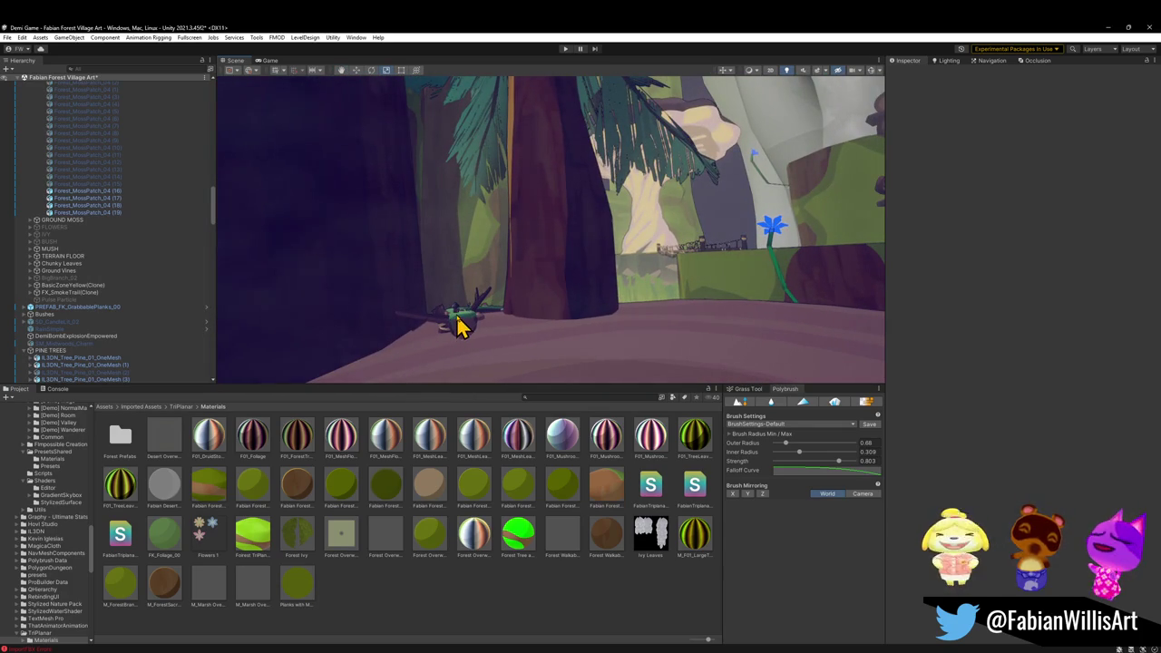
pyautogui.moveTo(743, 254)
pyautogui.mouseDown()
pyautogui.moveTo(658, 262)
pyautogui.moveTo(625, 316)
pyautogui.moveTo(661, 334)
pyautogui.moveTo(580, 275)
pyautogui.moveTo(635, 296)
pyautogui.moveTo(770, 291)
pyautogui.moveTo(547, 293)
pyautogui.moveTo(565, 330)
pyautogui.moveTo(682, 243)
pyautogui.moveTo(717, 233)
pyautogui.moveTo(655, 280)
pyautogui.moveTo(700, 269)
pyautogui.moveTo(725, 238)
pyautogui.moveTo(699, 194)
pyautogui.moveTo(686, 195)
pyautogui.moveTo(695, 260)
pyautogui.moveTo(663, 217)
pyautogui.moveTo(737, 191)
pyautogui.moveTo(721, 203)
pyautogui.mouseUp()
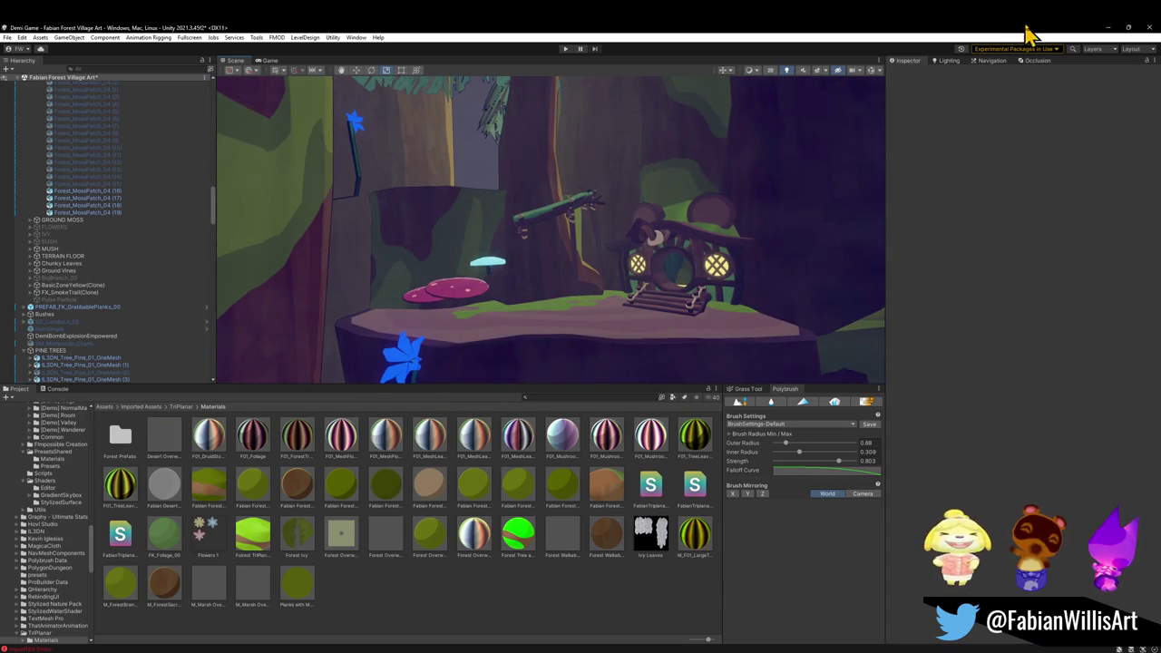
pyautogui.moveTo(777, 141)
pyautogui.mouseDown()
pyautogui.moveTo(798, 236)
pyautogui.moveTo(767, 215)
pyautogui.moveTo(722, 212)
pyautogui.mouseUp()
pyautogui.click(646, 234)
pyautogui.moveTo(478, 272)
pyautogui.mouseDown()
pyautogui.moveTo(415, 226)
pyautogui.moveTo(472, 252)
pyautogui.moveTo(324, 303)
pyautogui.moveTo(371, 332)
pyautogui.moveTo(328, 359)
pyautogui.moveTo(318, 316)
pyautogui.moveTo(482, 264)
pyautogui.moveTo(444, 257)
pyautogui.mouseUp()
pyautogui.click(431, 245)
# - Drop the Fabian Forest Tri Test 4 camo material onto the pale trunk and inspect it
pyautogui.moveTo(588, 249); pyautogui.dragTo(579, 195)
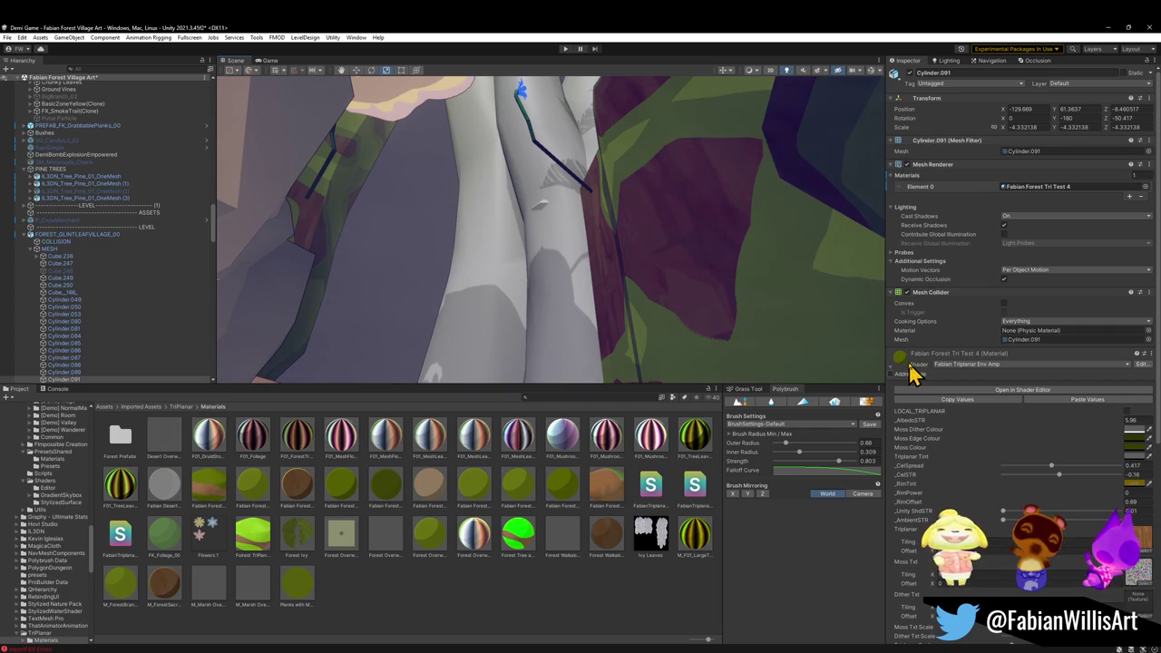
pyautogui.moveTo(897, 361)
pyautogui.mouseDown()
pyautogui.moveTo(518, 285)
pyautogui.moveTo(548, 300)
pyautogui.mouseUp()
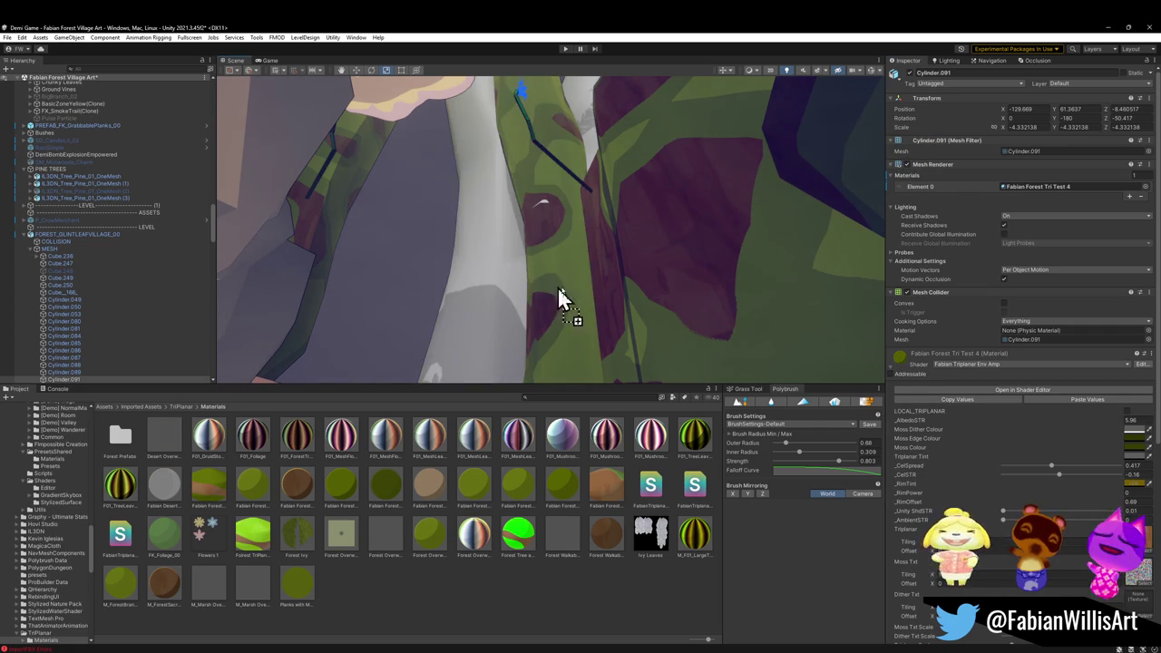
pyautogui.moveTo(901, 363); pyautogui.dragTo(504, 325)
pyautogui.moveTo(523, 246)
pyautogui.mouseDown()
pyautogui.moveTo(565, 223)
pyautogui.moveTo(609, 237)
pyautogui.moveTo(591, 266)
pyautogui.moveTo(590, 354)
pyautogui.mouseUp()
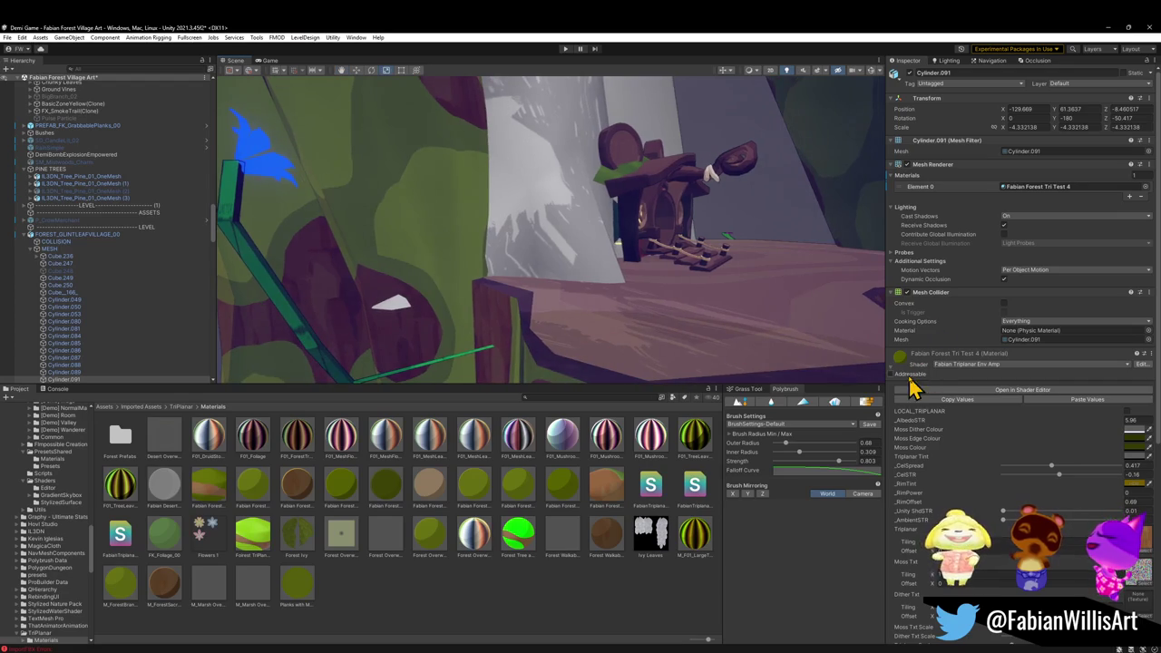
pyautogui.moveTo(901, 363)
pyautogui.mouseDown()
pyautogui.moveTo(617, 91)
pyautogui.moveTo(604, 103)
pyautogui.moveTo(621, 91)
pyautogui.mouseUp()
pyautogui.moveTo(607, 209)
pyautogui.mouseDown()
pyautogui.moveTo(595, 186)
pyautogui.moveTo(867, 267)
pyautogui.moveTo(838, 275)
pyautogui.moveTo(876, 293)
pyautogui.moveTo(518, 223)
pyautogui.moveTo(558, 233)
pyautogui.mouseUp()
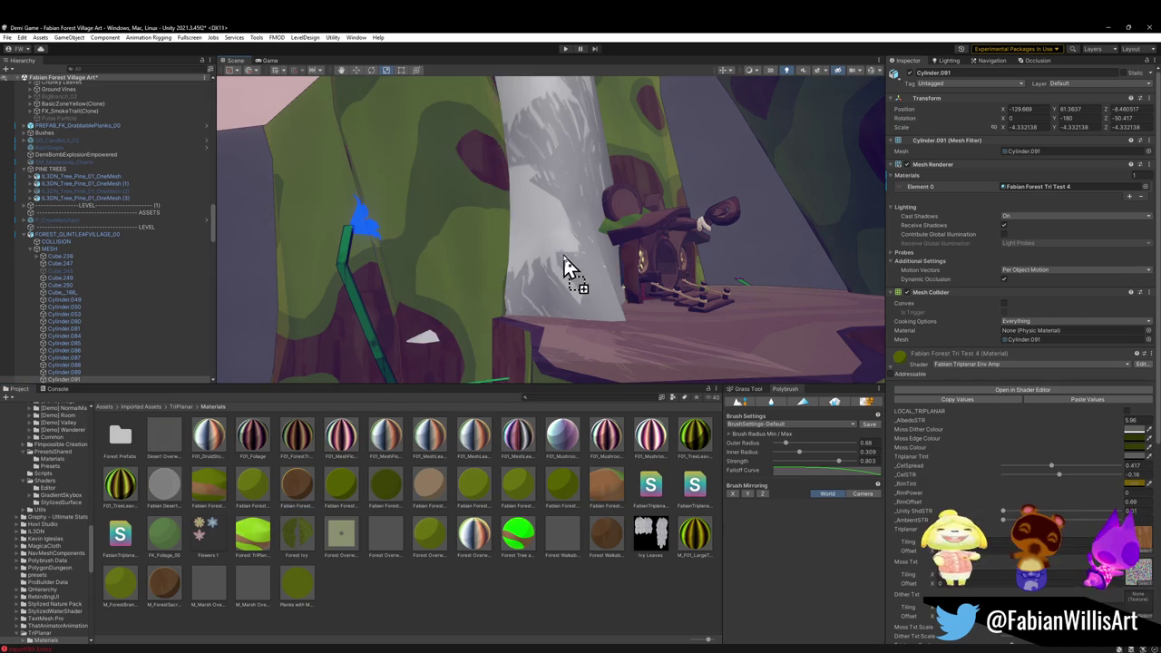
pyautogui.moveTo(569, 267)
pyautogui.mouseDown()
pyautogui.moveTo(568, 192)
pyautogui.moveTo(583, 226)
pyautogui.moveTo(576, 264)
pyautogui.moveTo(713, 264)
pyautogui.moveTo(492, 172)
pyautogui.moveTo(622, 257)
pyautogui.moveTo(312, 391)
pyautogui.moveTo(355, 371)
pyautogui.moveTo(220, 327)
pyautogui.moveTo(70, 316)
pyautogui.moveTo(635, 273)
pyautogui.moveTo(619, 278)
pyautogui.moveTo(643, 298)
pyautogui.moveTo(662, 293)
pyautogui.mouseUp()
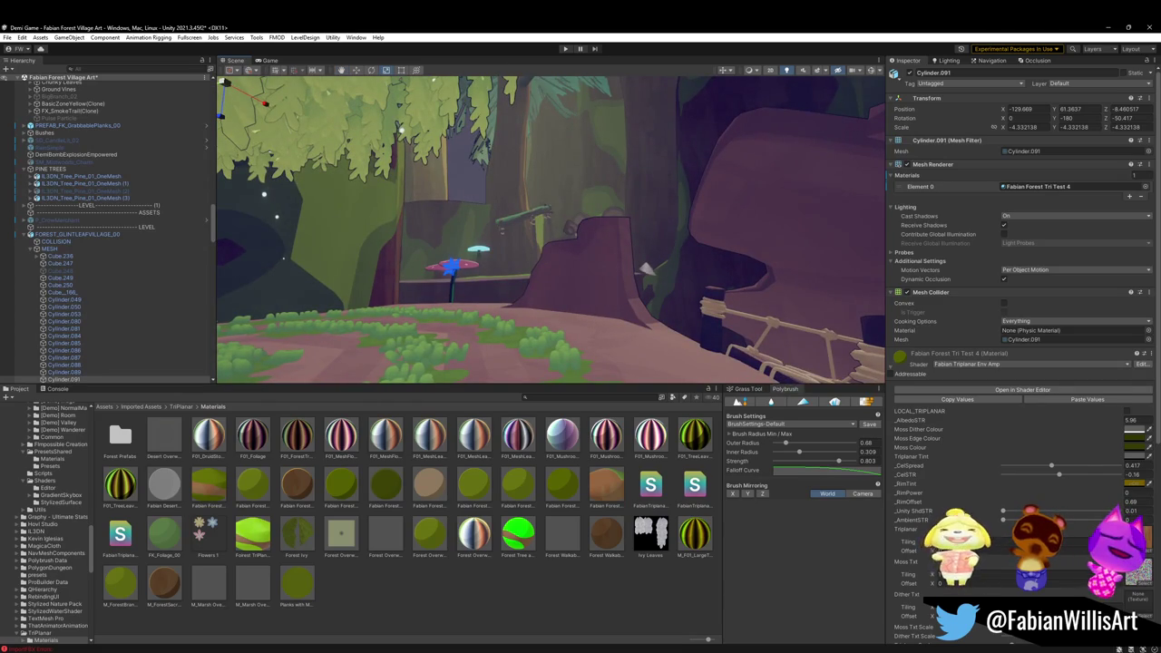
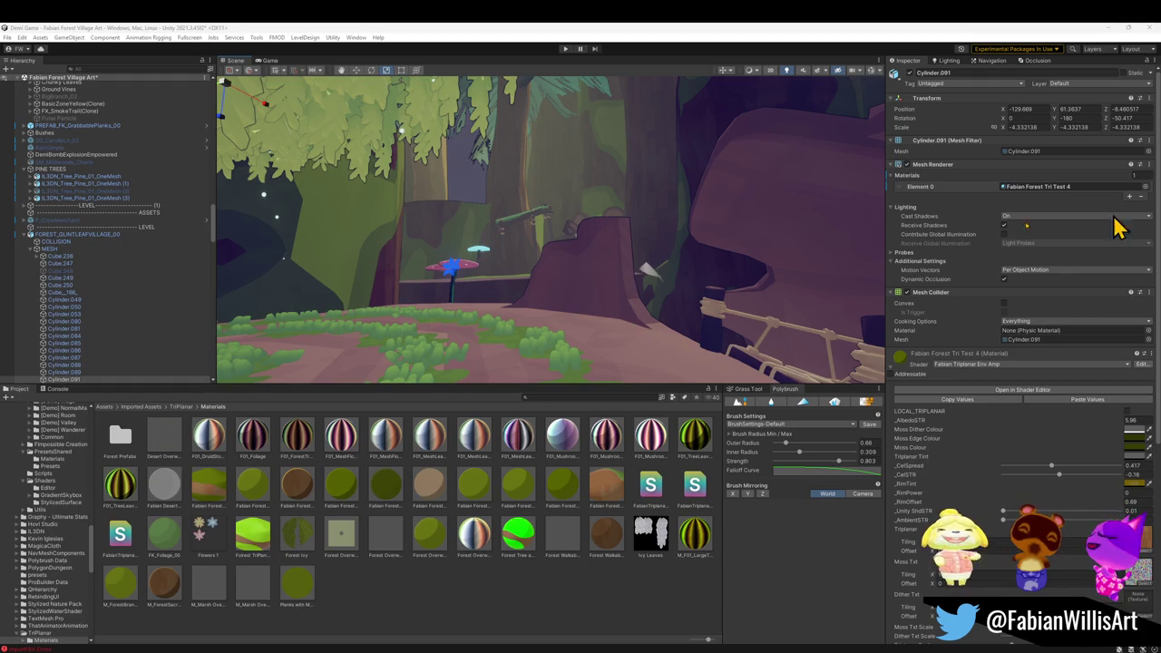
# - Duplicate pine tree IL3DN_Tree_Pine_01_OneMesh (3) and frame the new copy in view
pyautogui.moveTo(680, 303)
pyautogui.mouseDown()
pyautogui.moveTo(681, 278)
pyautogui.moveTo(595, 247)
pyautogui.moveTo(568, 254)
pyautogui.moveTo(611, 259)
pyautogui.moveTo(644, 227)
pyautogui.moveTo(641, 241)
pyautogui.mouseUp()
pyautogui.click(594, 218)
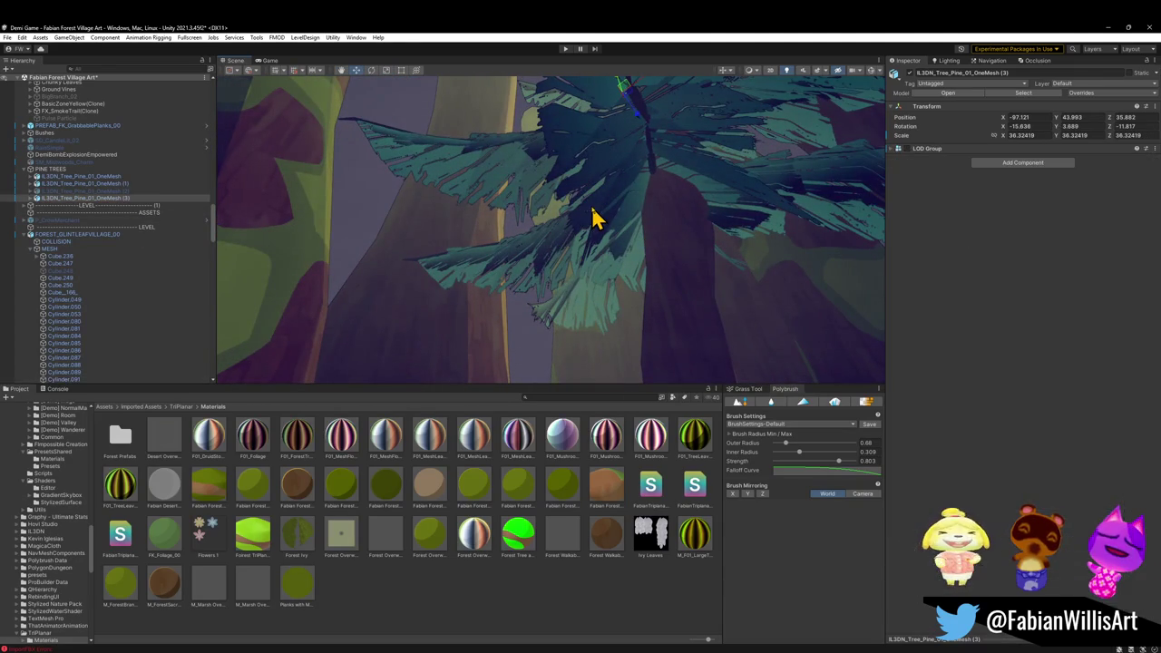
pyautogui.hotkey('ctrl', 'd')
pyautogui.moveTo(560, 257)
pyautogui.mouseDown()
pyautogui.moveTo(474, 233)
pyautogui.moveTo(492, 233)
pyautogui.moveTo(520, 270)
pyautogui.moveTo(508, 268)
pyautogui.moveTo(539, 259)
pyautogui.moveTo(529, 339)
pyautogui.moveTo(504, 366)
pyautogui.moveTo(522, 251)
pyautogui.moveTo(557, 238)
pyautogui.moveTo(539, 248)
pyautogui.moveTo(681, 262)
pyautogui.moveTo(575, 262)
pyautogui.moveTo(731, 279)
pyautogui.moveTo(723, 293)
pyautogui.moveTo(619, 262)
pyautogui.moveTo(700, 236)
pyautogui.moveTo(744, 310)
pyautogui.moveTo(804, 370)
pyautogui.moveTo(702, 264)
pyautogui.moveTo(692, 285)
pyautogui.moveTo(682, 222)
pyautogui.moveTo(676, 232)
pyautogui.mouseUp()
pyautogui.hotkey('ctrl', 'alt', 'f')
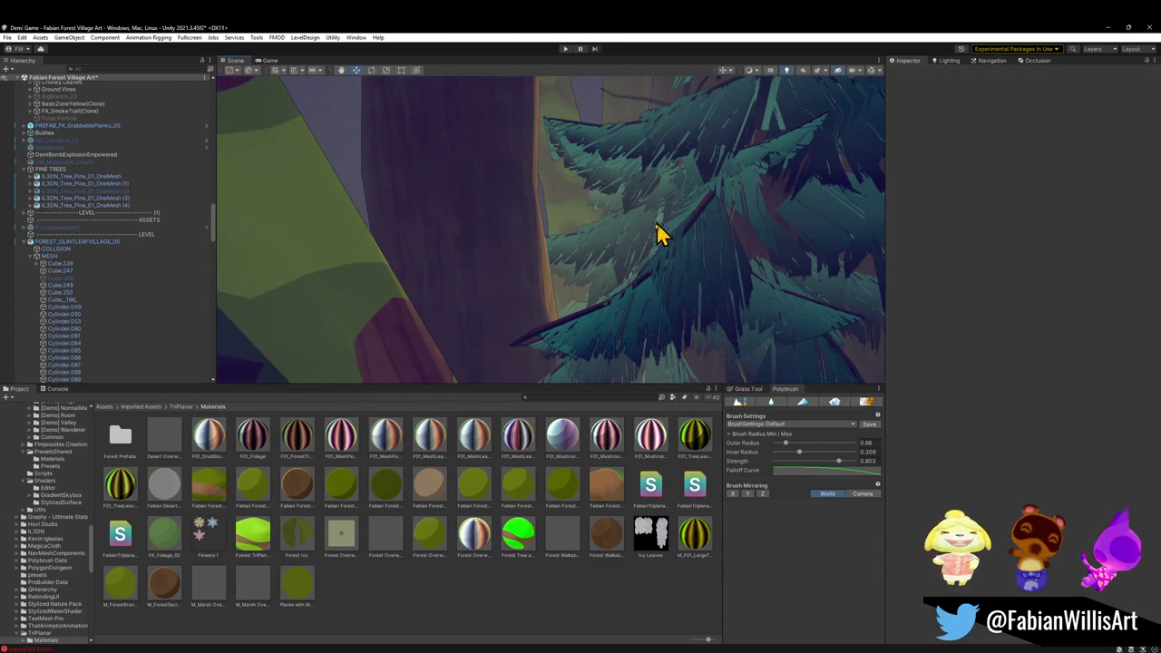
# - Drag the copy (4) to X -137.2, Y 77.4, Z -41.4 in the forest
pyautogui.moveTo(695, 220)
pyautogui.mouseDown()
pyautogui.moveTo(738, 209)
pyautogui.moveTo(770, 223)
pyautogui.moveTo(688, 237)
pyautogui.moveTo(585, 304)
pyautogui.moveTo(423, 117)
pyautogui.moveTo(427, 85)
pyautogui.moveTo(498, 197)
pyautogui.mouseUp()
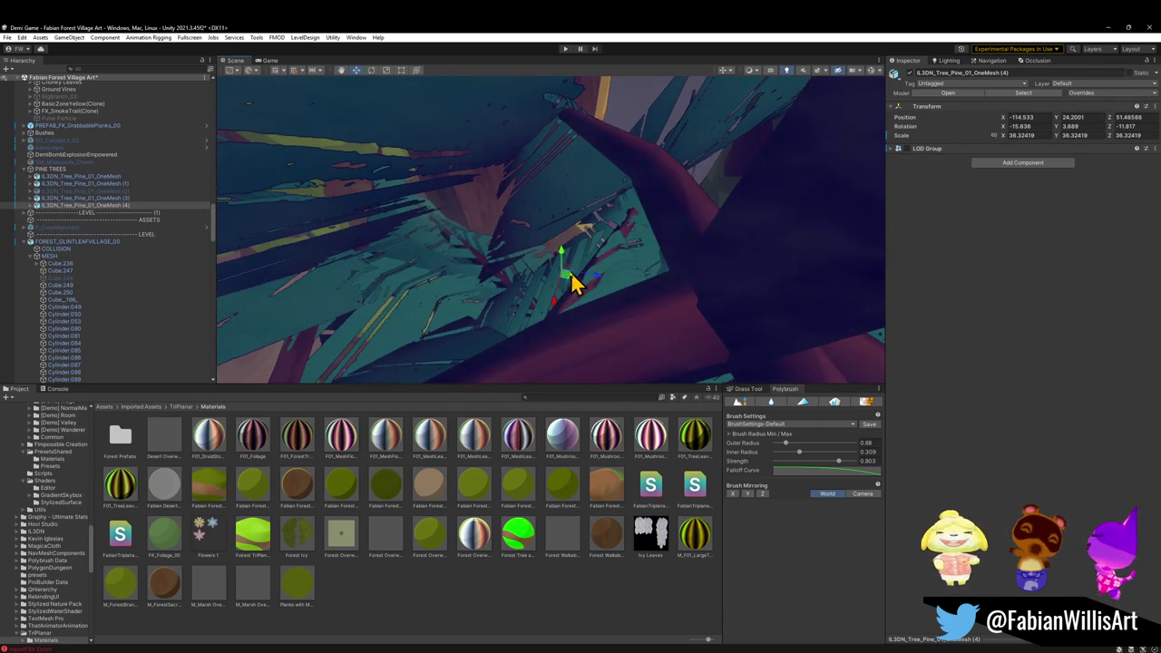
pyautogui.moveTo(567, 289)
pyautogui.mouseDown()
pyautogui.moveTo(355, 78)
pyautogui.moveTo(270, 635)
pyautogui.mouseUp()
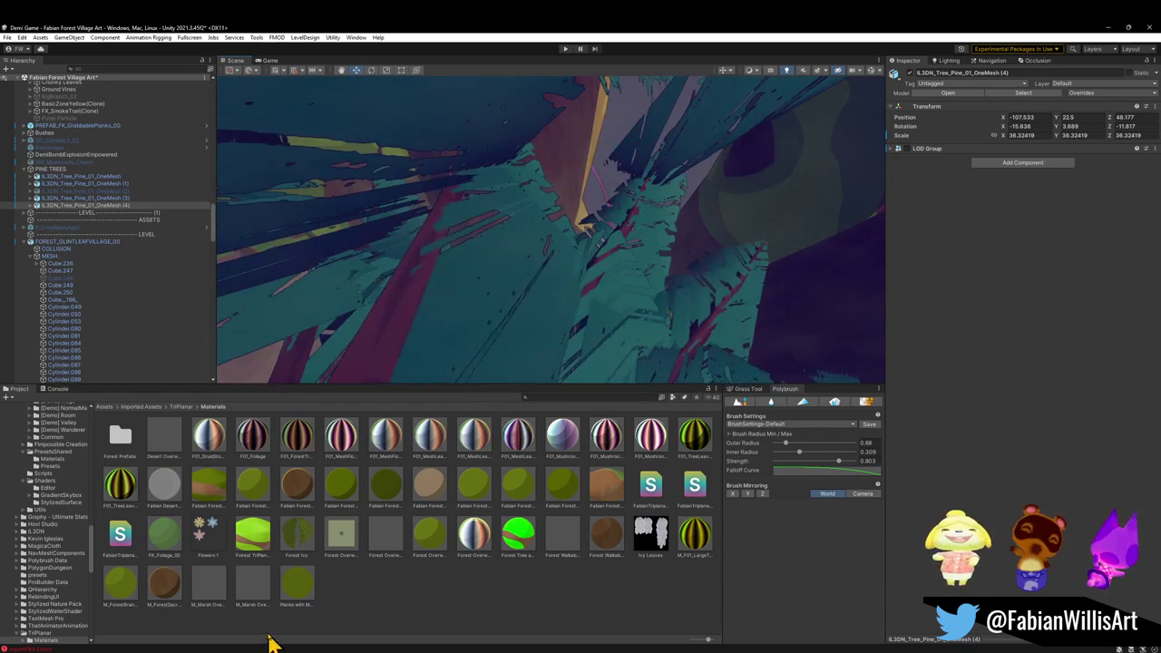
pyautogui.moveTo(355, 608)
pyautogui.mouseDown()
pyautogui.moveTo(384, 251)
pyautogui.moveTo(427, 109)
pyautogui.moveTo(284, 39)
pyautogui.moveTo(260, 622)
pyautogui.moveTo(340, 152)
pyautogui.moveTo(361, 187)
pyautogui.moveTo(450, 235)
pyautogui.moveTo(447, 263)
pyautogui.moveTo(604, 330)
pyautogui.moveTo(342, 82)
pyautogui.moveTo(287, 52)
pyautogui.moveTo(471, 27)
pyautogui.moveTo(667, 641)
pyautogui.moveTo(635, 254)
pyautogui.moveTo(720, 336)
pyautogui.moveTo(765, 275)
pyautogui.moveTo(524, 218)
pyautogui.moveTo(593, 169)
pyautogui.moveTo(871, 127)
pyautogui.moveTo(884, 136)
pyautogui.moveTo(681, 223)
pyautogui.moveTo(687, 262)
pyautogui.moveTo(675, 204)
pyautogui.moveTo(375, 233)
pyautogui.moveTo(529, 266)
pyautogui.moveTo(440, 50)
pyautogui.moveTo(575, 202)
pyautogui.moveTo(671, 174)
pyautogui.moveTo(695, 187)
pyautogui.moveTo(581, 212)
pyautogui.moveTo(553, 260)
pyautogui.moveTo(432, 288)
pyautogui.moveTo(472, 283)
pyautogui.mouseUp()
# - Slide the pine copy left and lower, to X -137.2, Y 62.5, Z -45.8
pyautogui.moveTo(767, 252)
pyautogui.mouseDown()
pyautogui.moveTo(384, 268)
pyautogui.moveTo(327, 304)
pyautogui.mouseUp()
pyautogui.moveTo(456, 308)
pyautogui.mouseDown()
pyautogui.moveTo(391, 207)
pyautogui.moveTo(329, 197)
pyautogui.moveTo(311, 130)
pyautogui.moveTo(441, 197)
pyautogui.moveTo(446, 172)
pyautogui.mouseUp()
pyautogui.moveTo(484, 103)
pyautogui.mouseDown()
pyautogui.moveTo(500, 190)
pyautogui.moveTo(509, 164)
pyautogui.mouseUp()
pyautogui.press('w')
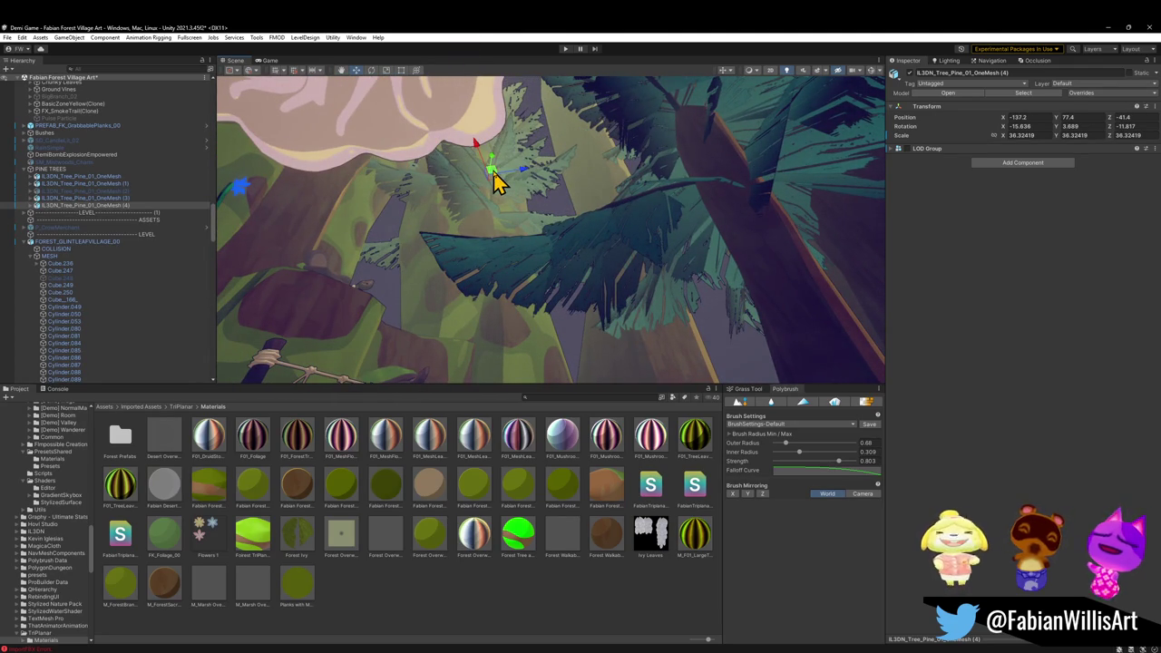
# - Scale the pine copy uniformly from 36.32 up to 50.45
pyautogui.click(480, 586)
pyautogui.moveTo(560, 355)
pyautogui.mouseDown()
pyautogui.moveTo(571, 306)
pyautogui.moveTo(529, 372)
pyautogui.moveTo(505, 375)
pyautogui.moveTo(505, 303)
pyautogui.moveTo(505, 324)
pyautogui.mouseUp()
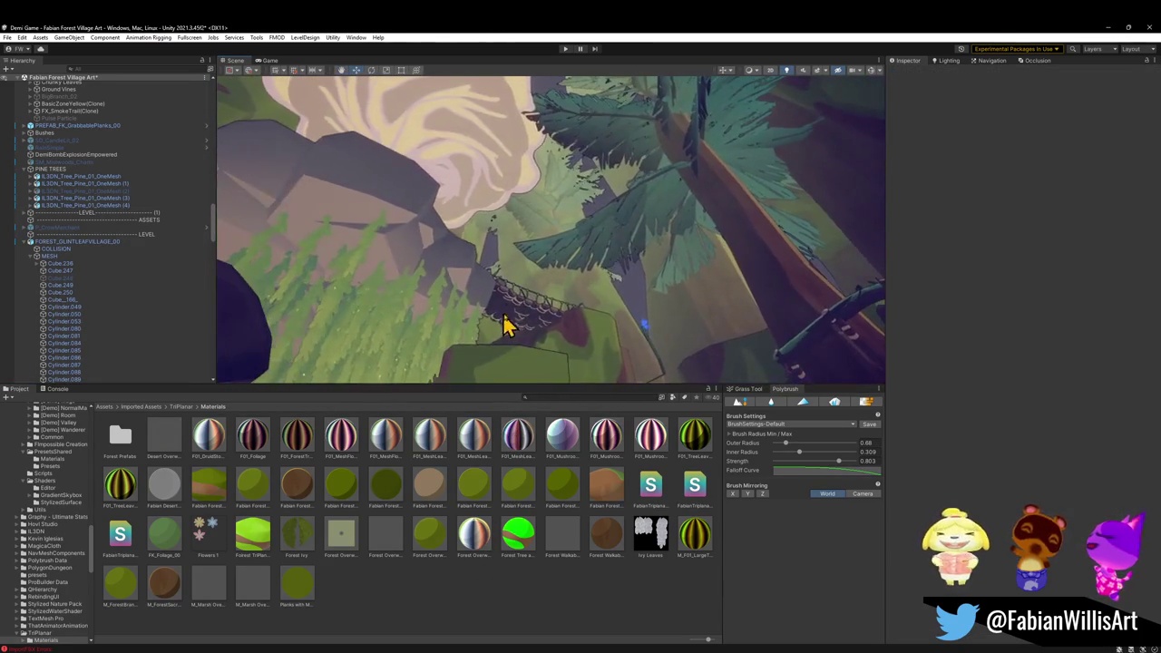
pyautogui.click(641, 271)
pyautogui.moveTo(556, 210)
pyautogui.mouseDown()
pyautogui.moveTo(580, 208)
pyautogui.moveTo(544, 161)
pyautogui.moveTo(554, 188)
pyautogui.mouseUp()
pyautogui.press('w')
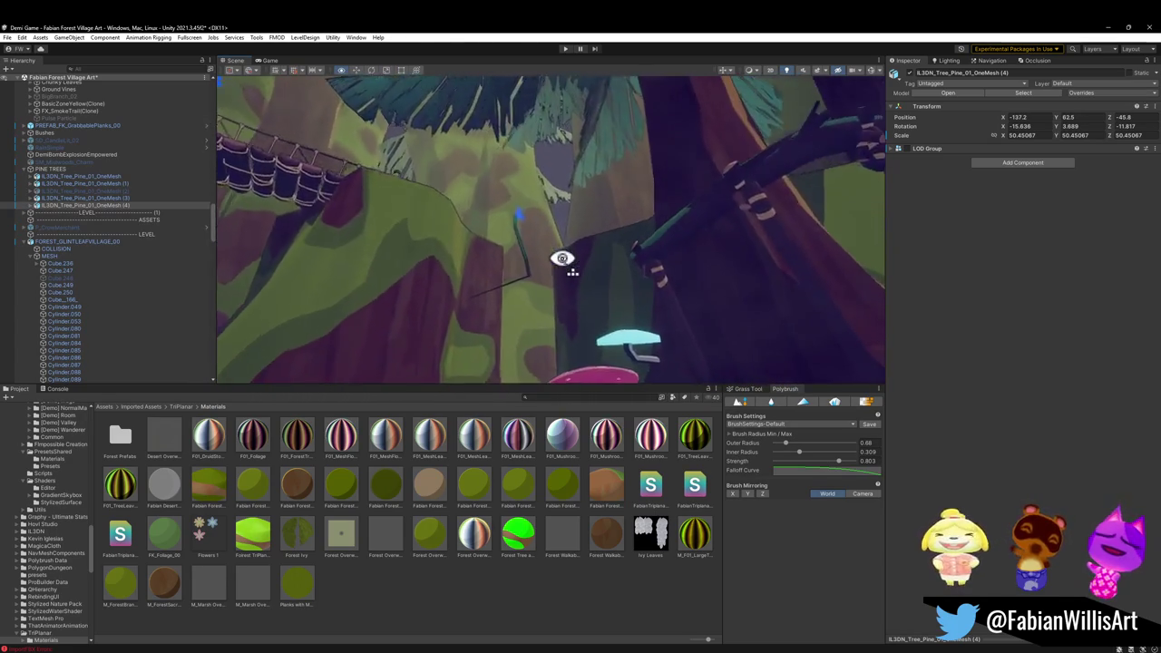
# - Fly the view past the house to the stump and select pine tree (3) in the Hierarchy
pyautogui.press('s')
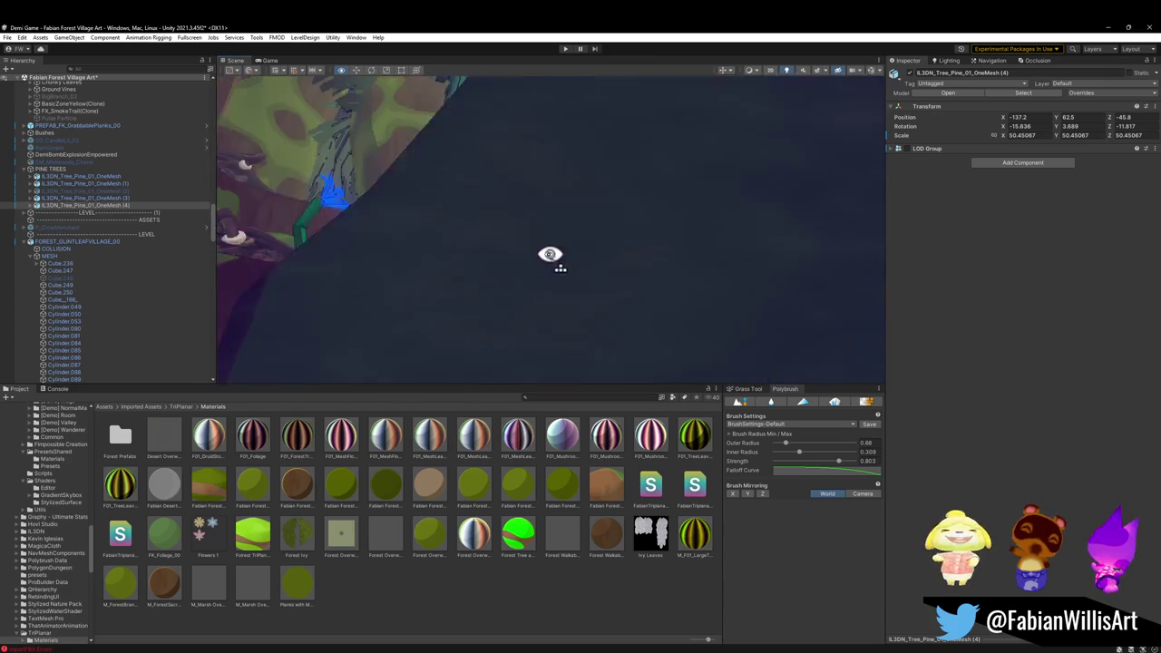
pyautogui.press('d')
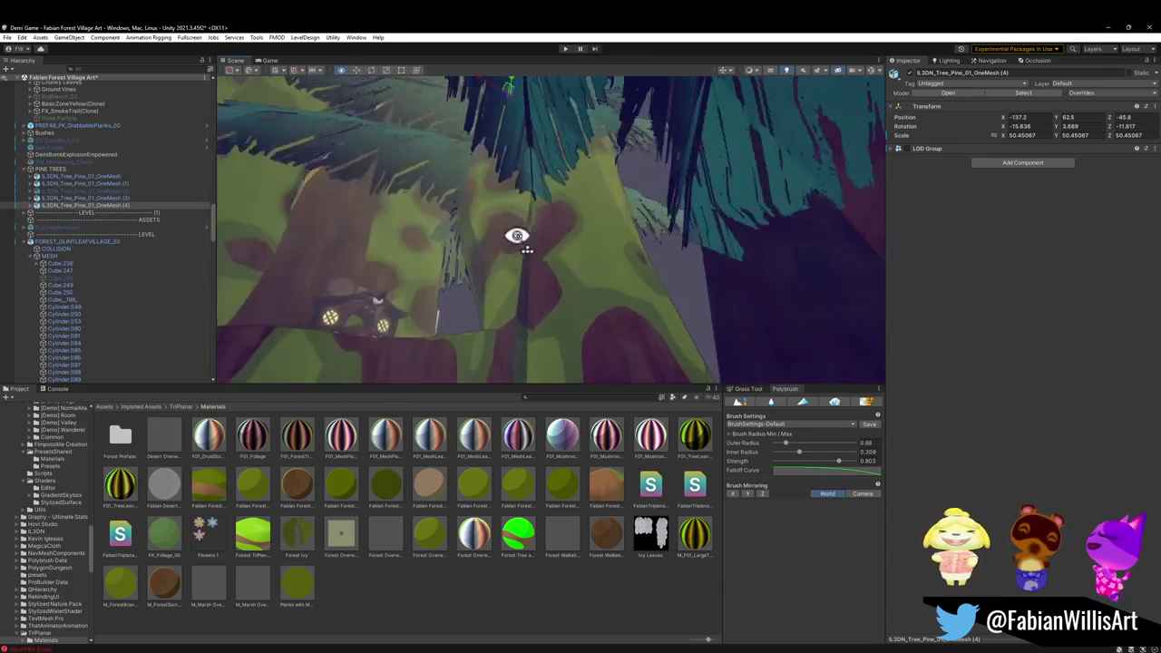
pyautogui.moveTo(539, 235)
pyautogui.mouseDown()
pyautogui.moveTo(532, 298)
pyautogui.moveTo(591, 311)
pyautogui.moveTo(650, 262)
pyautogui.moveTo(663, 192)
pyautogui.moveTo(677, 182)
pyautogui.moveTo(613, 248)
pyautogui.moveTo(578, 217)
pyautogui.moveTo(702, 326)
pyautogui.moveTo(547, 327)
pyautogui.moveTo(601, 280)
pyautogui.moveTo(591, 282)
pyautogui.mouseUp()
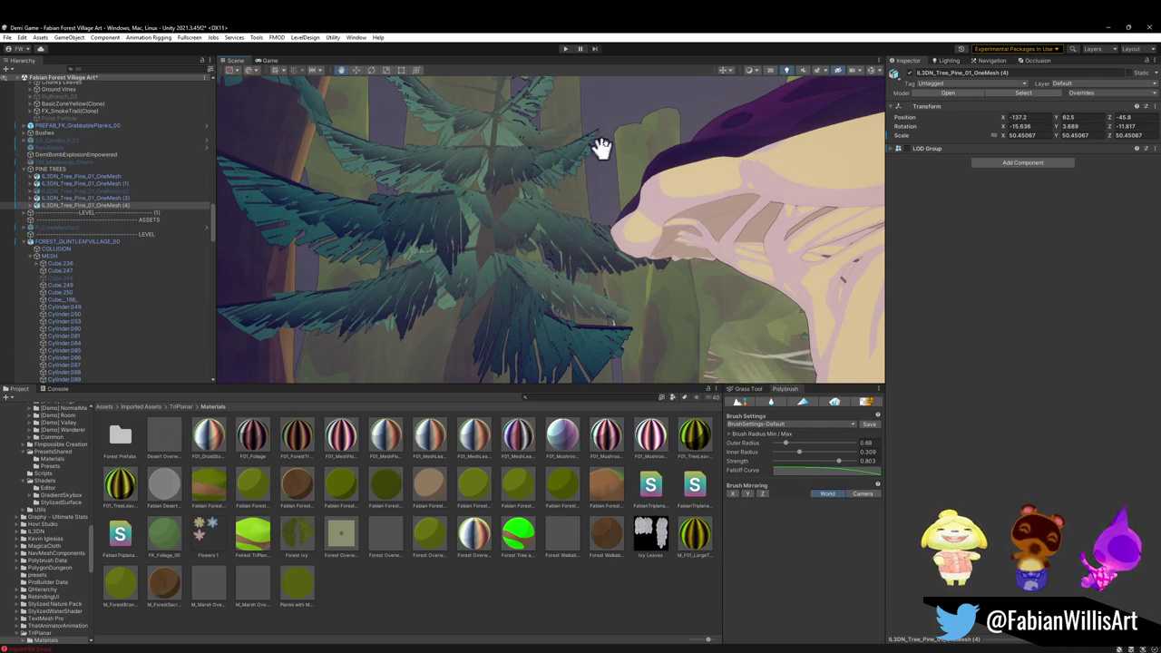
pyautogui.click(56, 198)
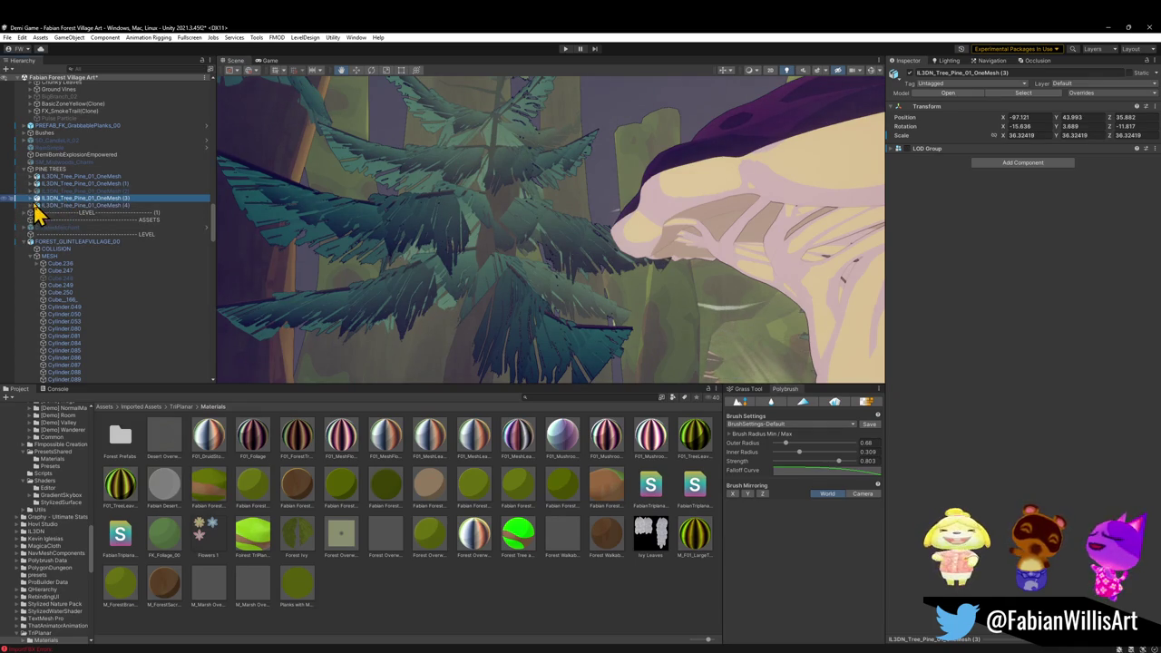
pyautogui.click(31, 198)
pyautogui.click(68, 205)
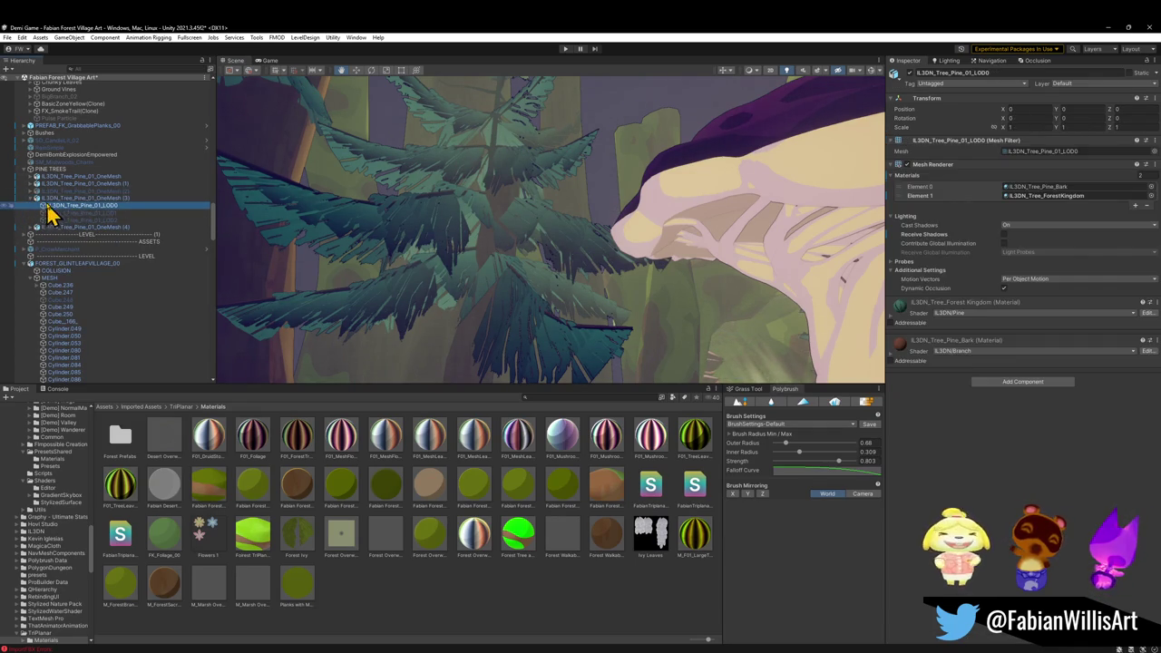
pyautogui.click(56, 199)
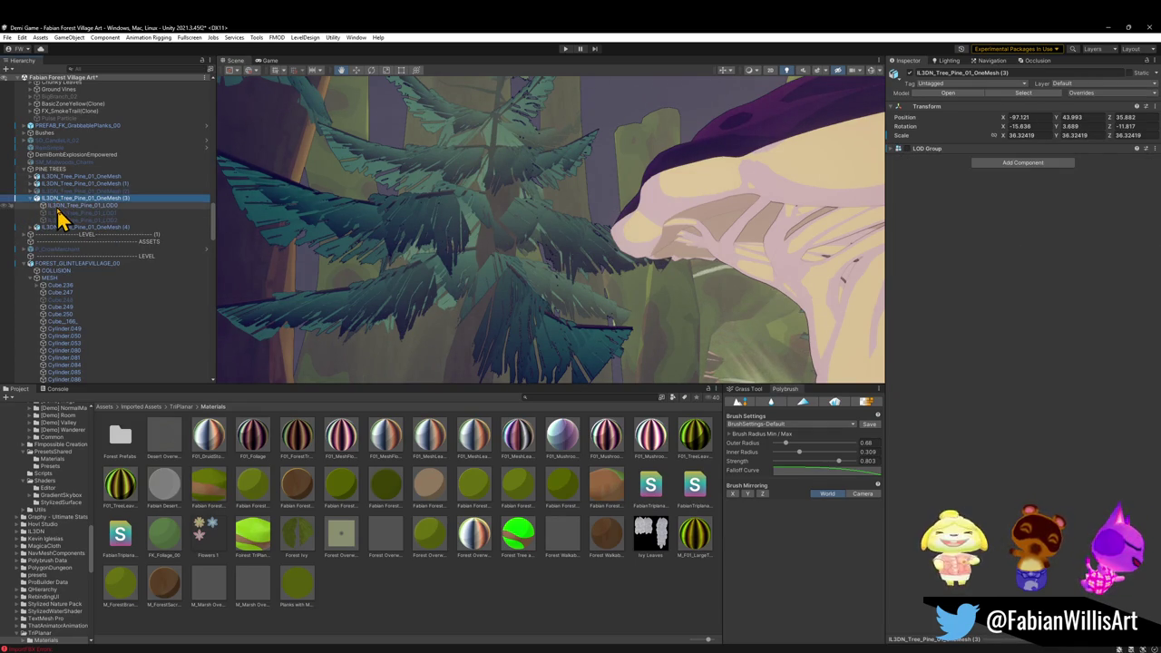
pyautogui.click(58, 207)
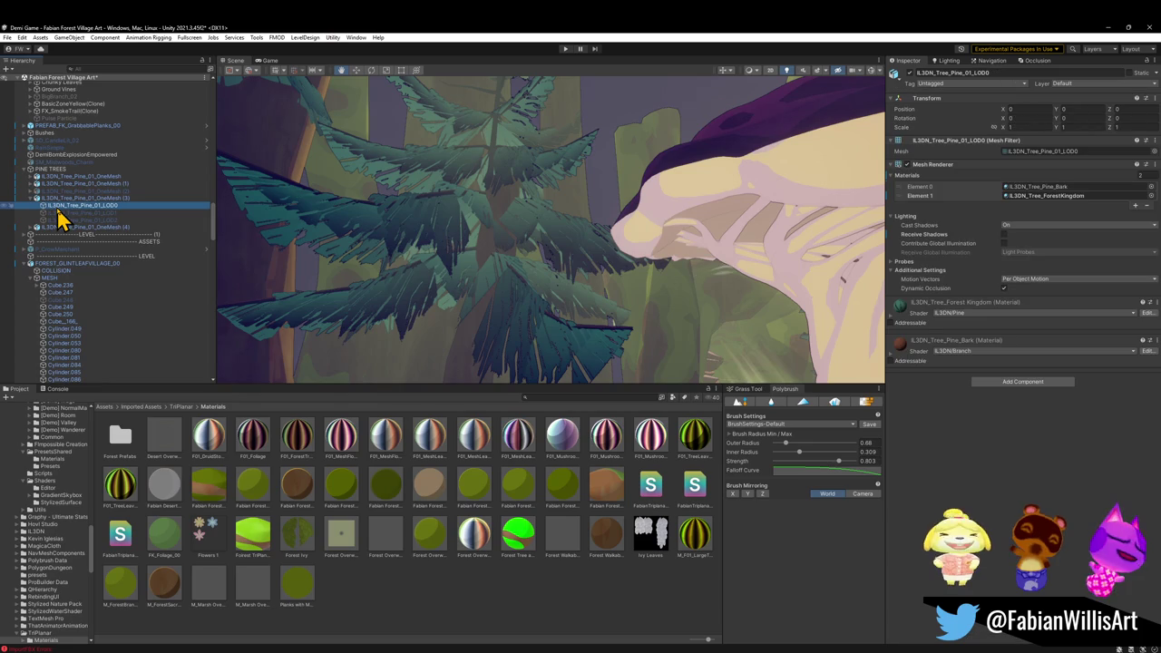
pyautogui.click(906, 165)
pyautogui.click(906, 165)
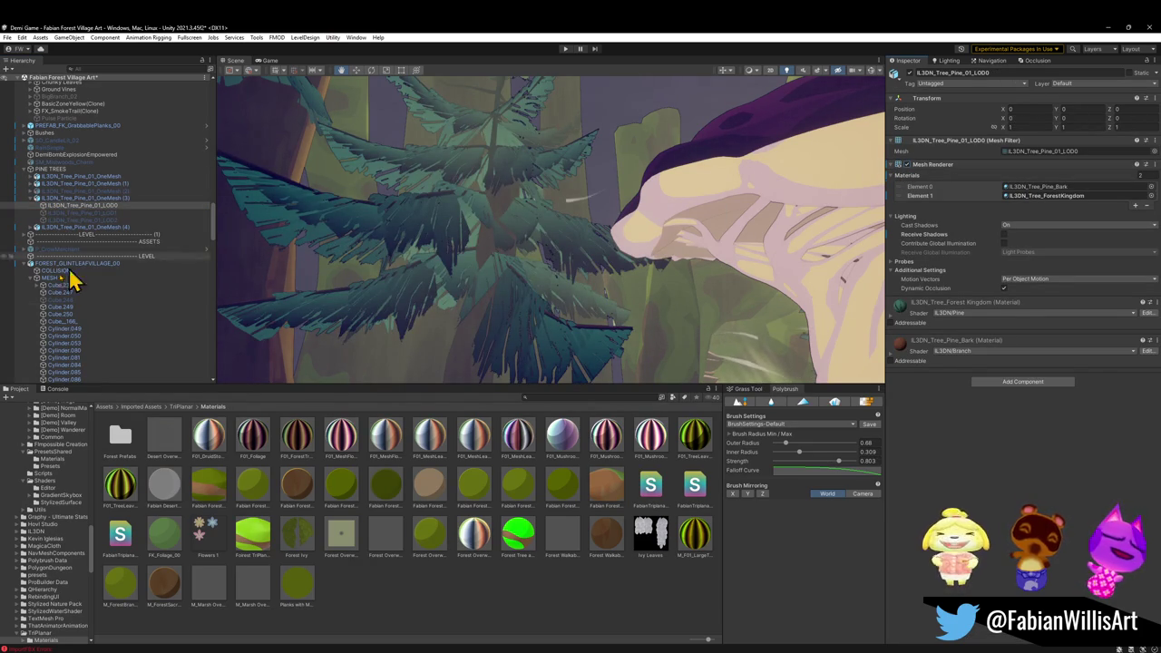
pyautogui.click(440, 594)
pyautogui.moveTo(508, 276)
pyautogui.mouseDown()
pyautogui.moveTo(513, 217)
pyautogui.moveTo(562, 249)
pyautogui.moveTo(474, 347)
pyautogui.moveTo(426, 298)
pyautogui.moveTo(549, 303)
pyautogui.moveTo(445, 290)
pyautogui.moveTo(466, 344)
pyautogui.moveTo(521, 309)
pyautogui.moveTo(511, 317)
pyautogui.mouseUp()
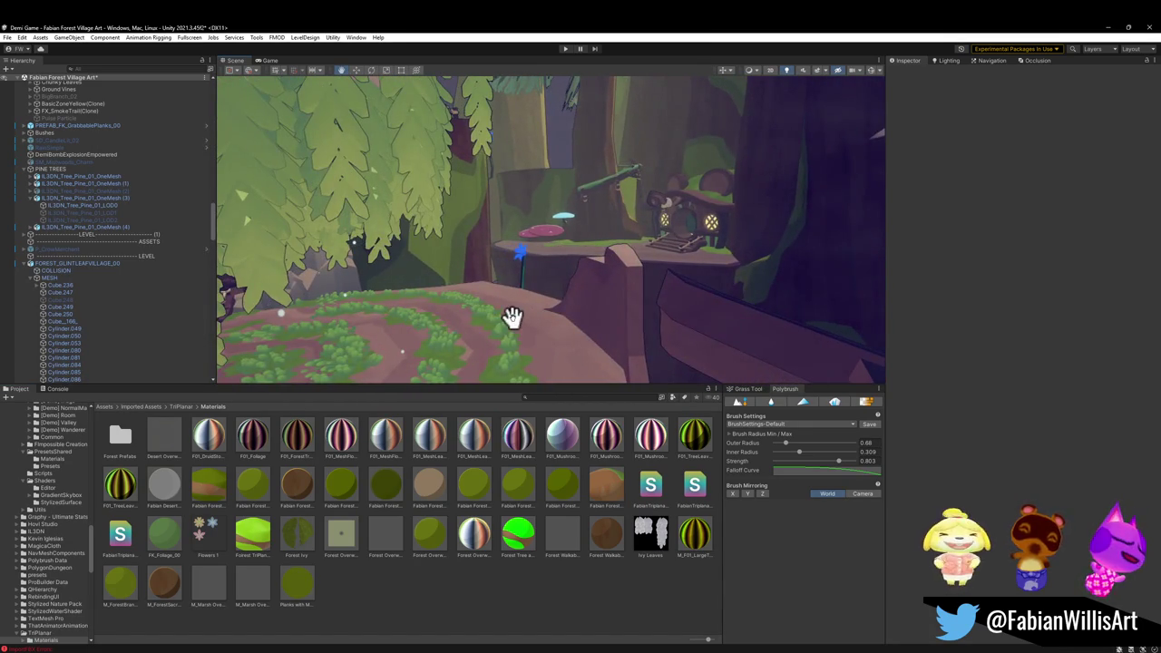
# - Enter Play mode so the character stands on the forest path
pyautogui.click(566, 52)
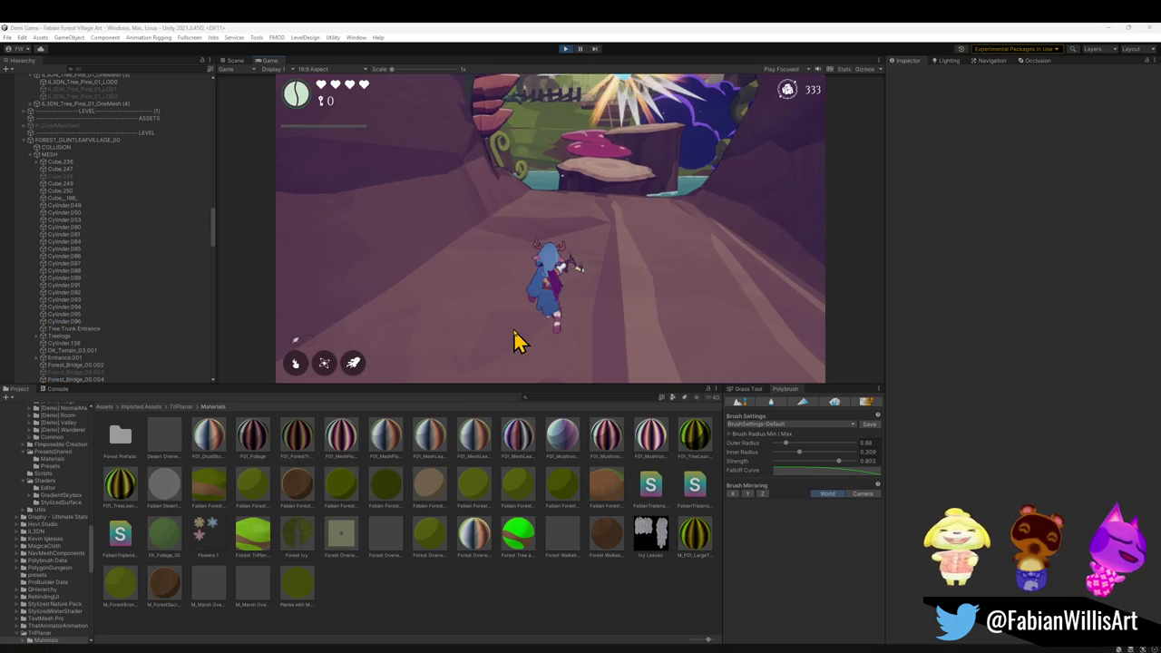
# - Focus the running game and toggle fullscreen on and back off
pyautogui.click(517, 341)
pyautogui.press('F11')
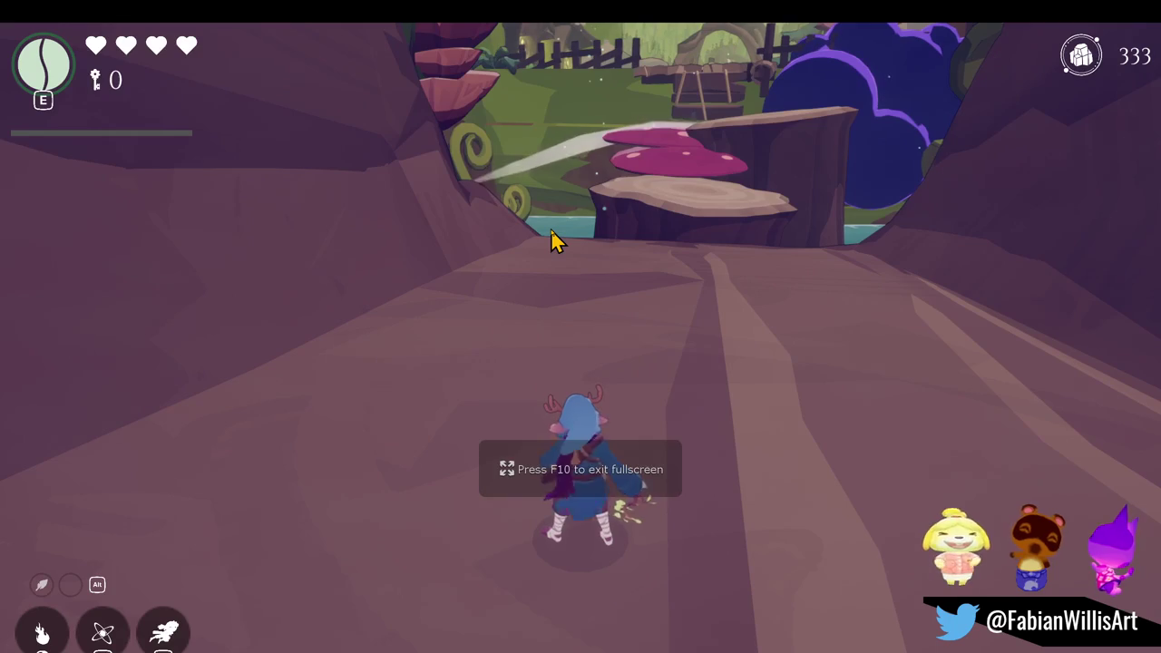
pyautogui.press('F11')
pyautogui.press('super')
# - Delete the stray Cube in the Hierarchy, then return to fullscreen and swing the sword
pyautogui.click(126, 307)
pyautogui.scroll(-5, 130, 353)
pyautogui.scroll(-5, 127, 355)
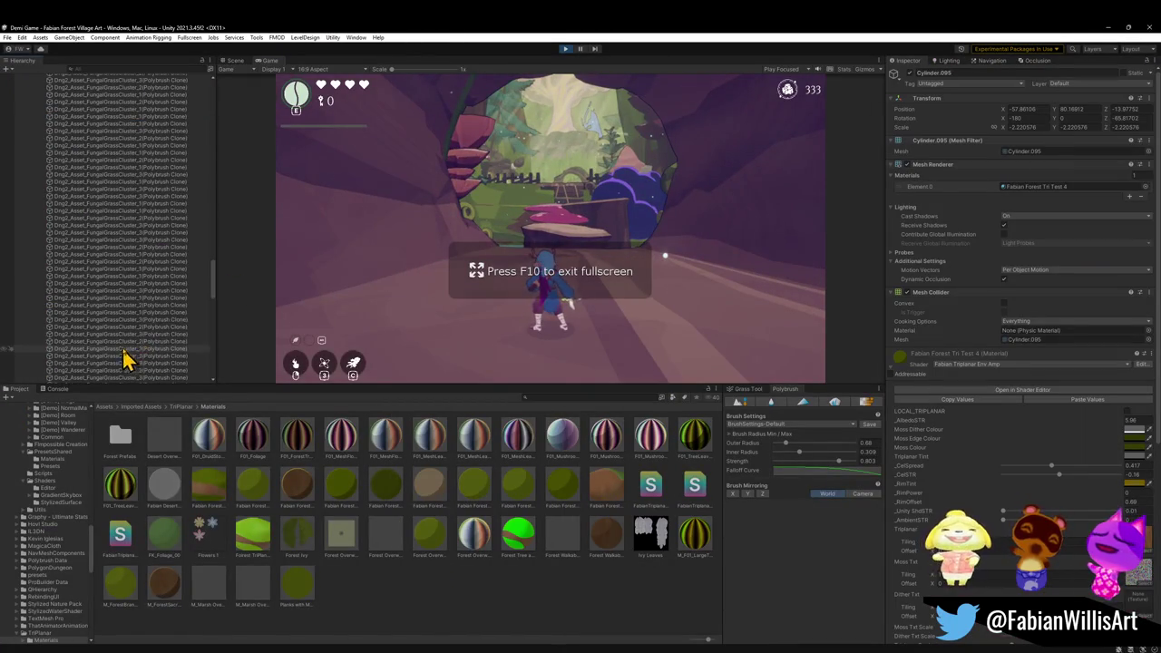
pyautogui.click(142, 328)
pyautogui.hotkey('ctrl', 'a')
pyautogui.press('Left')
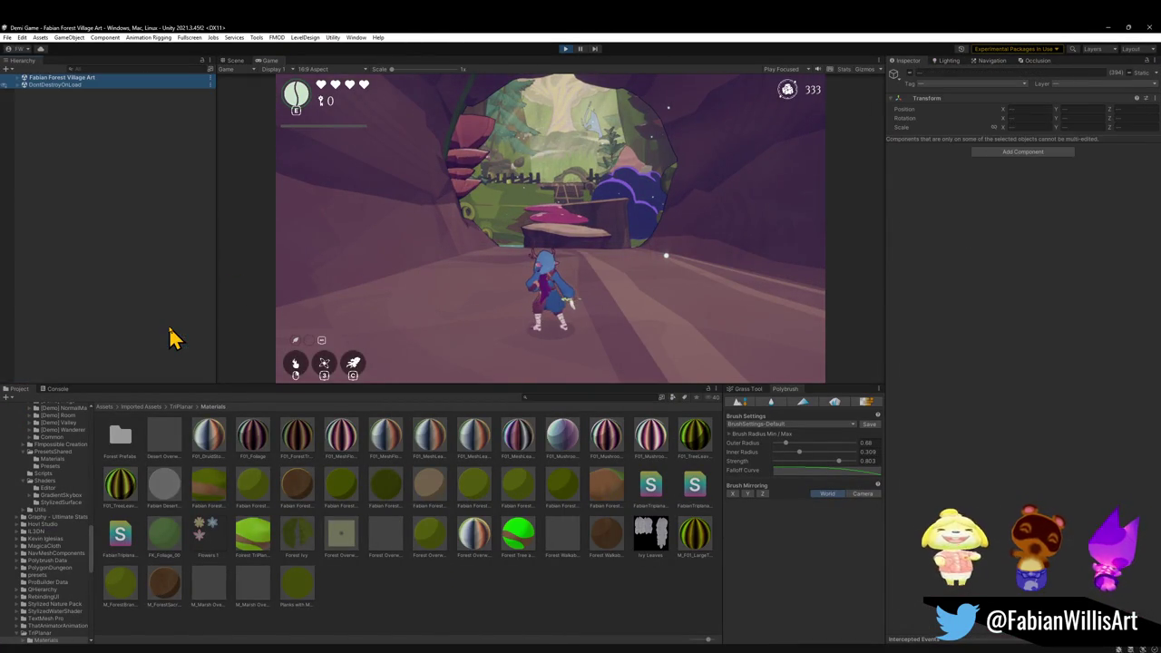
pyautogui.press('Right')
pyautogui.click(77, 322)
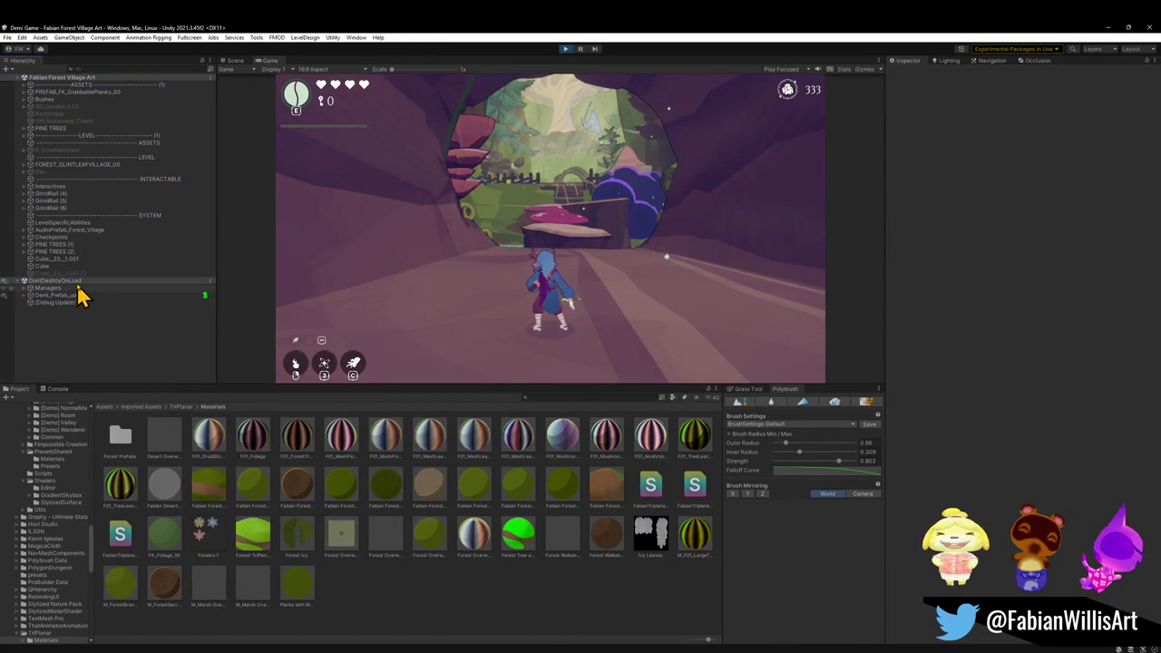
pyautogui.press('Delete')
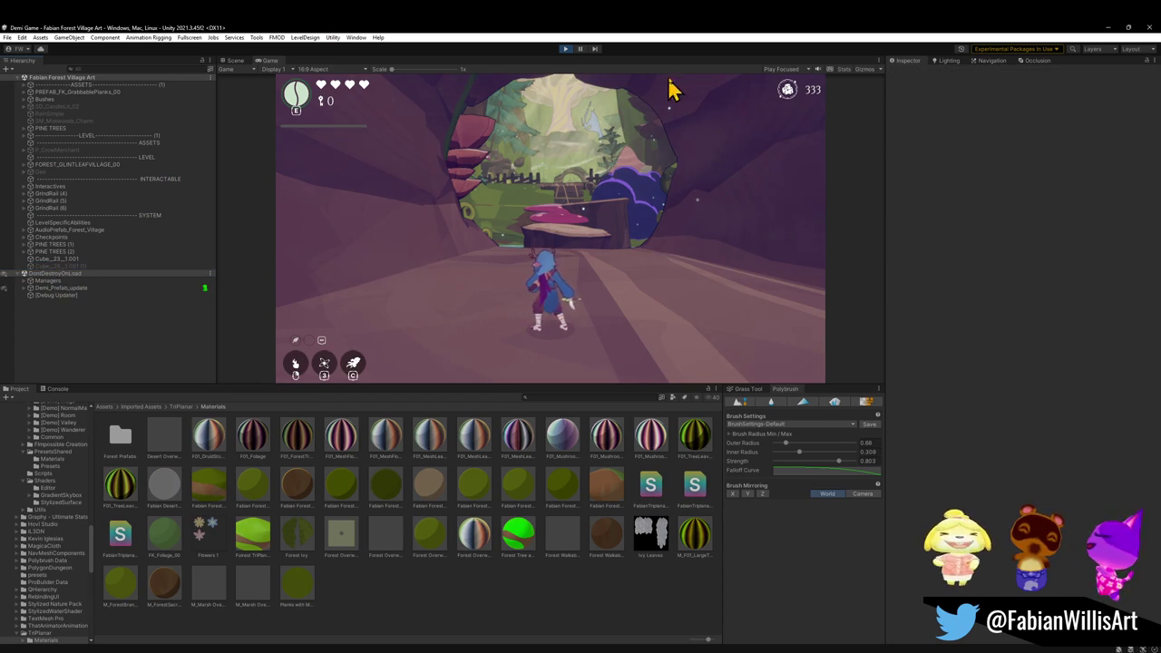
pyautogui.press('F10')
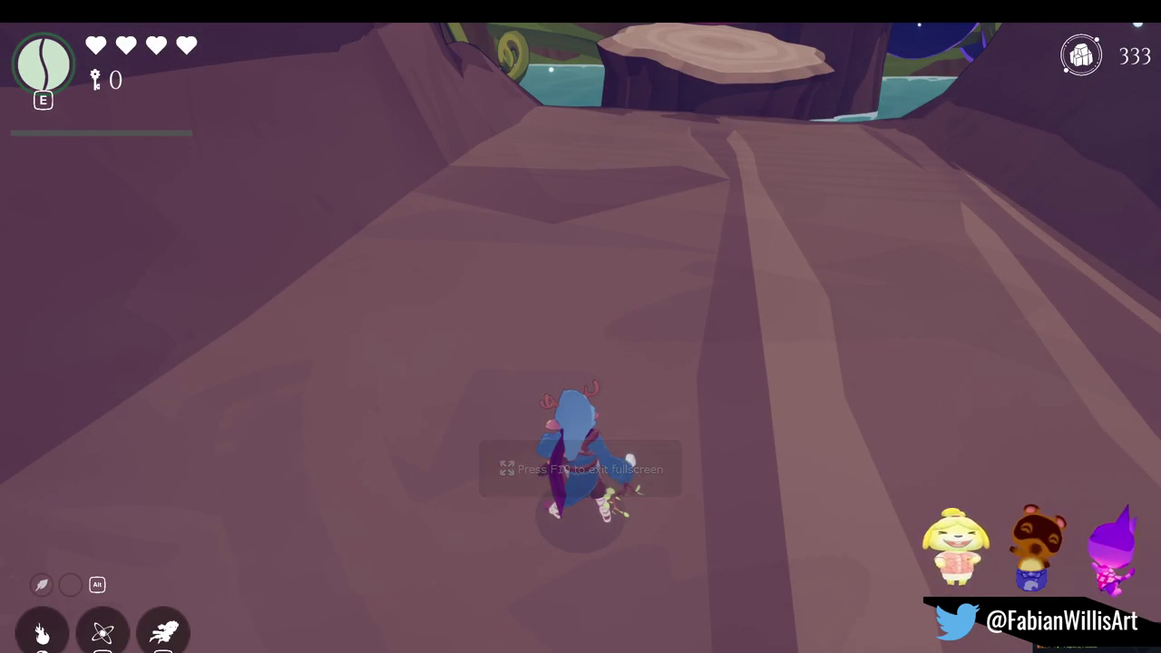
pyautogui.click(462, 409)
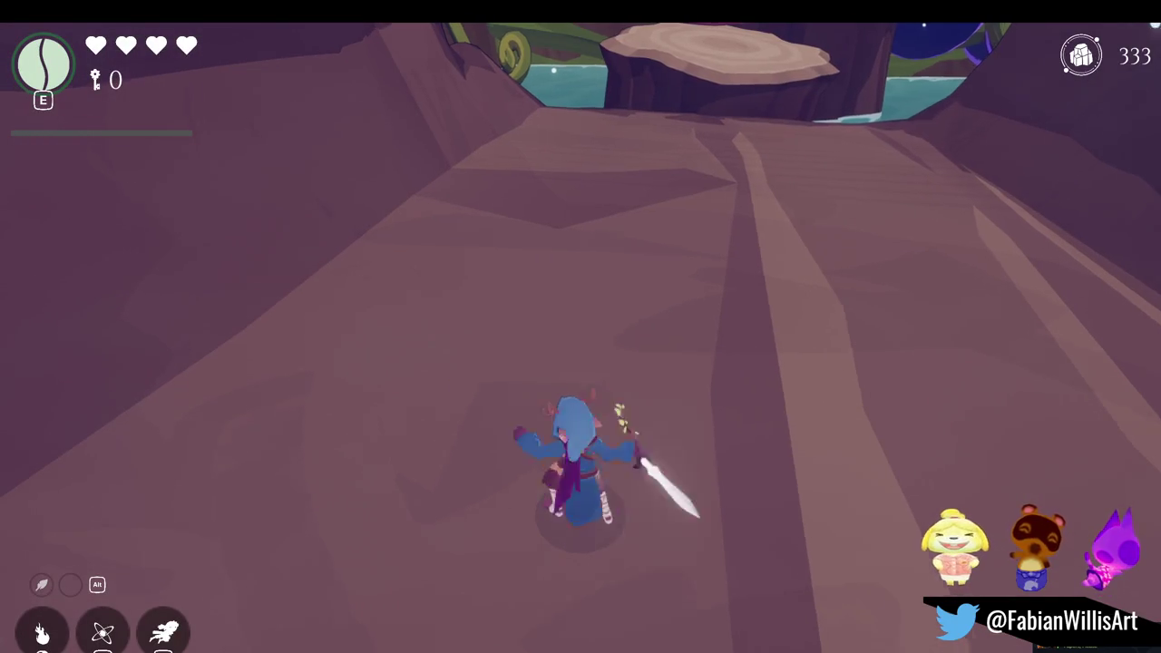
# - Run through the opening onto the stump, bounce on the pink mushroom and climb the crate wall
pyautogui.press('w')
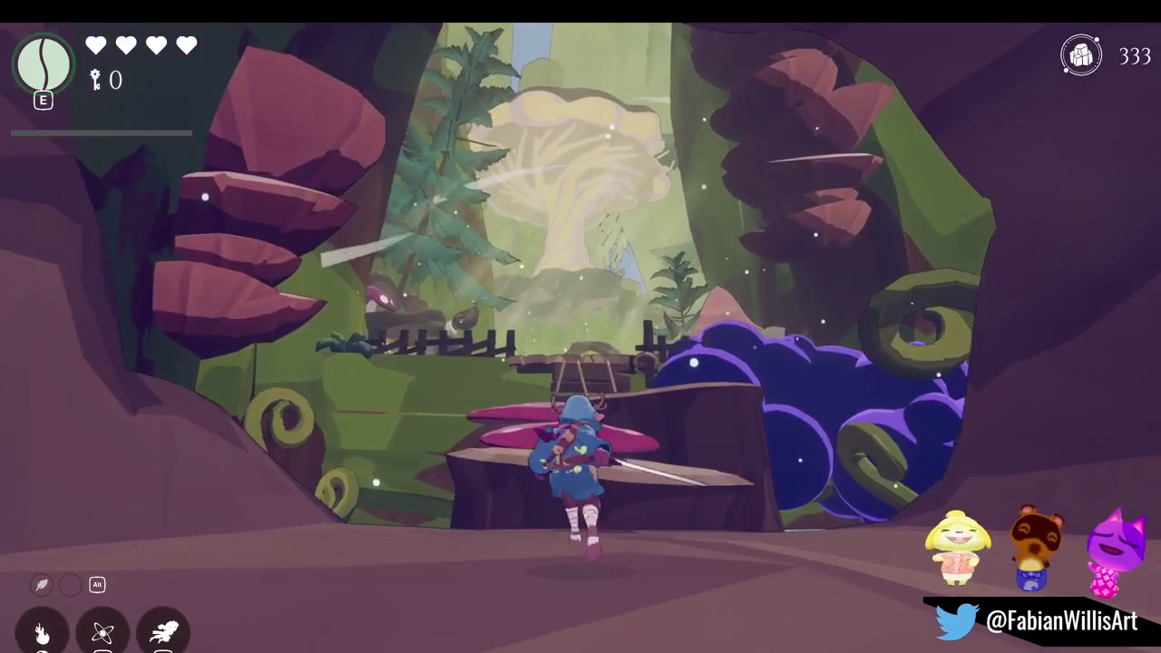
pyautogui.press('s')
pyautogui.press('w')
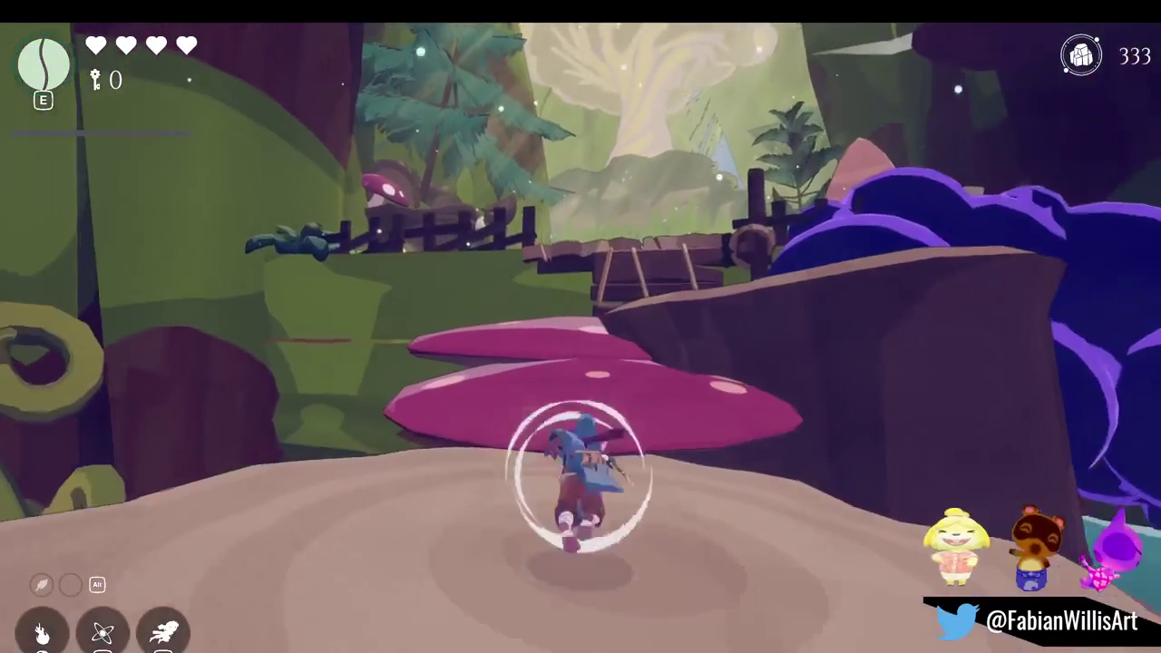
pyautogui.press('space')
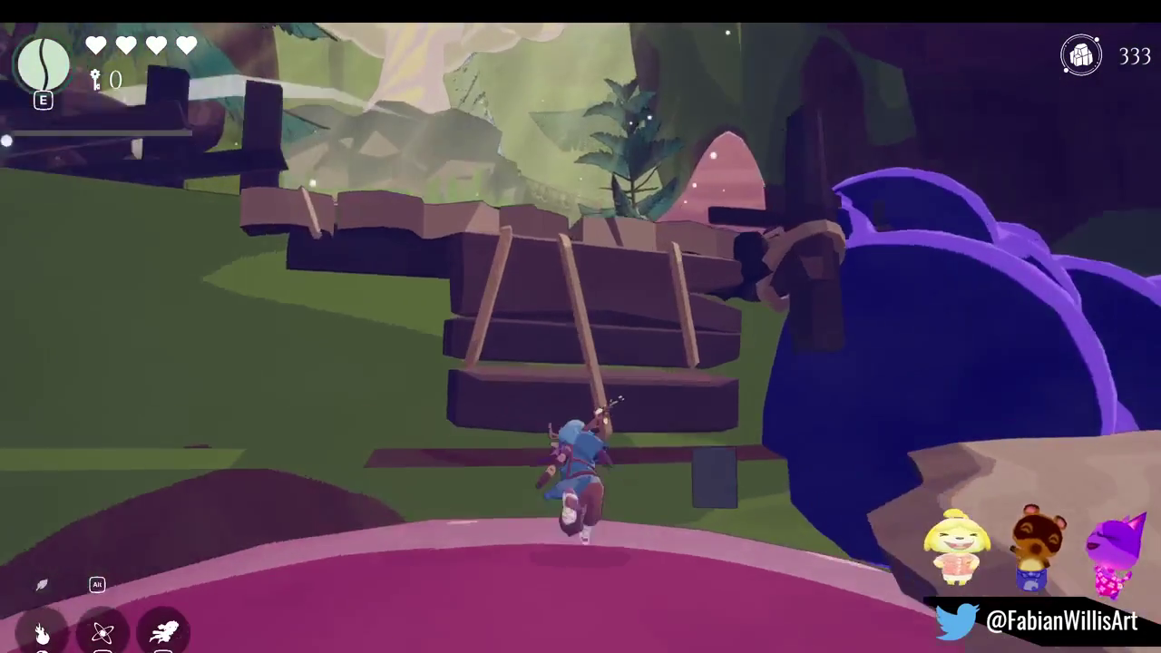
pyautogui.press('space')
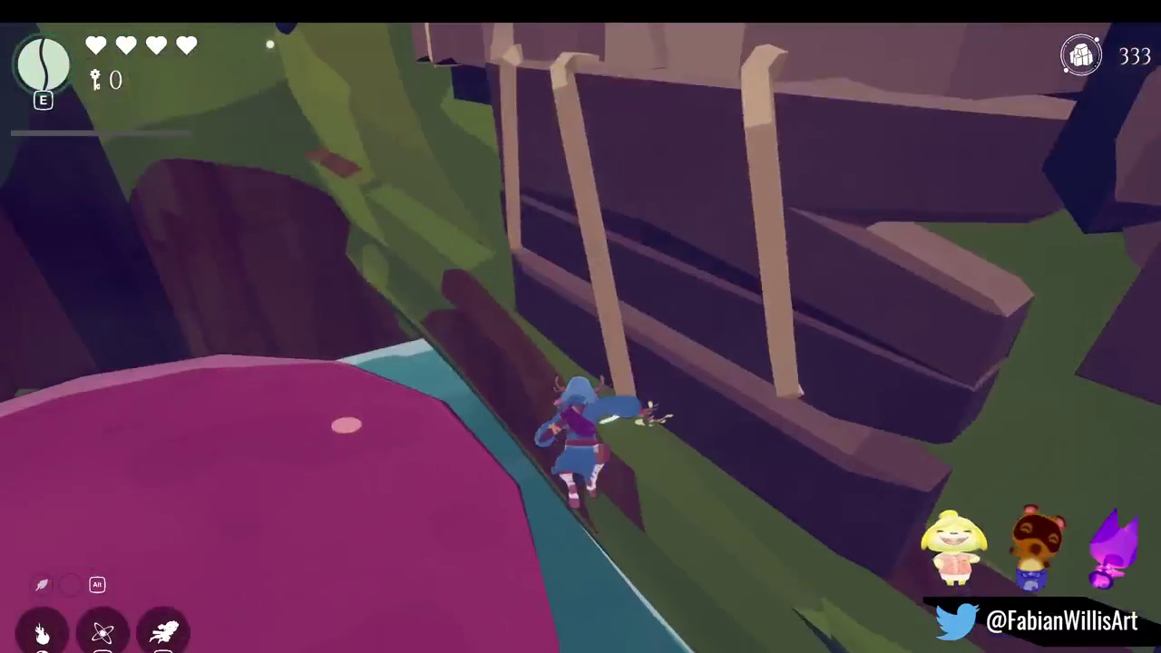
pyautogui.press('space')
pyautogui.press('space')
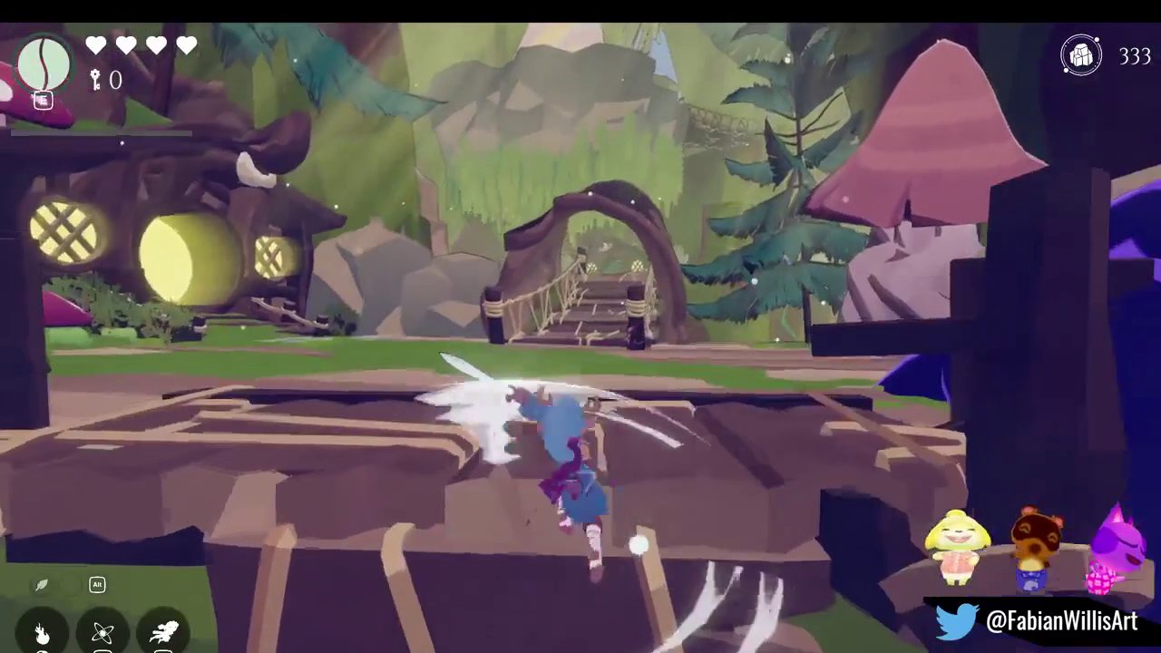
# - Run and roll across the rope bridge into the hut clearing
pyautogui.press('w')
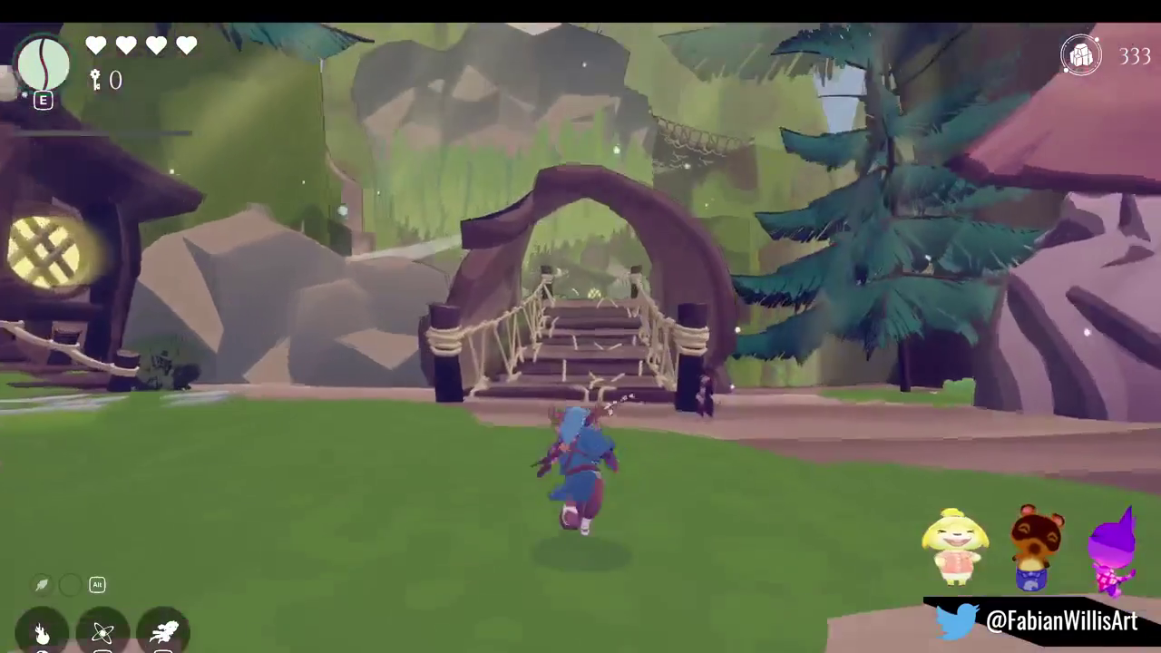
pyautogui.press('w')
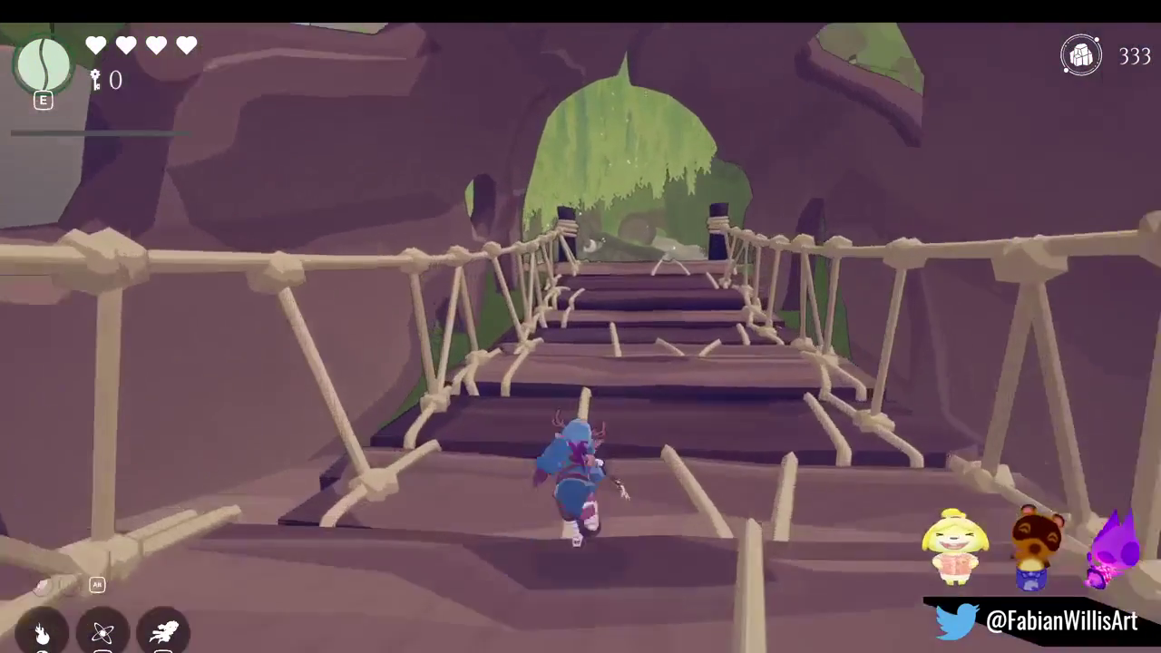
pyautogui.press('space')
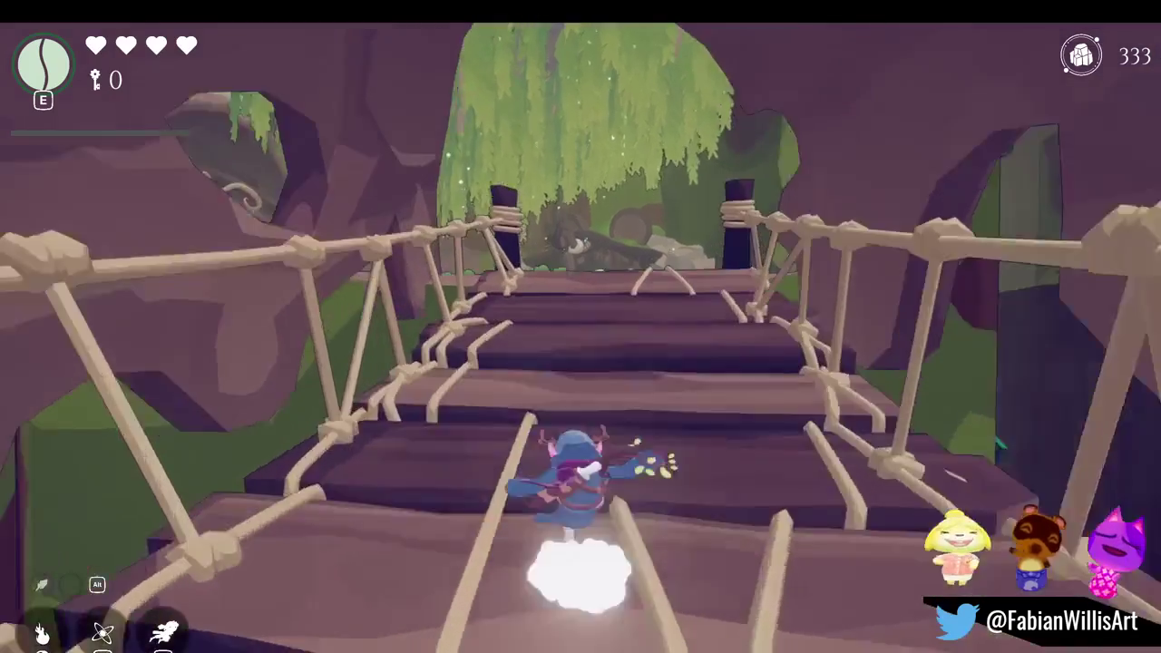
pyautogui.press('w')
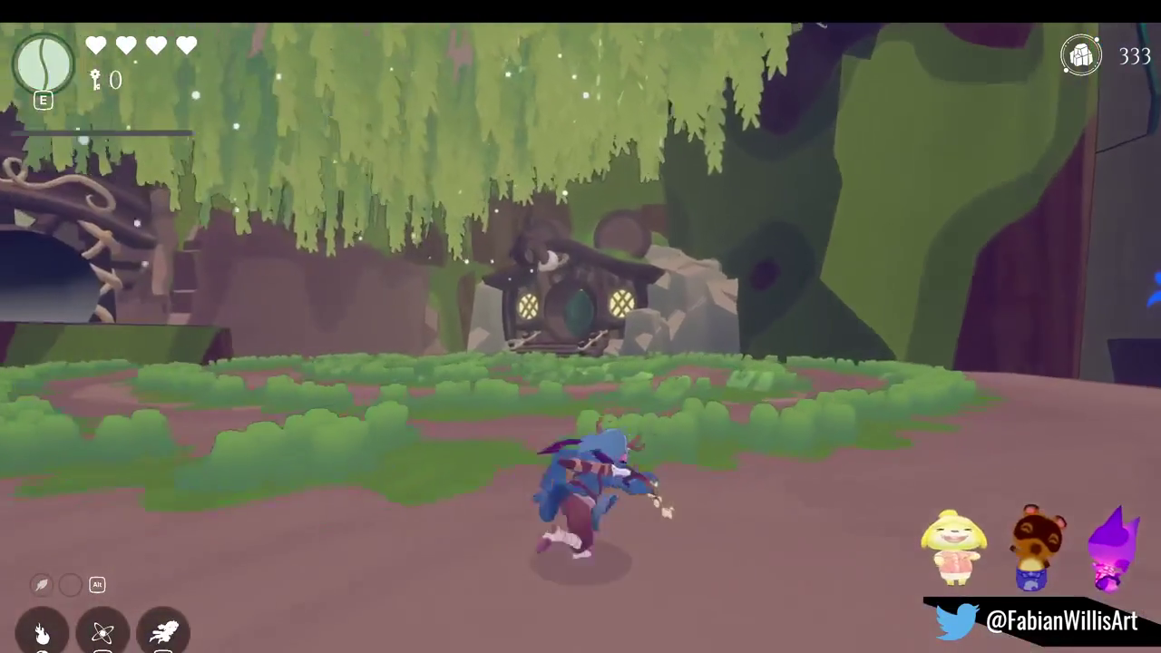
pyautogui.press('w')
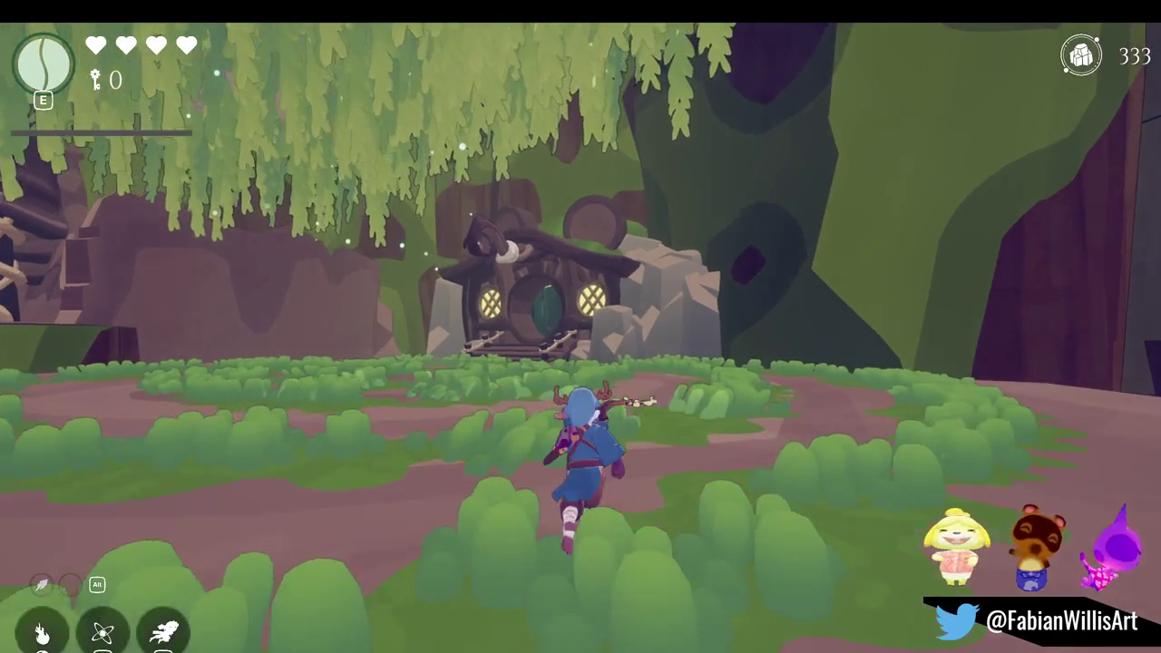
pyautogui.press('space')
# - Open the debug enemy-spawn list, pause, expand the village scene in the Hierarchy, and resume
pyautogui.press('F1')
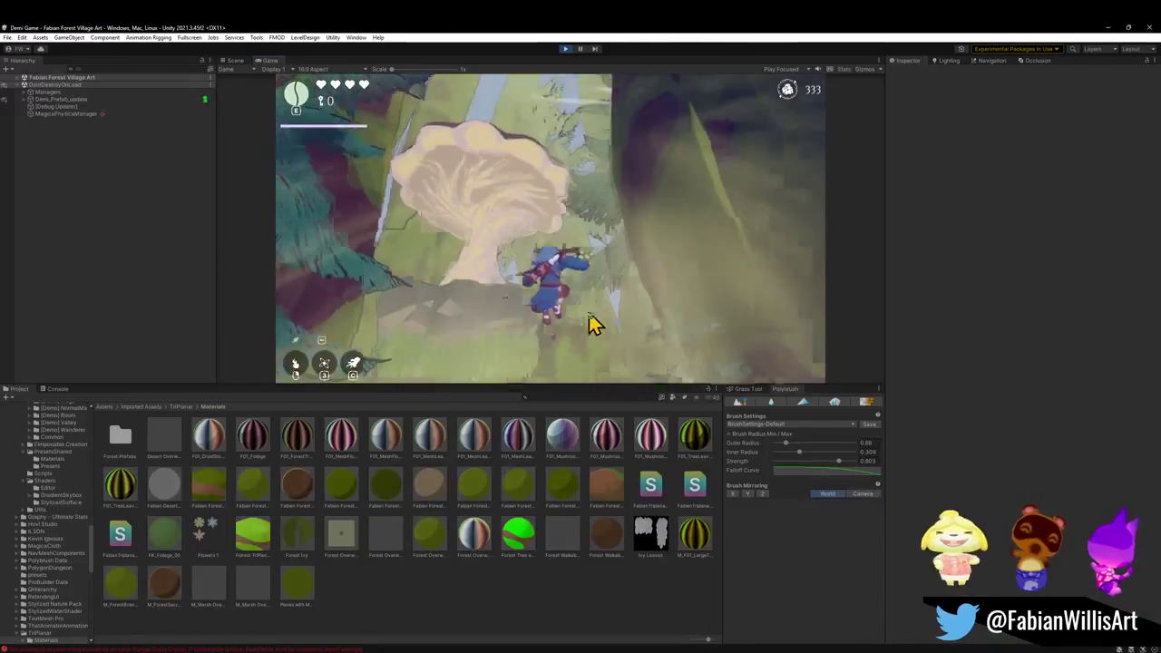
pyautogui.press('Escape')
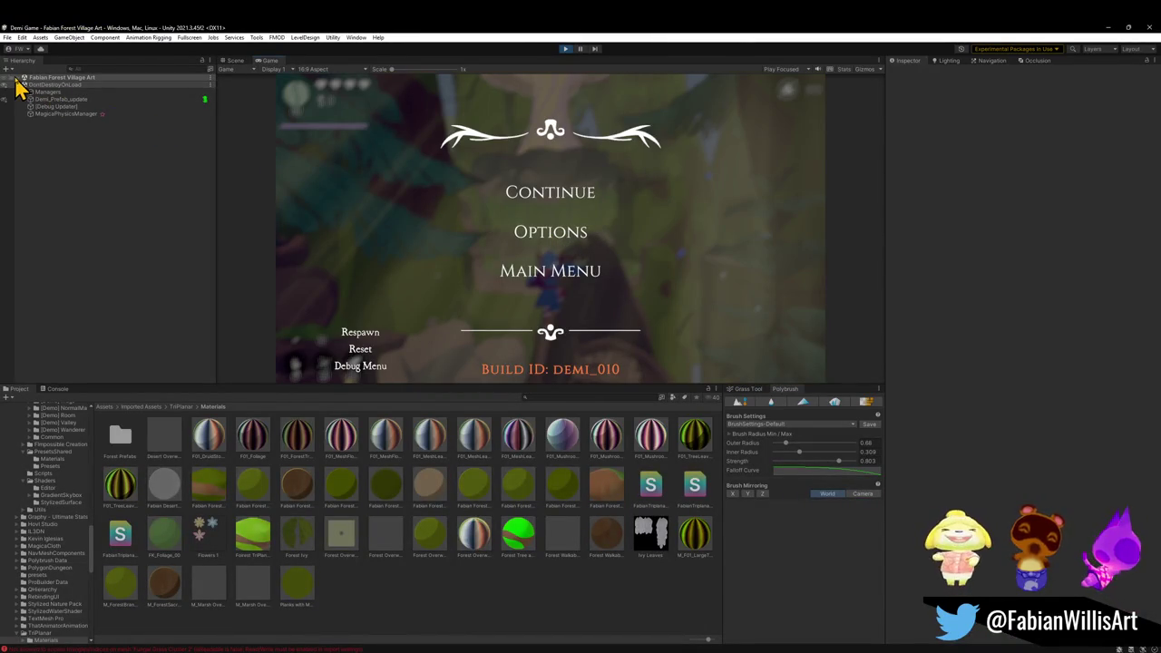
pyautogui.click(17, 78)
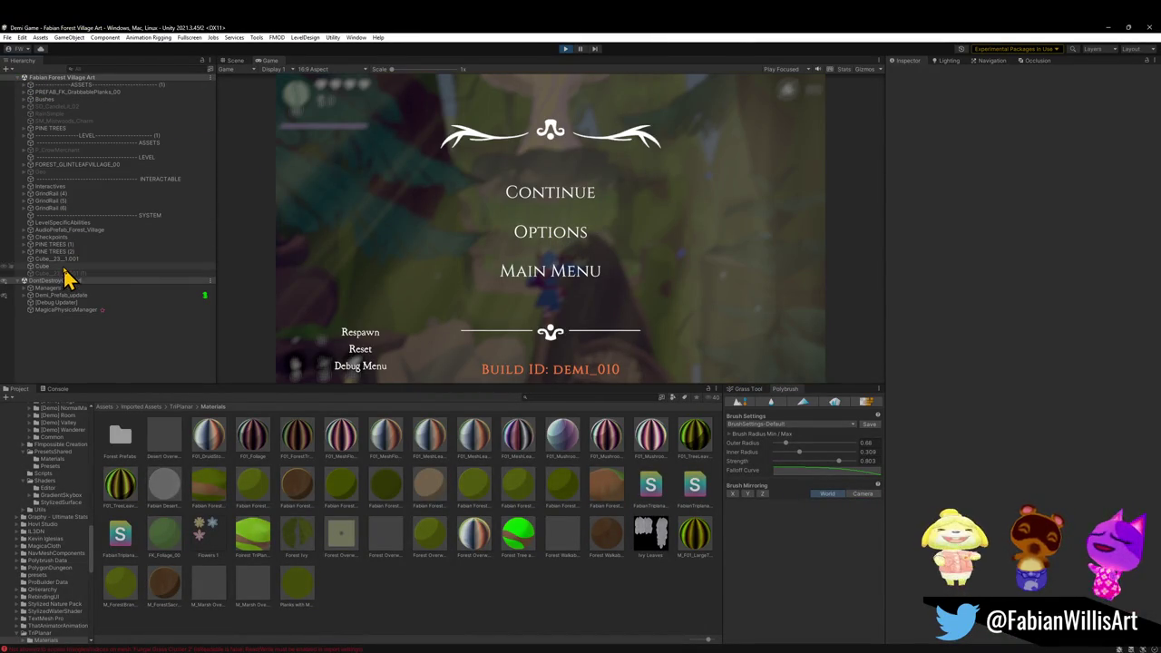
pyautogui.press('Escape')
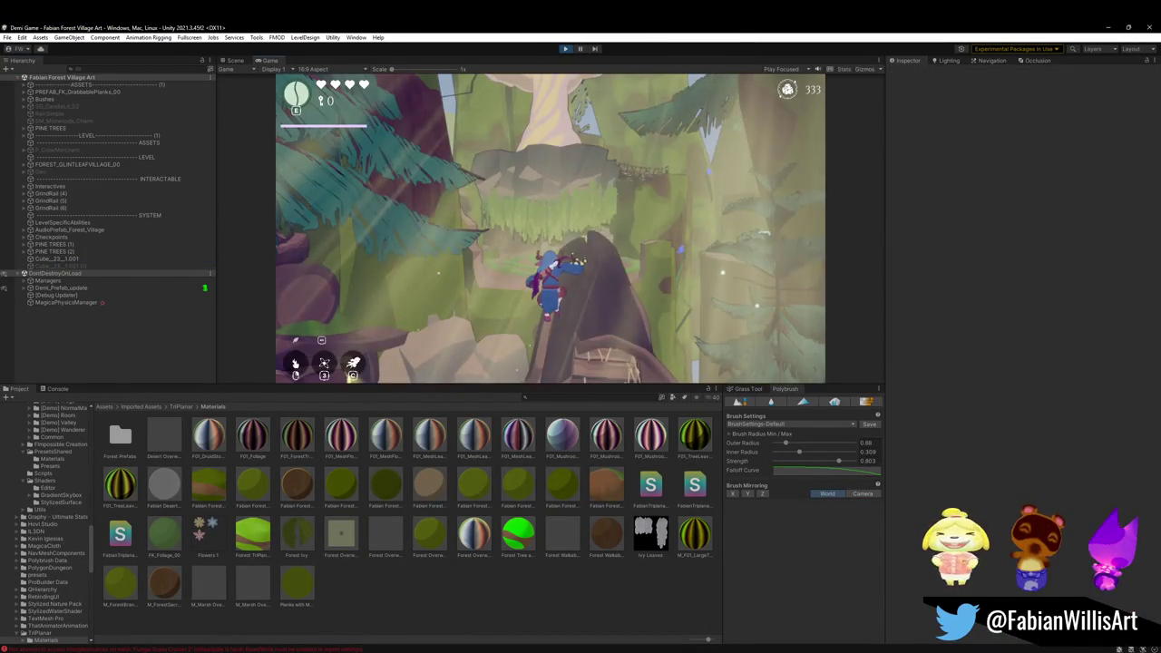
# - Go fullscreen with F10, run into the hut clearing and spawn a large enemy
pyautogui.press('F10')
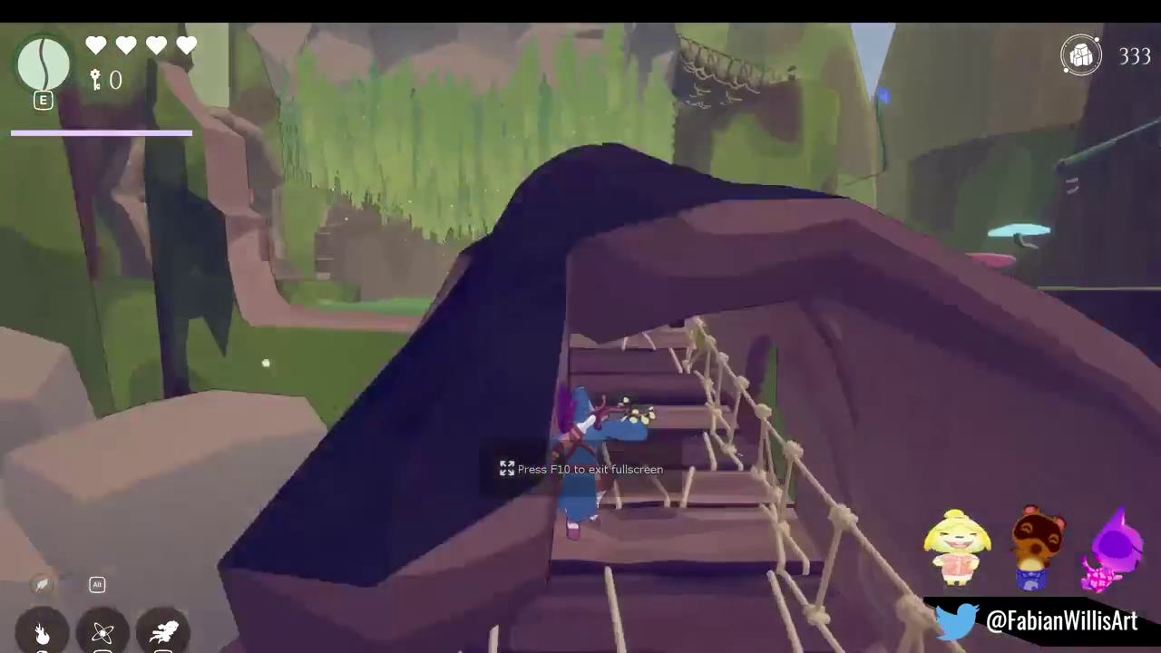
pyautogui.press('w')
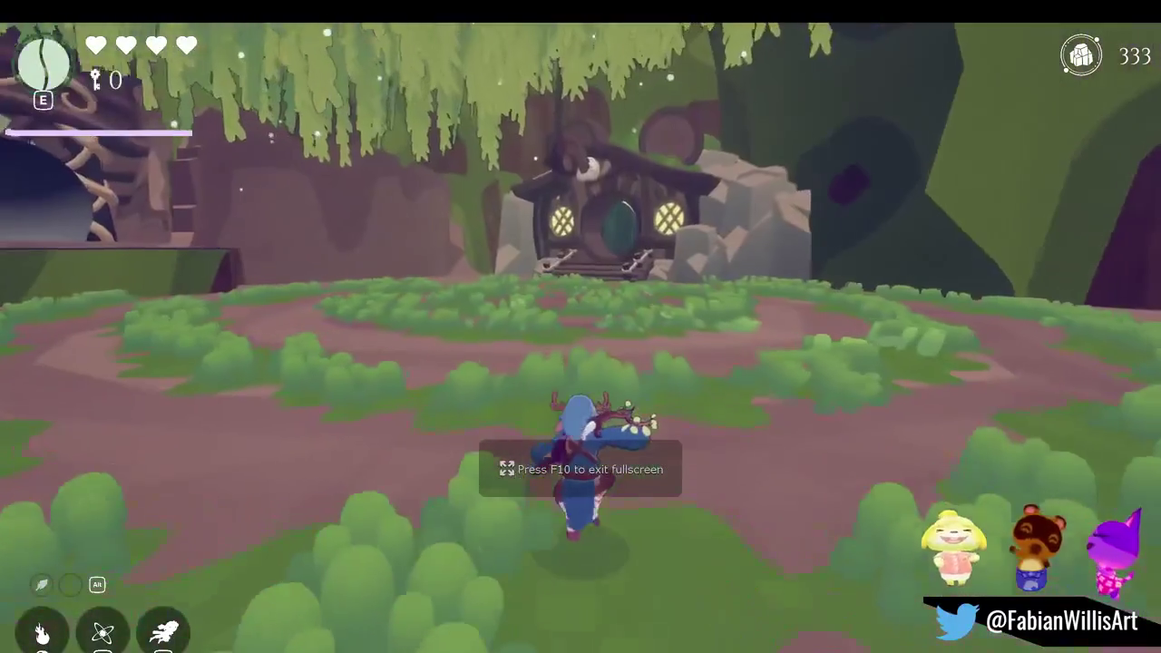
pyautogui.press('Tab')
pyautogui.press('space')
pyautogui.press('Tab')
# - Slash and roll repeatedly against the large enemy
pyautogui.press('w')
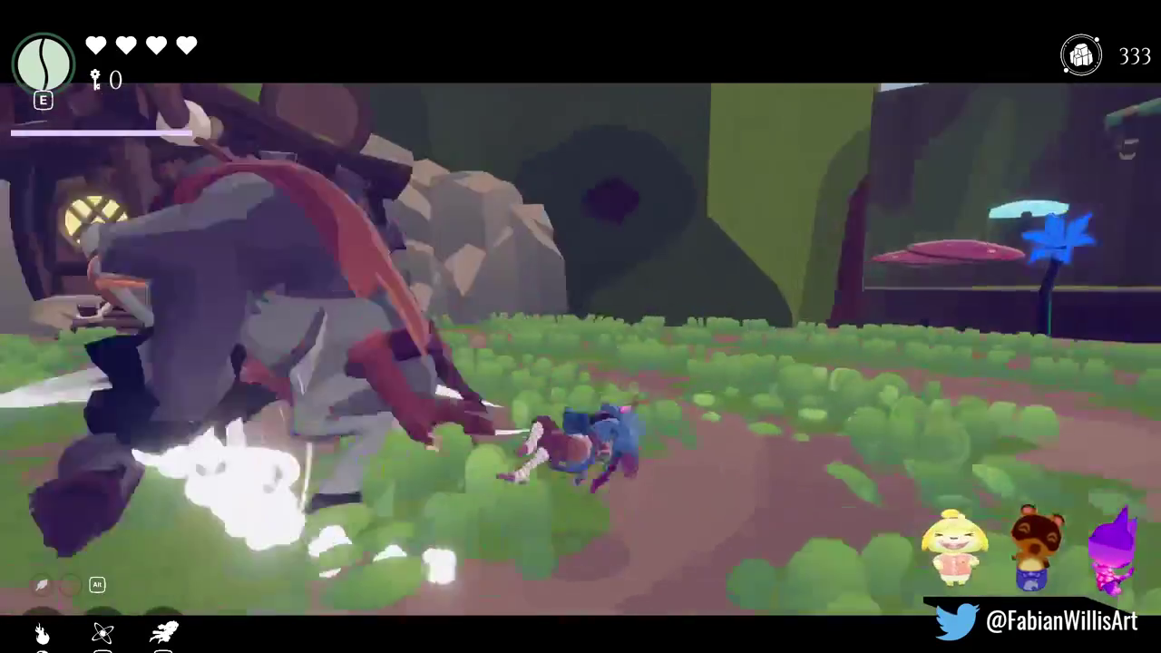
pyautogui.press('w')
pyautogui.press('w')
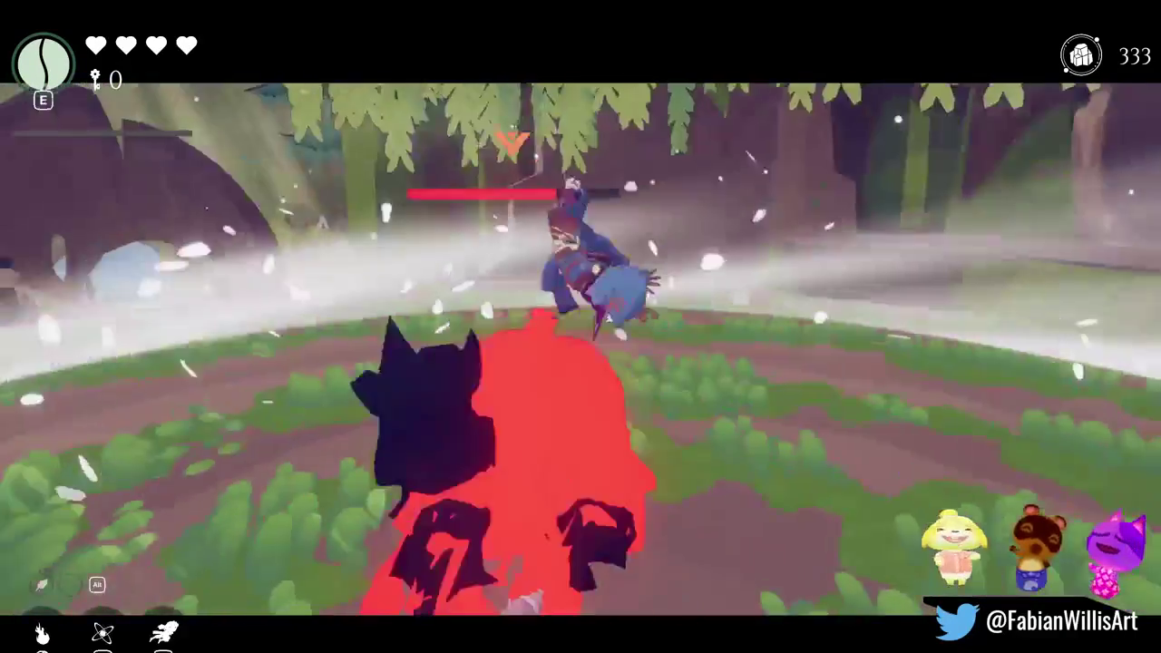
pyautogui.press('w')
pyautogui.press('w')
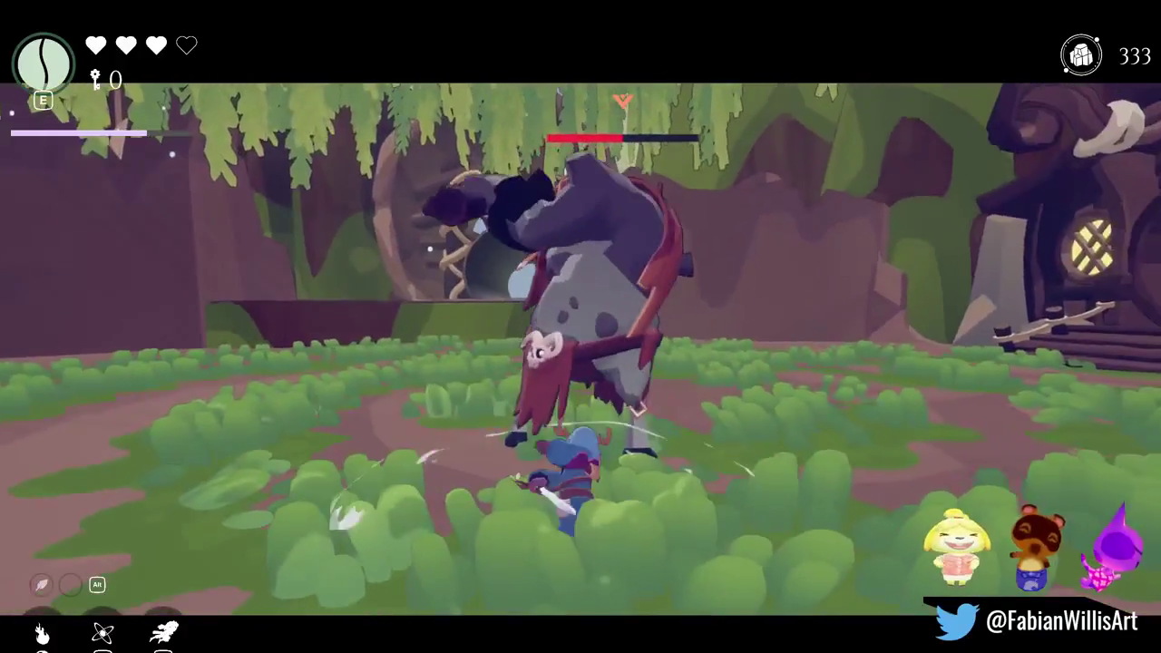
pyautogui.press('w')
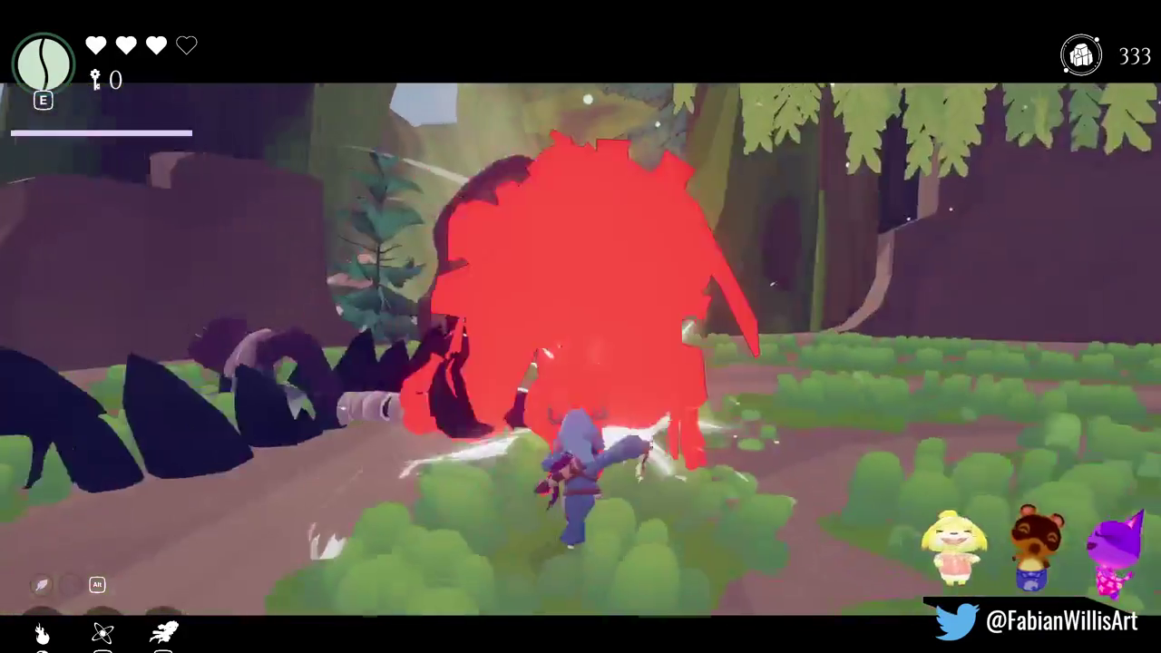
pyautogui.click(580, 363)
pyautogui.click(580, 363)
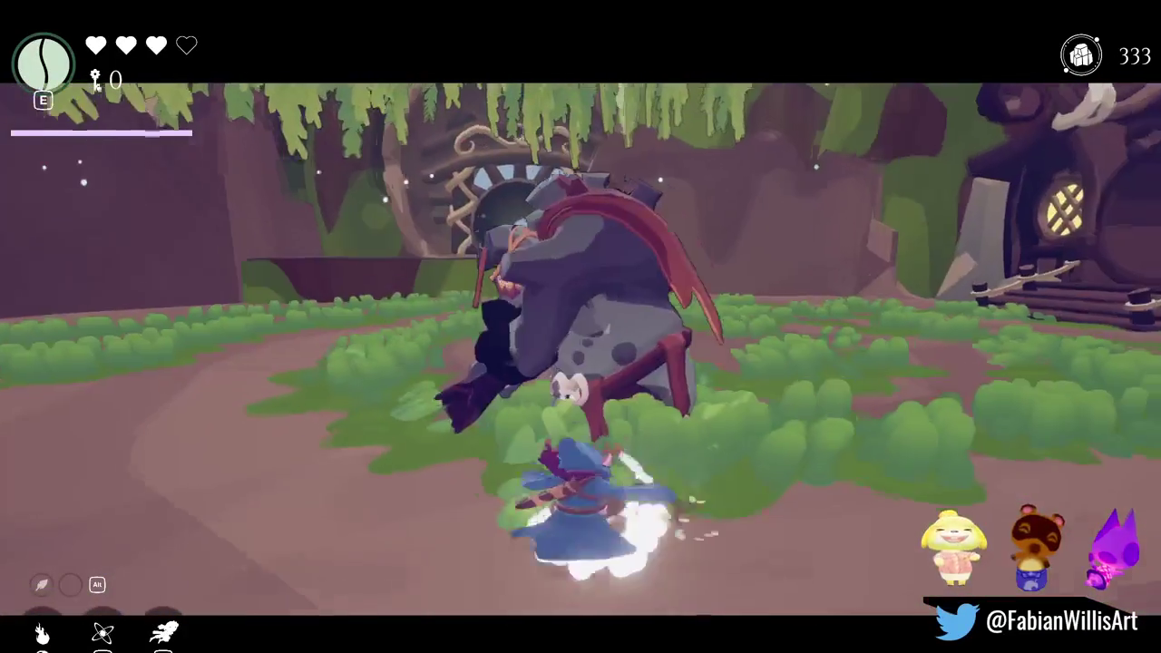
pyautogui.click(580, 362)
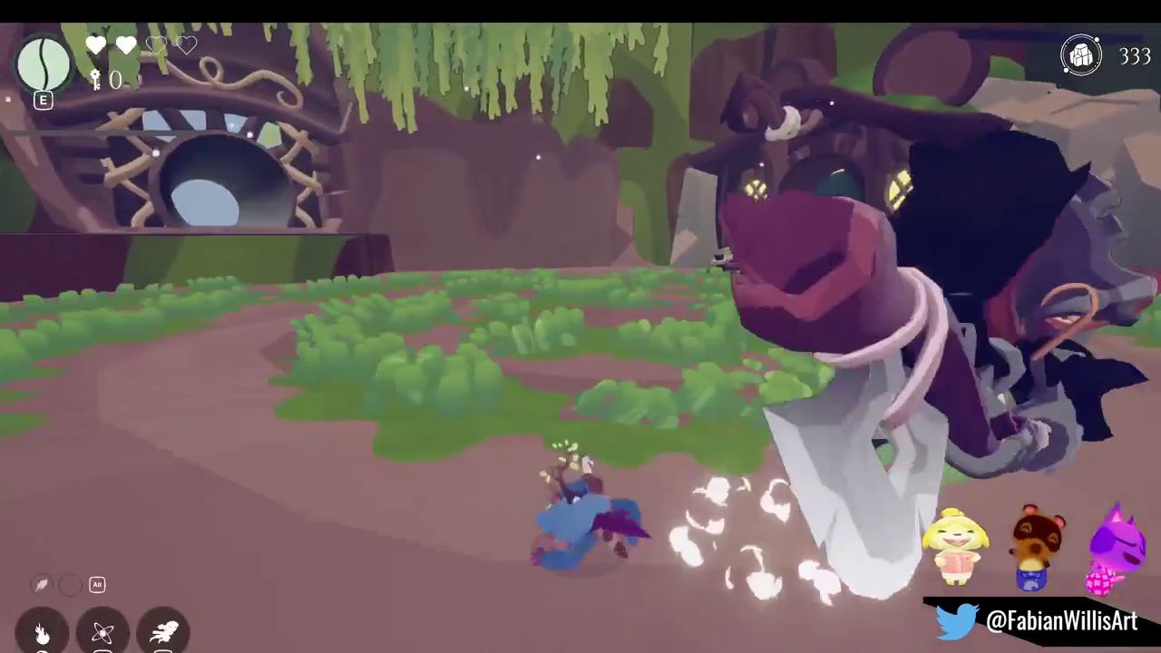
# - Run to the round door collecting a crystal, then walk back toward the camera
pyautogui.press('w')
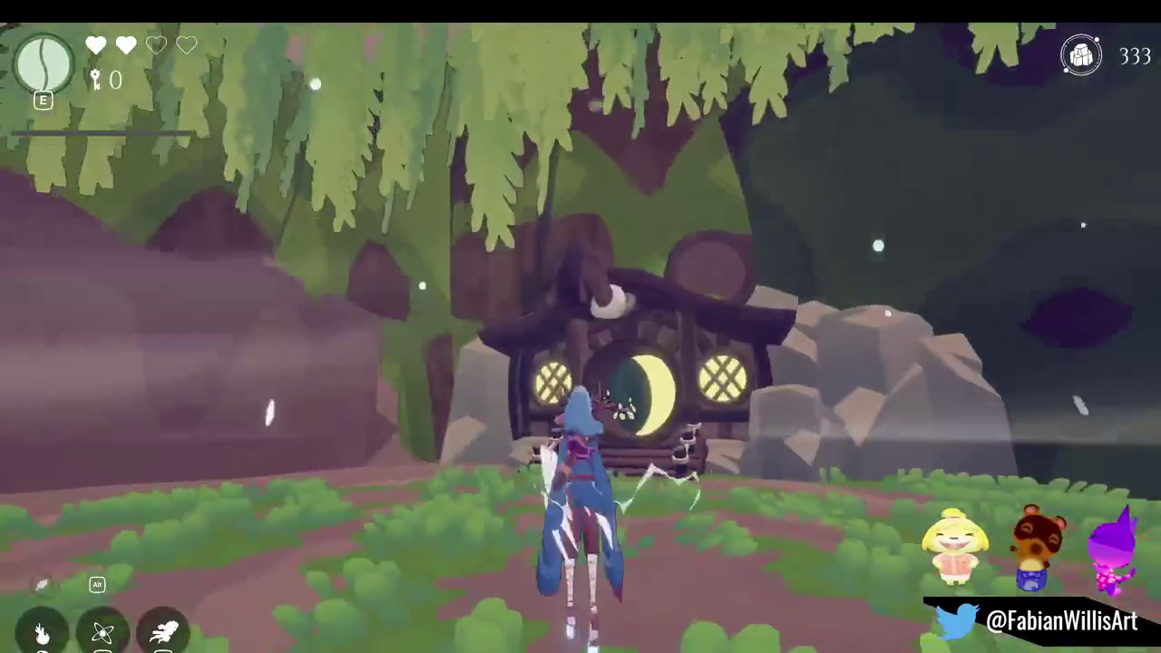
pyautogui.press('d')
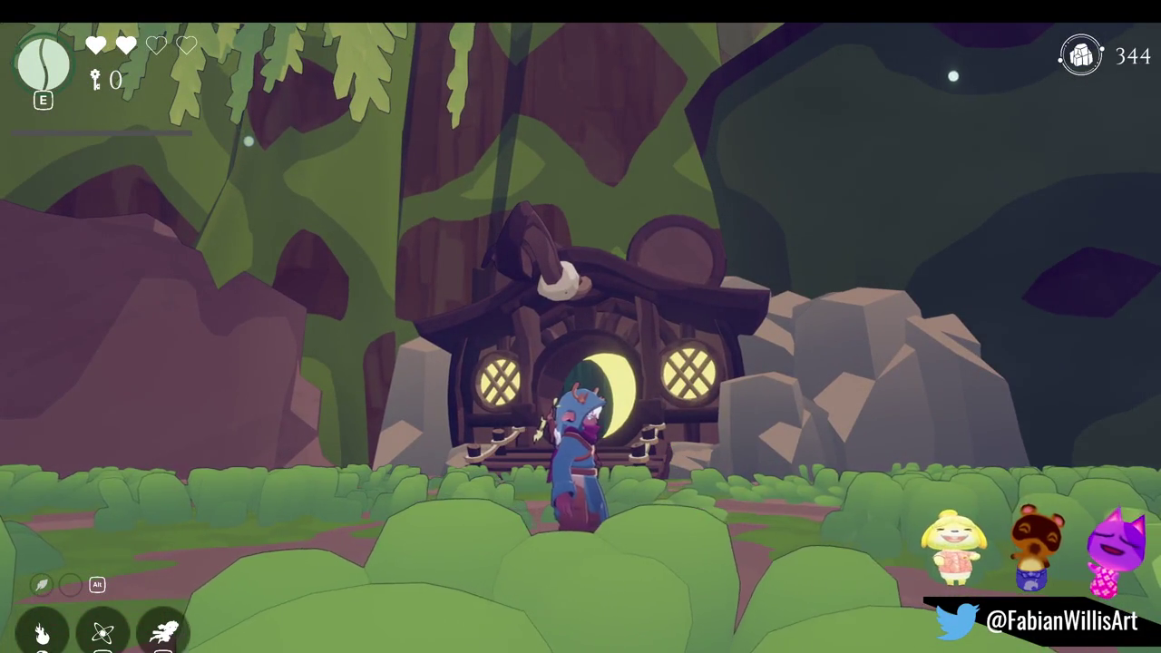
pyautogui.press('s')
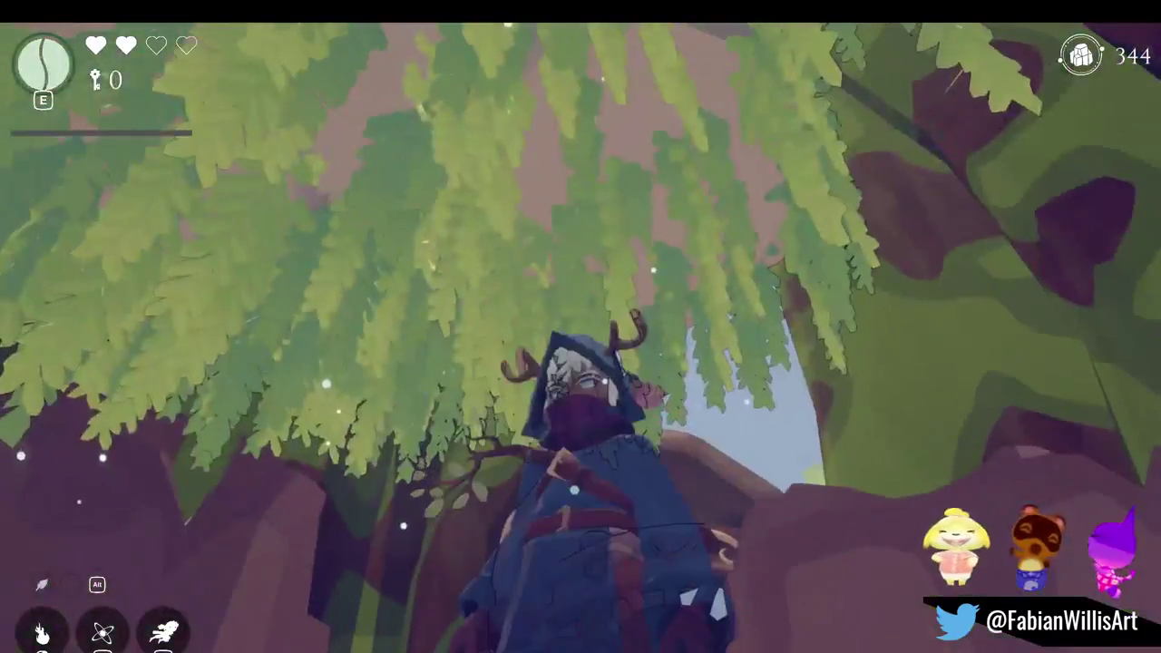
# - Pause with Esc, then choose Continue to resume on the path before the trunk entrance
pyautogui.press('Escape')
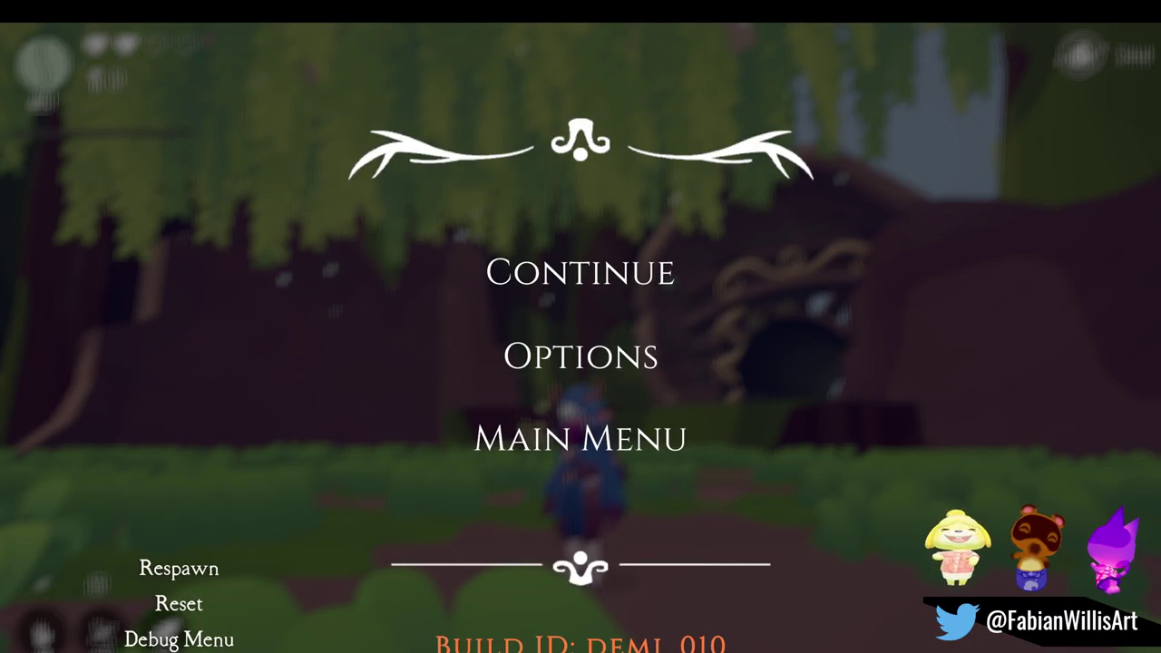
pyautogui.click(611, 295)
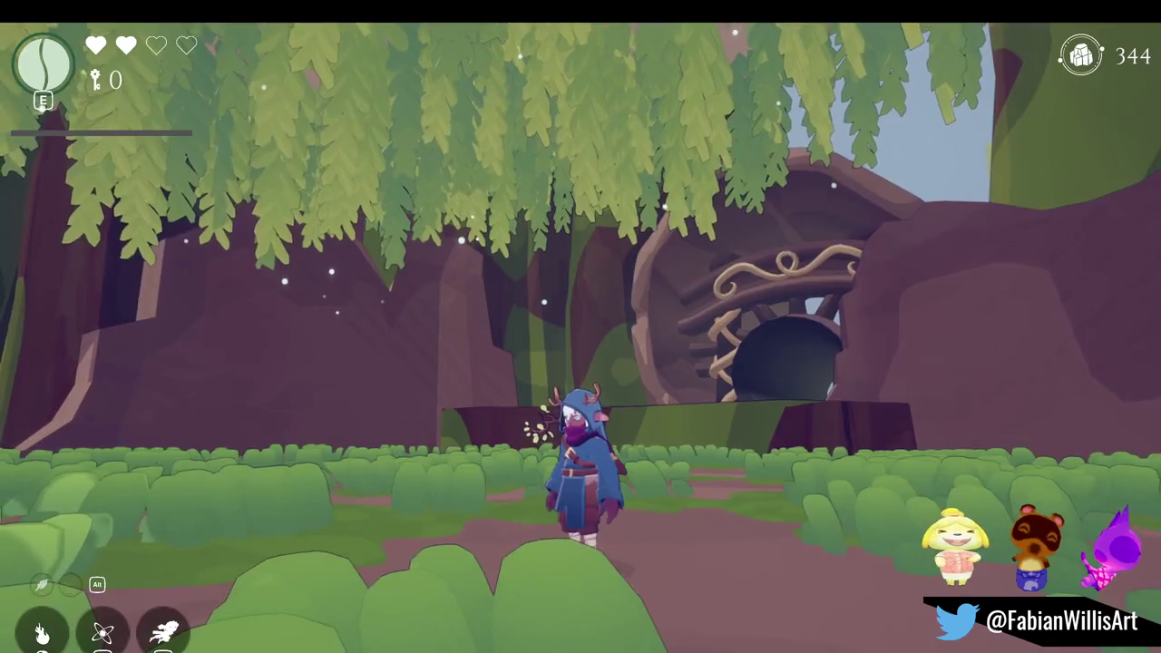
# - Run toward the house, bring up debug options, dash past the mushrooms and hop onto the blue one
pyautogui.press('w')
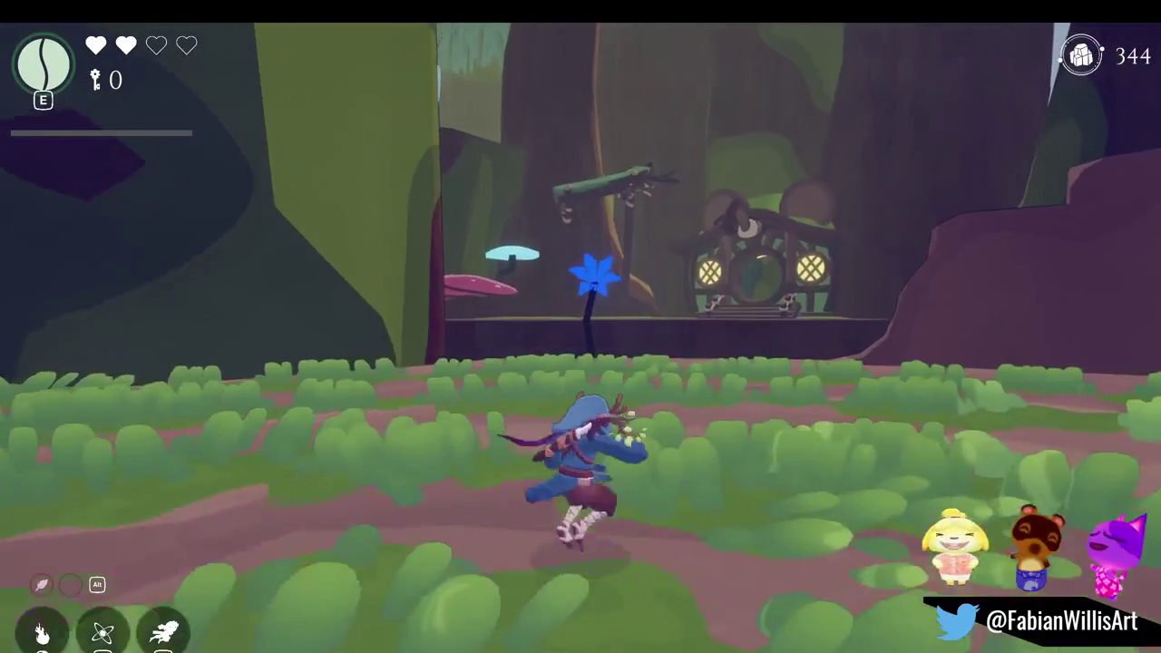
pyautogui.press('w')
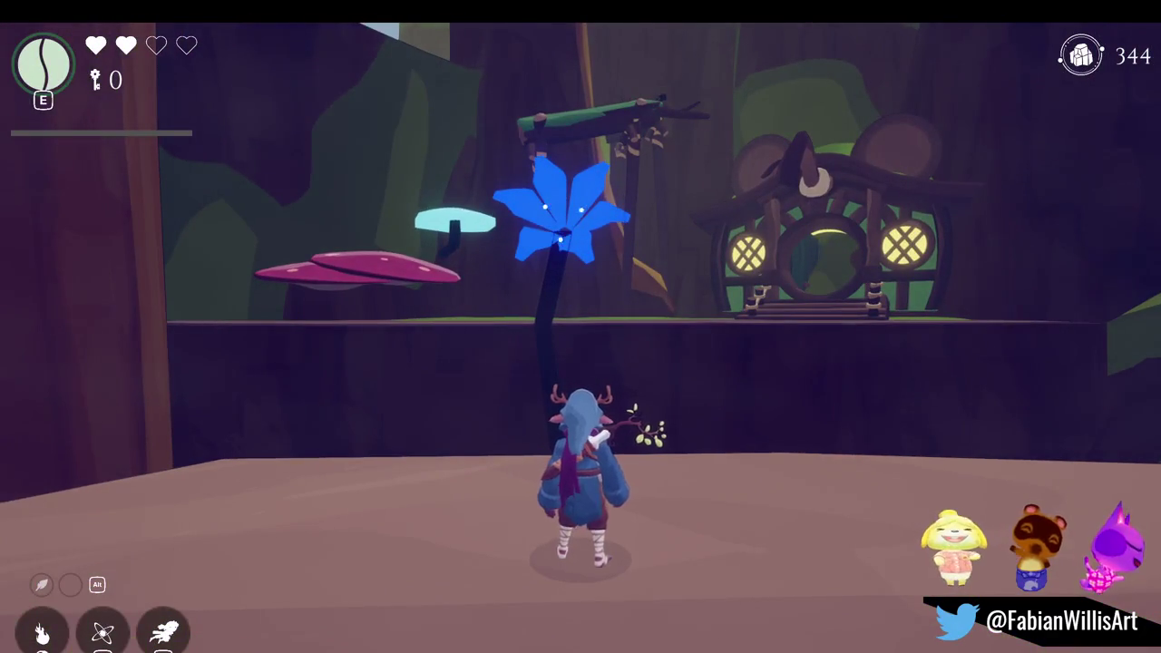
pyautogui.press('F1')
pyautogui.press('F1')
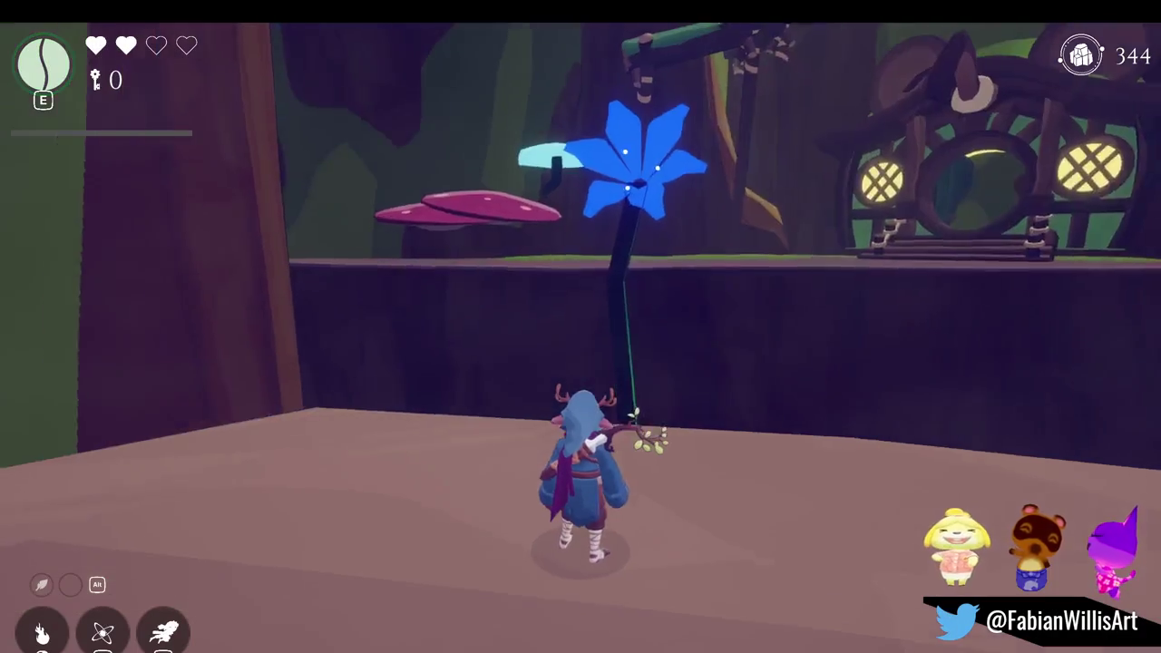
pyautogui.press('a')
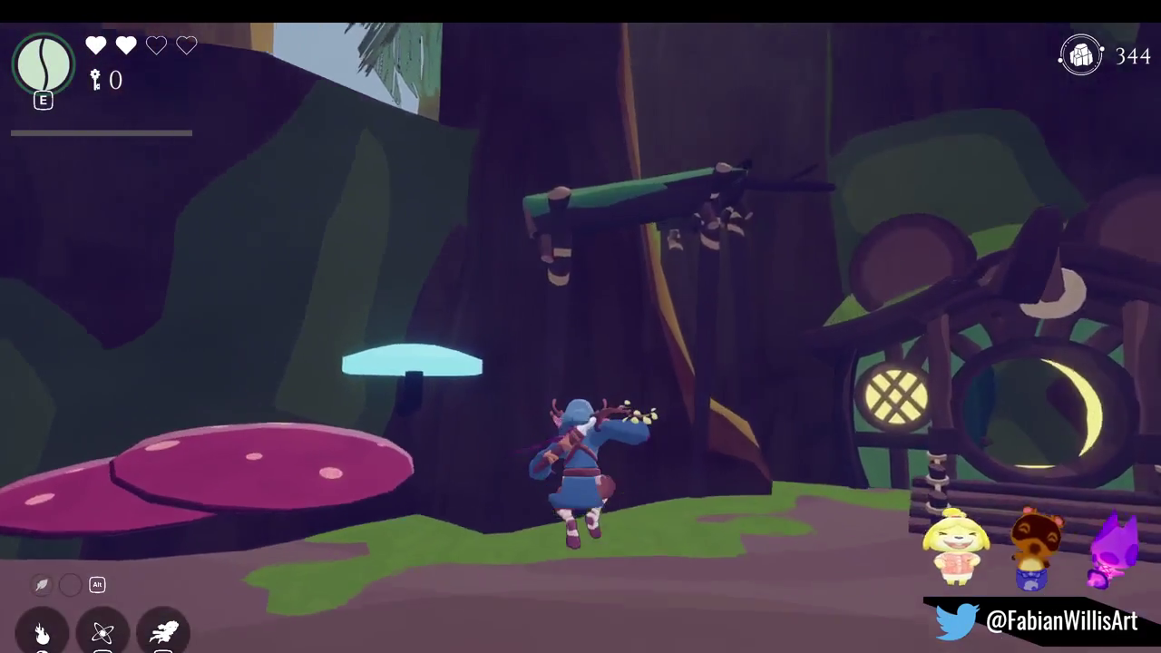
pyautogui.press('w')
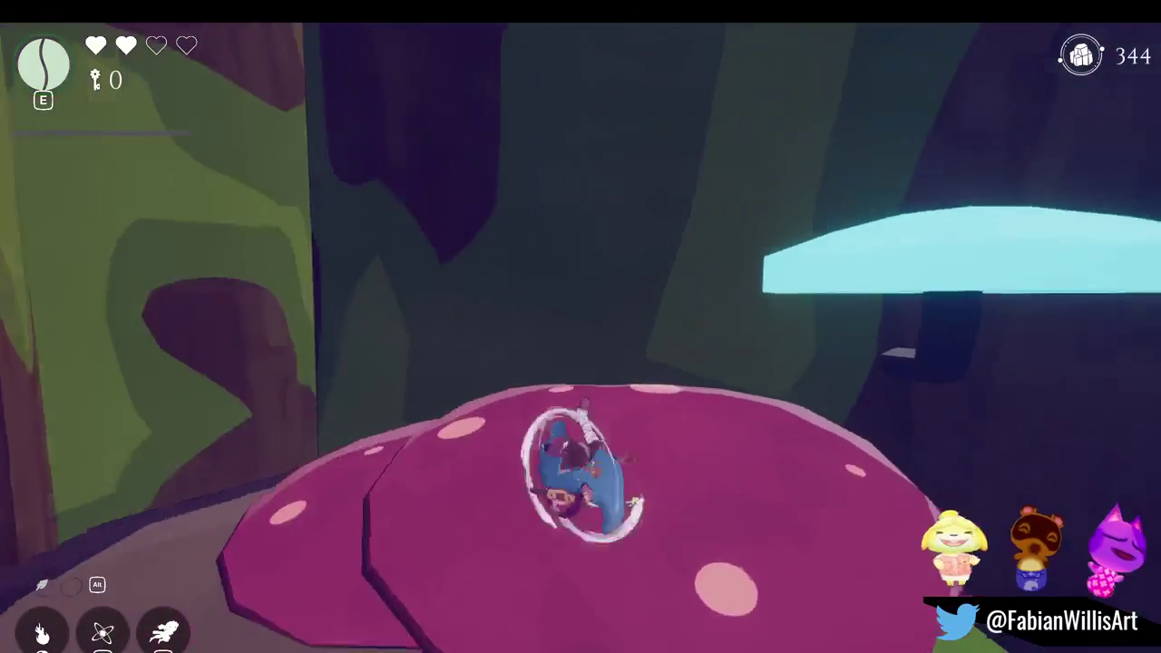
pyautogui.press('space')
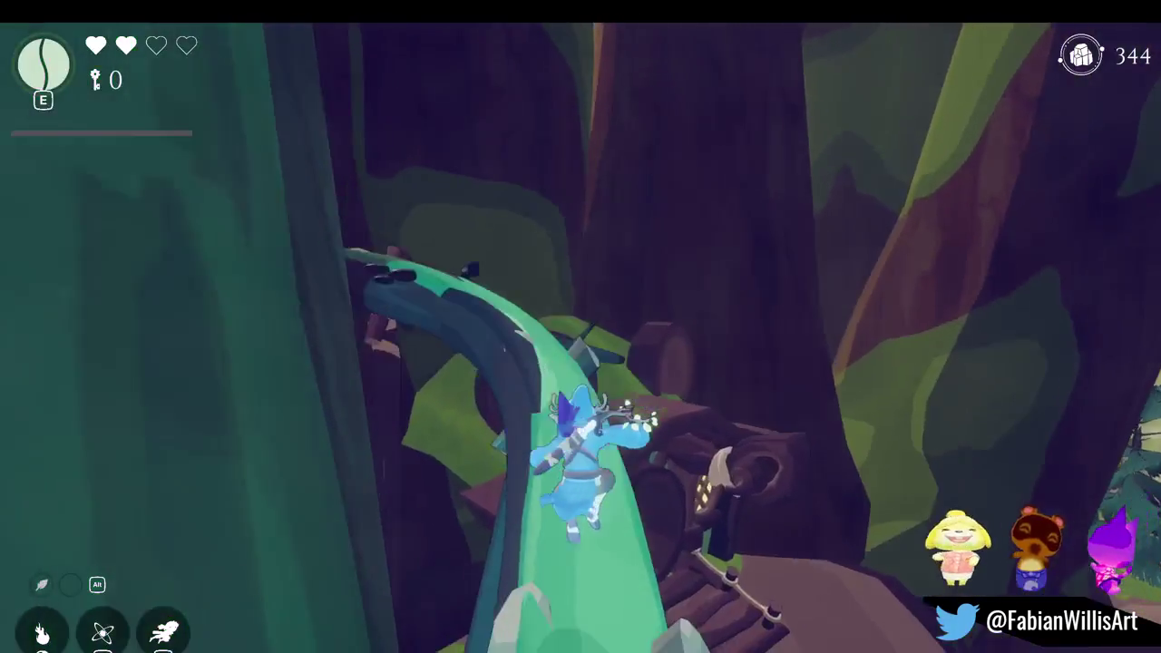
# - Climb the tree vine, drop by the ice platform and tree house, and latch onto the vine wall
pyautogui.press('w')
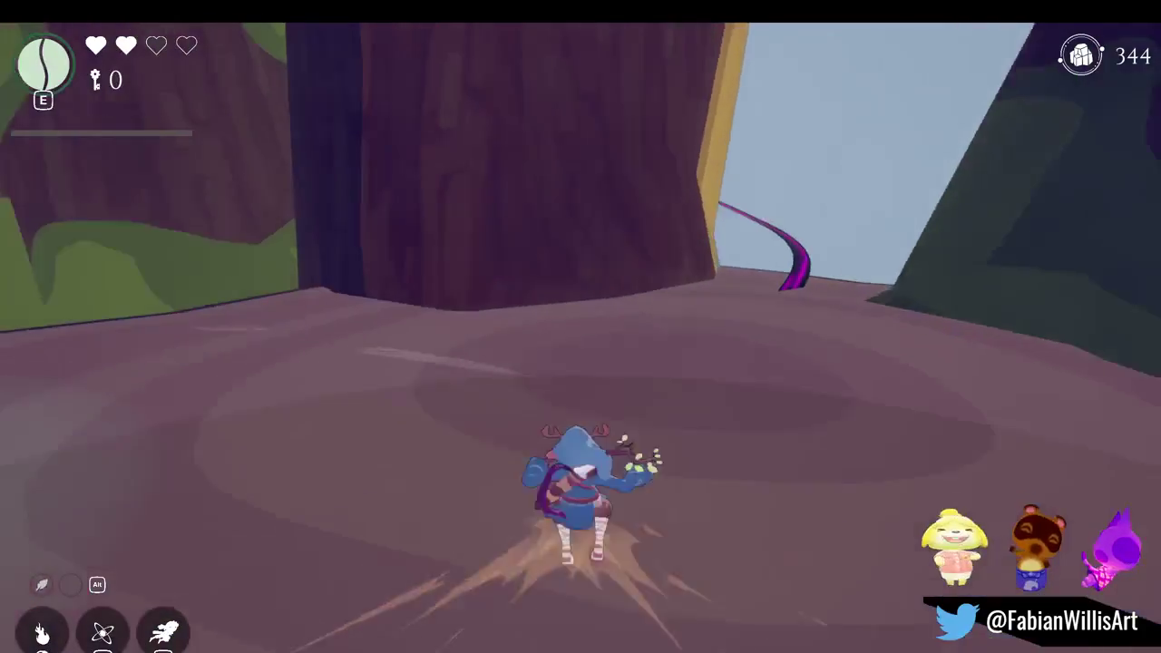
pyautogui.press('w')
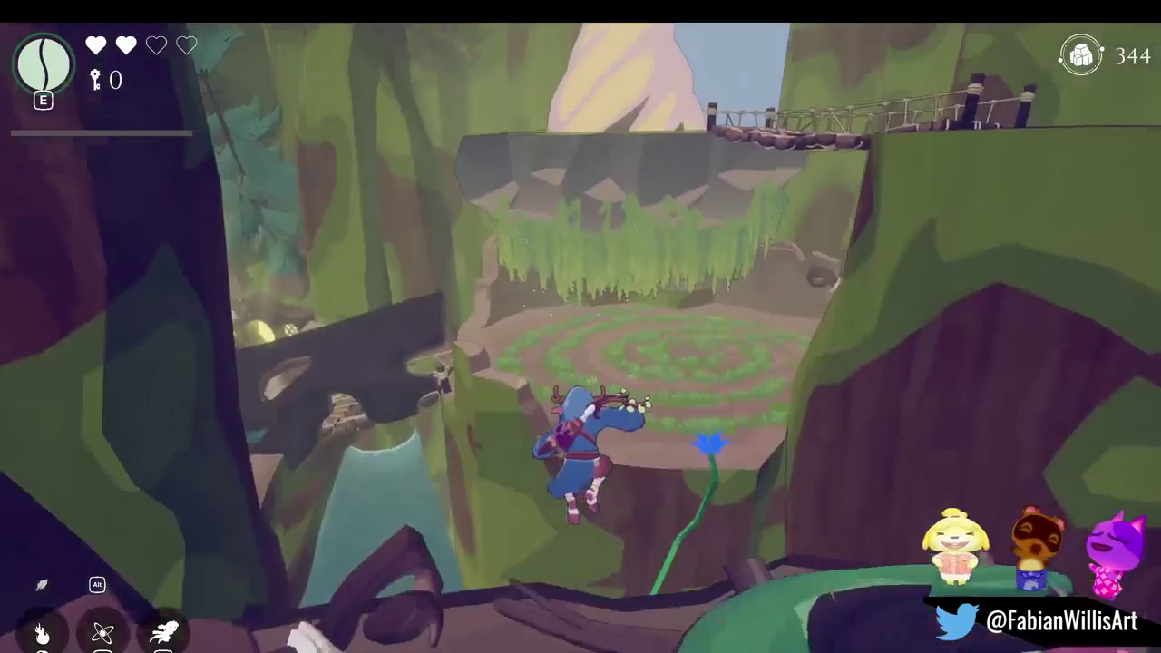
pyautogui.press('w')
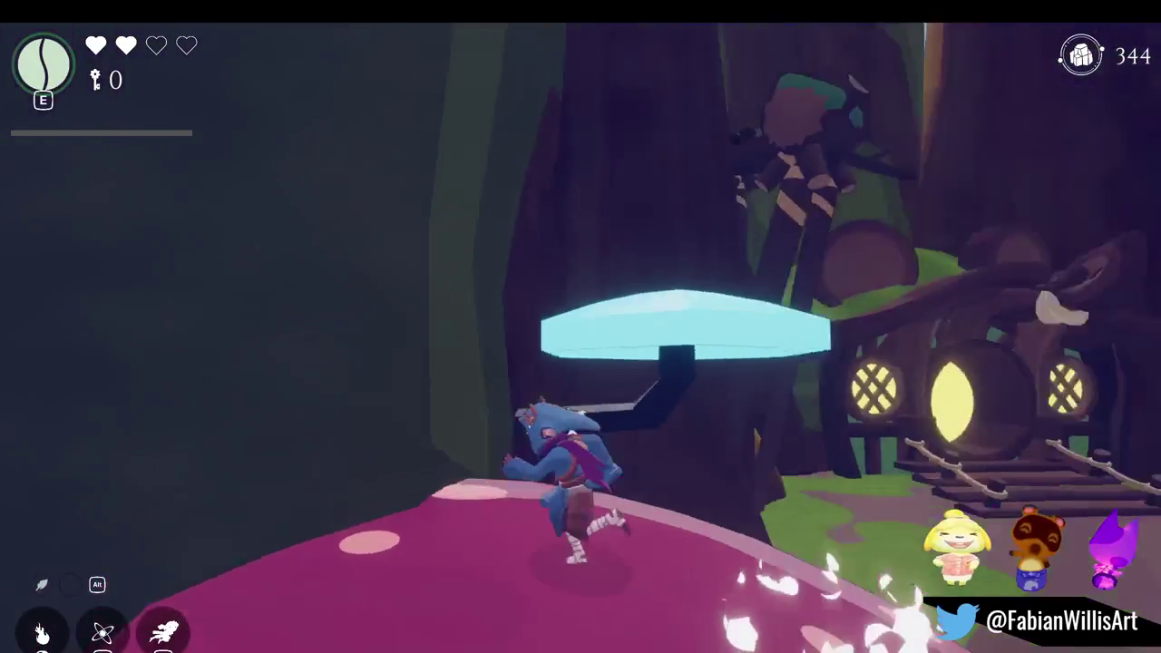
pyautogui.press('space')
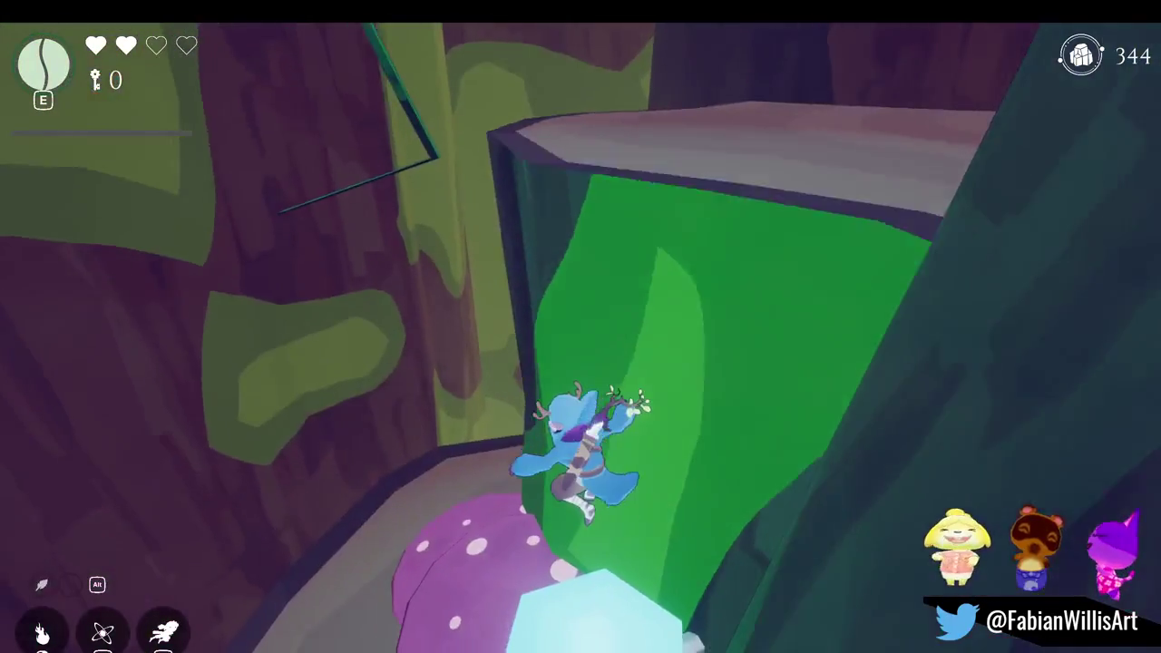
pyautogui.press('space')
# - Climb and spin across the vine wall, top the ledge and climb the green vine
pyautogui.press('w')
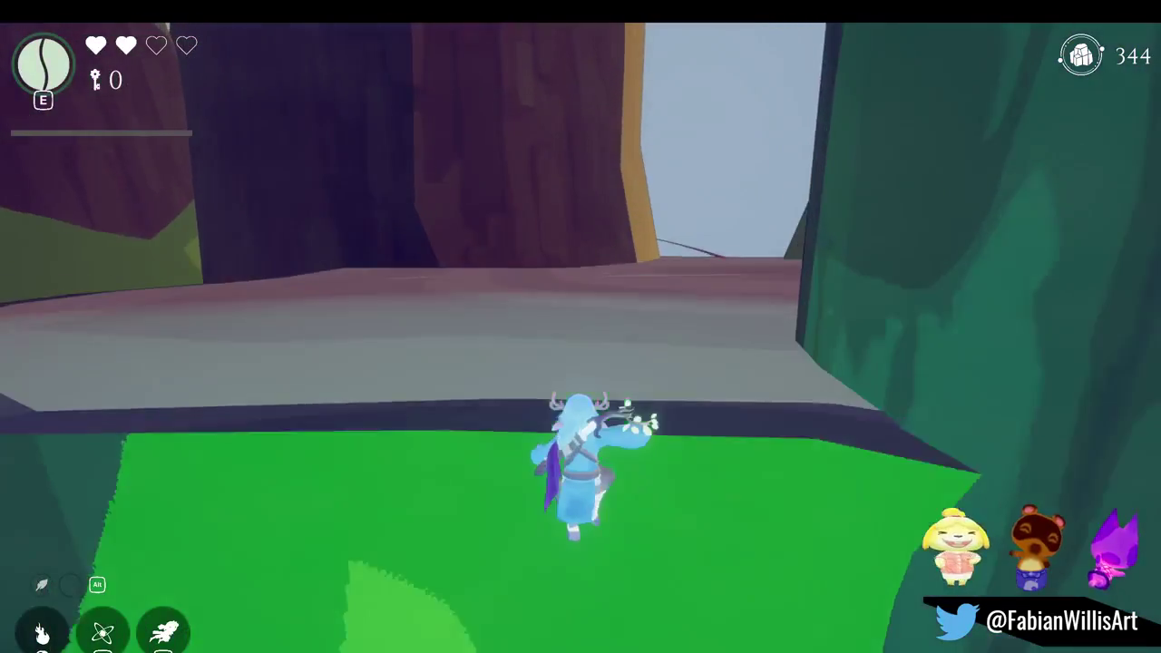
pyautogui.press('space')
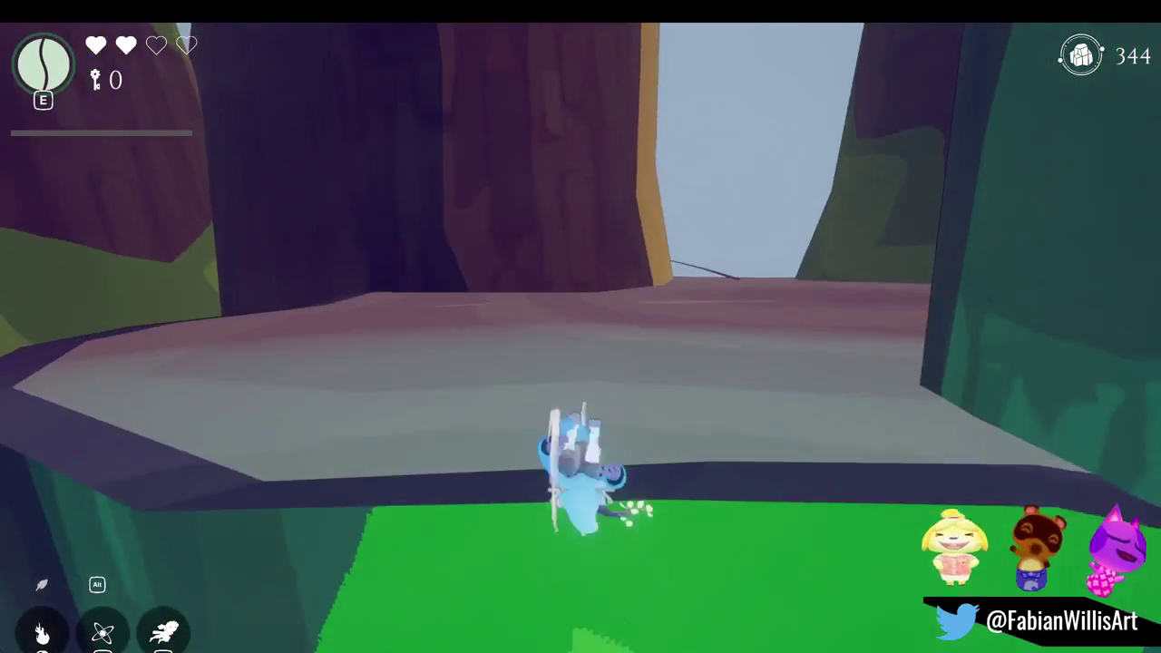
pyautogui.press('space')
pyautogui.press('w')
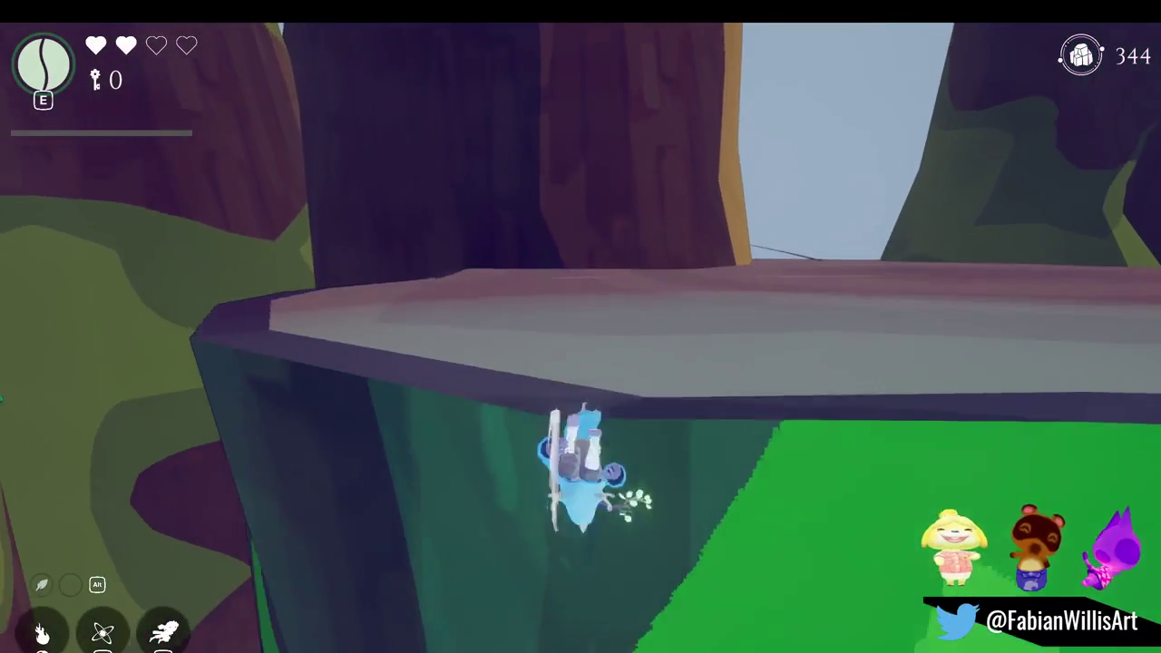
pyautogui.press('w')
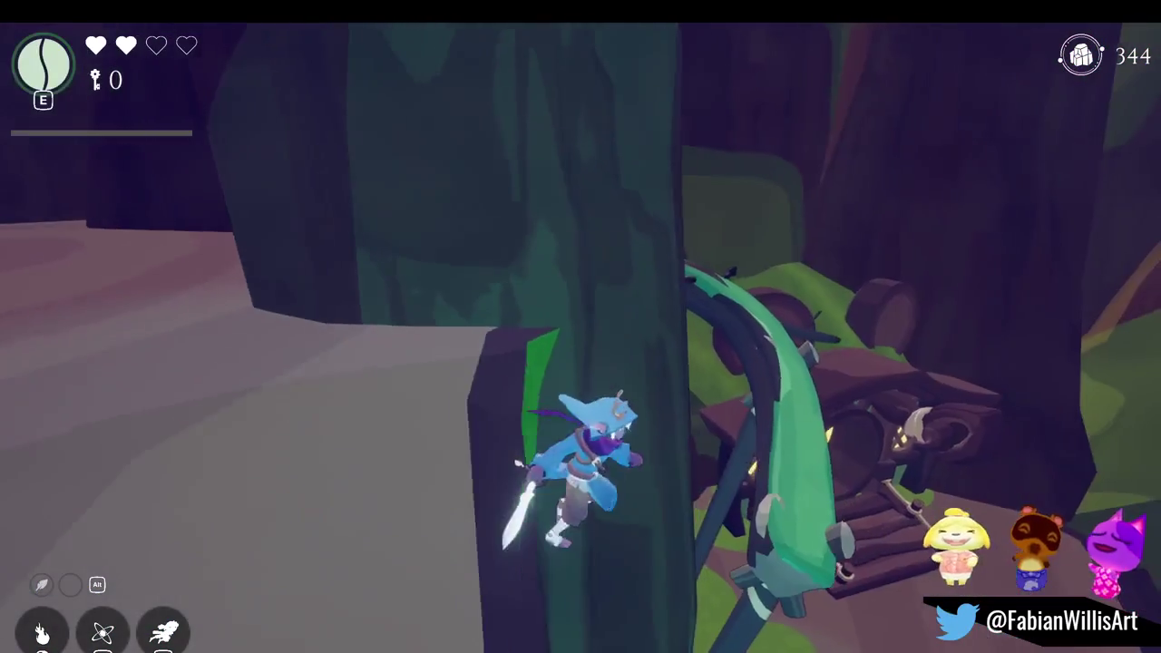
pyautogui.press('w')
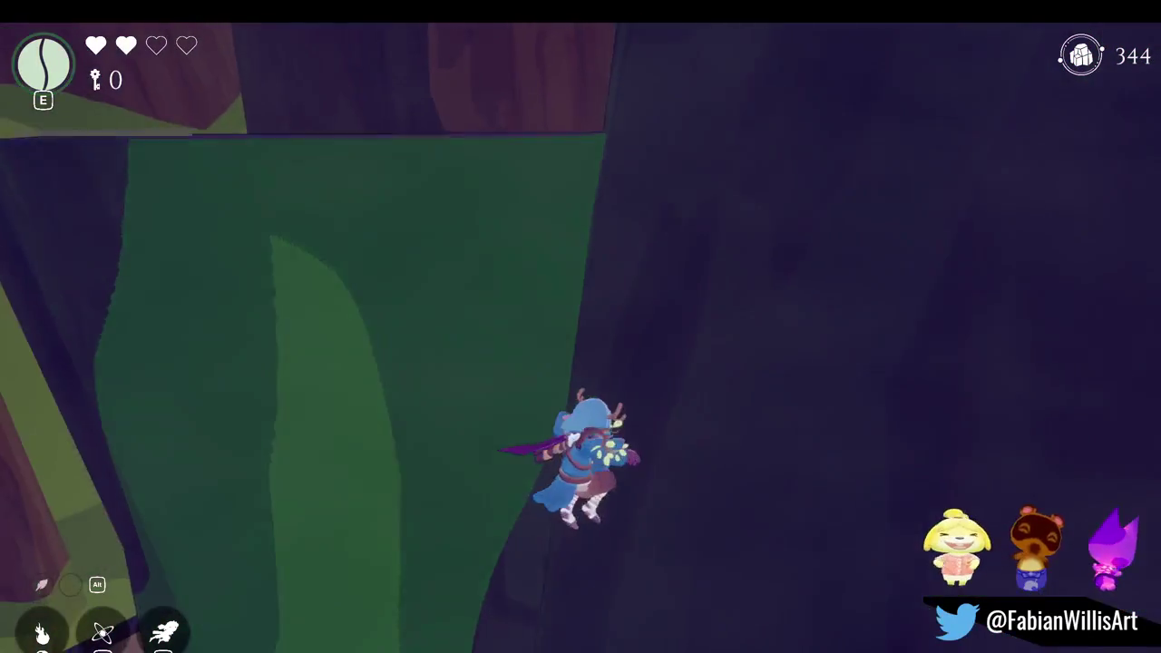
# - Move along the dark wall, climb the green wall to the top and look out at the sky
pyautogui.press('w')
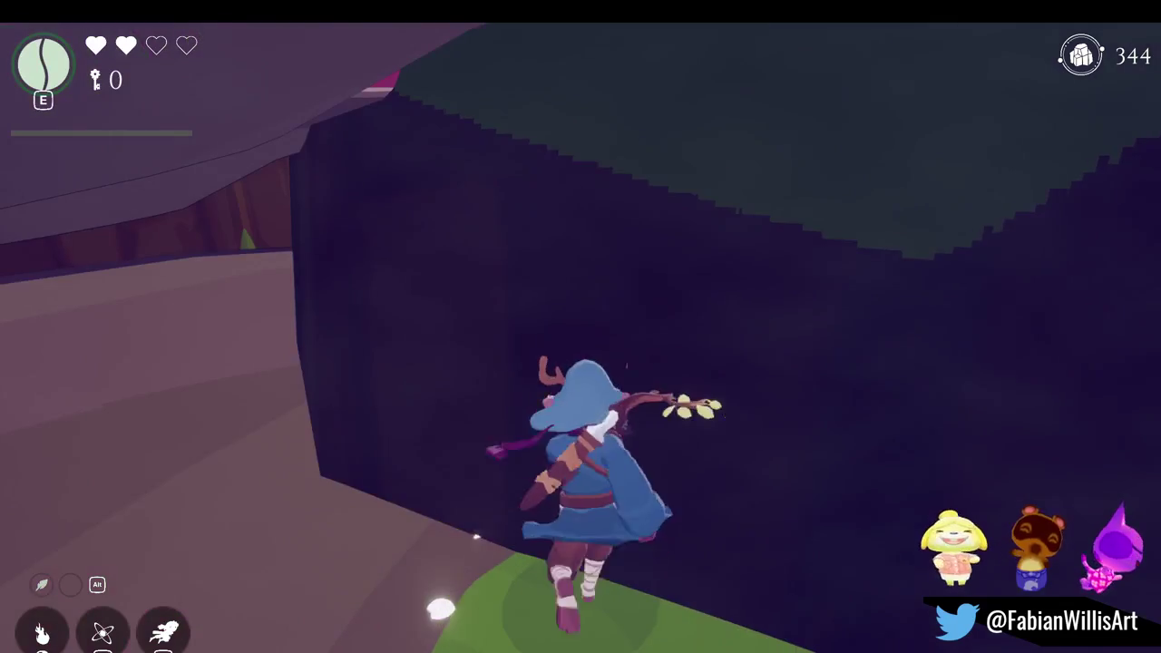
pyautogui.press('a')
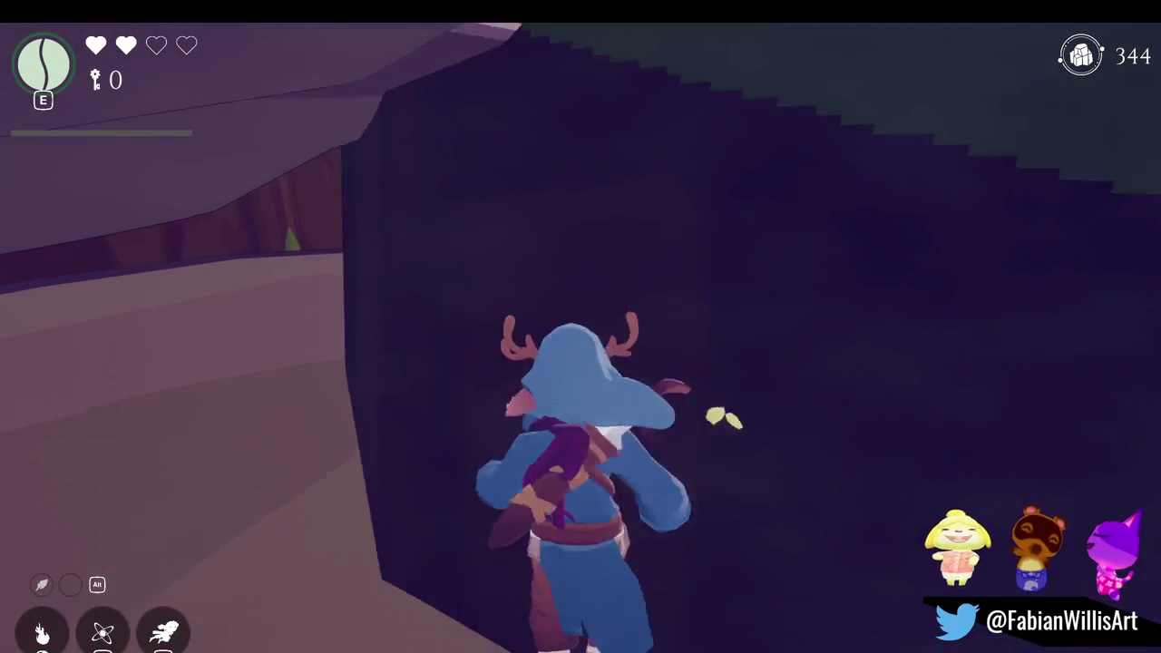
pyautogui.press('w')
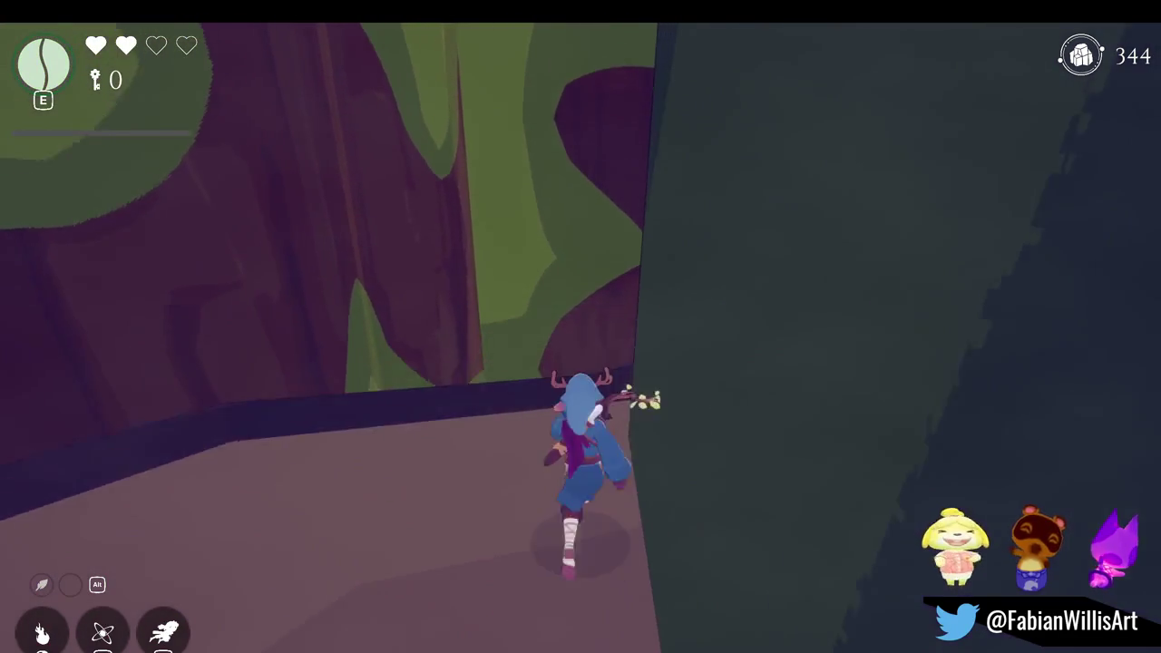
pyautogui.press('w')
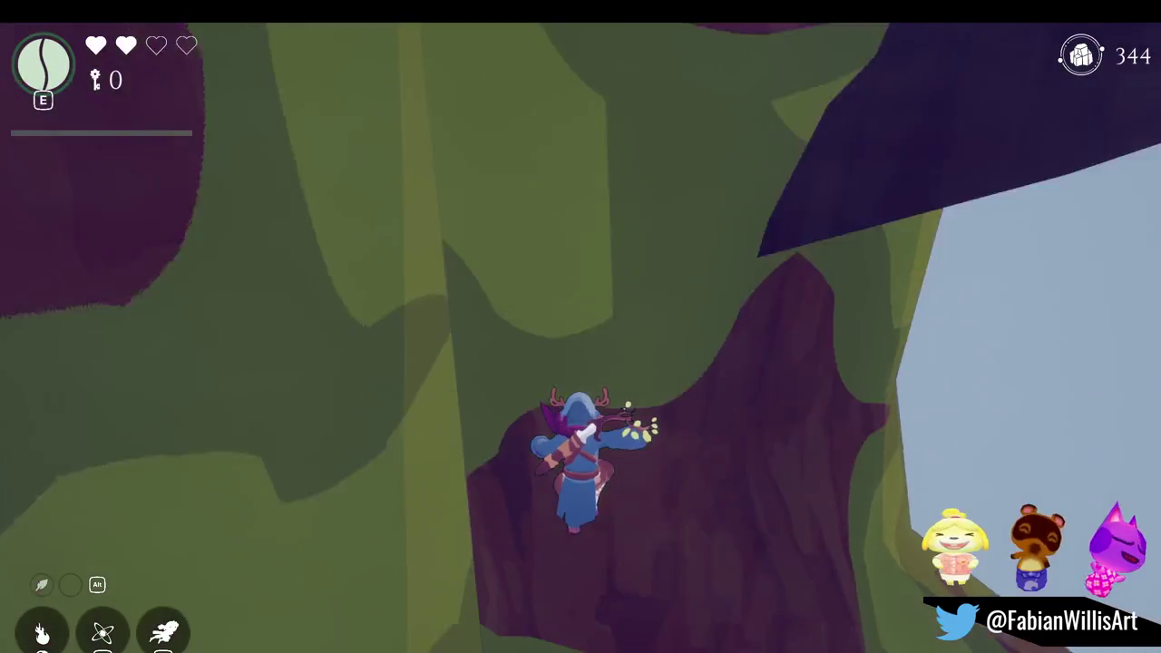
pyautogui.press('w')
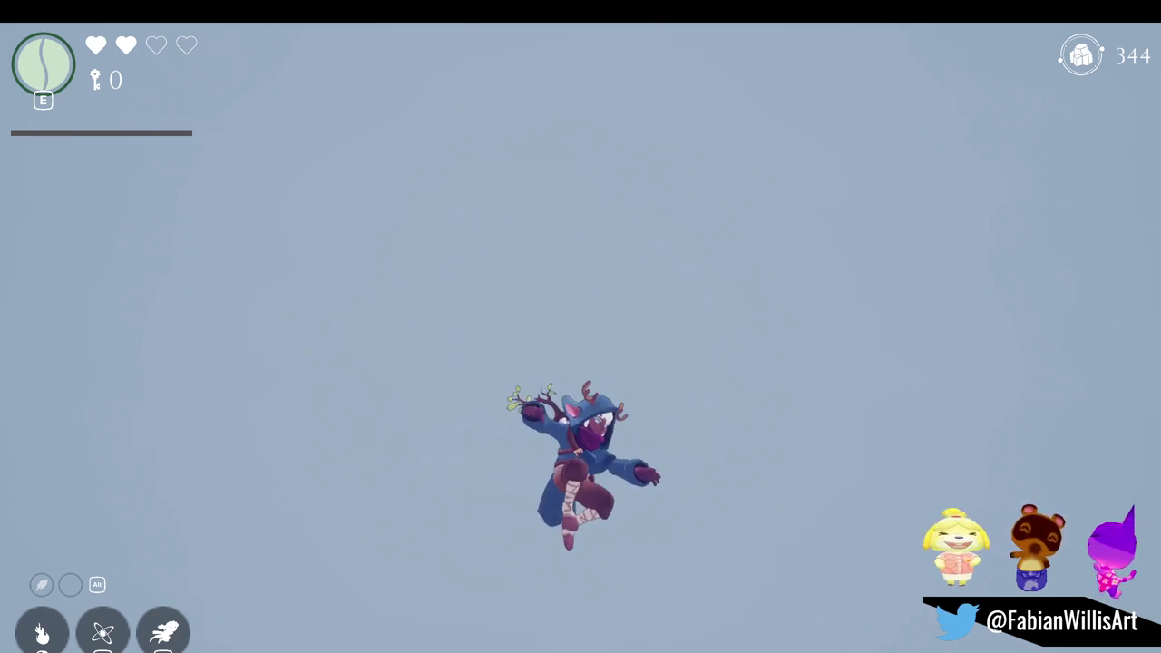
# - Pause the game, leave fullscreen, and show the forest level in the Scene view with Ctrl+1
pyautogui.press('Escape')
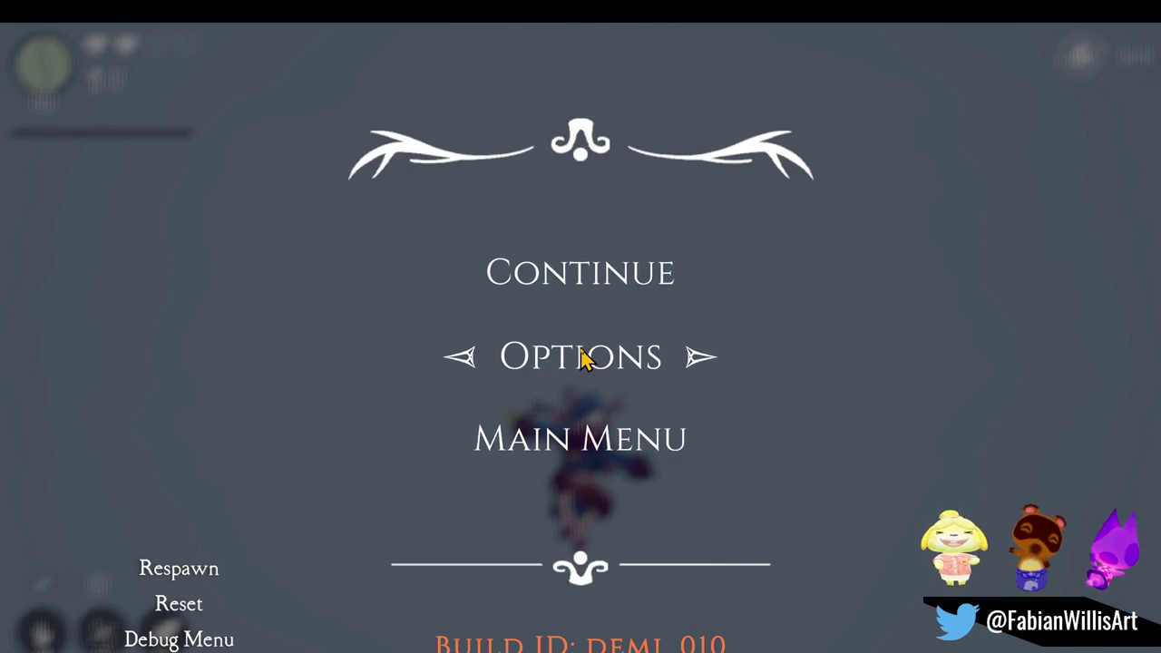
pyautogui.press('F11')
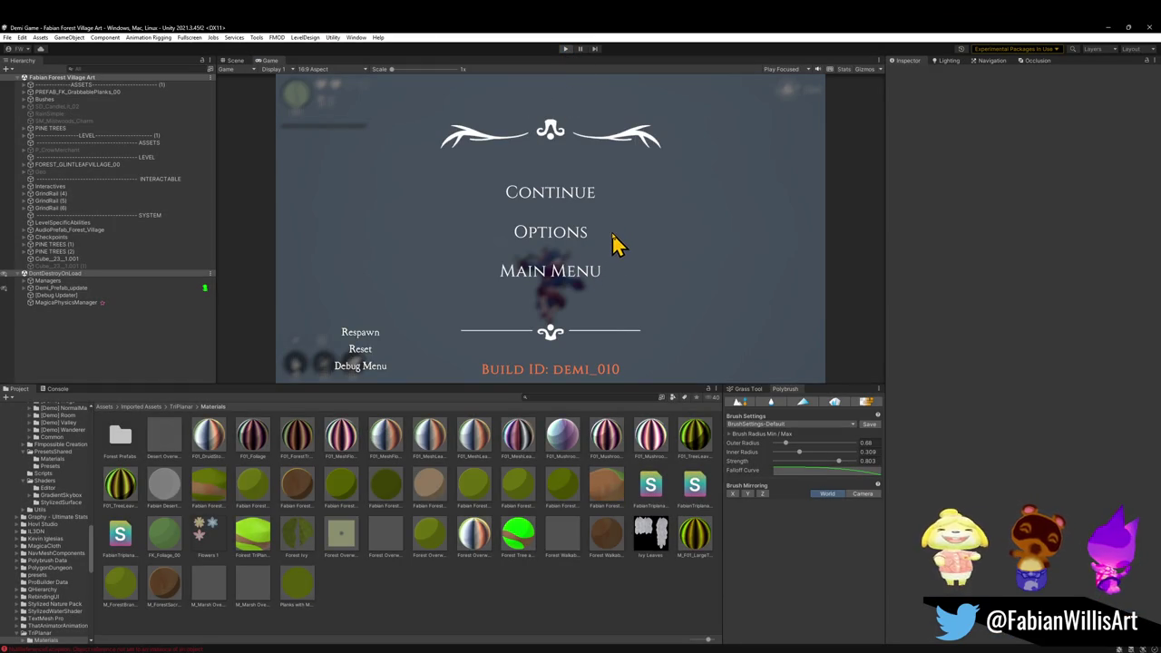
pyautogui.hotkey('ctrl', '1')
# - Orbit the Scene view, then minimize Unity to reveal the Glintleaf Village Kit in Blender
pyautogui.moveTo(585, 229)
pyautogui.mouseDown()
pyautogui.moveTo(596, 207)
pyautogui.moveTo(625, 199)
pyautogui.moveTo(705, 197)
pyautogui.moveTo(653, 210)
pyautogui.moveTo(674, 210)
pyautogui.moveTo(624, 187)
pyautogui.moveTo(510, 175)
pyautogui.moveTo(552, 192)
pyautogui.moveTo(477, 223)
pyautogui.moveTo(535, 262)
pyautogui.moveTo(562, 309)
pyautogui.moveTo(622, 300)
pyautogui.mouseUp()
pyautogui.click(1105, 28)
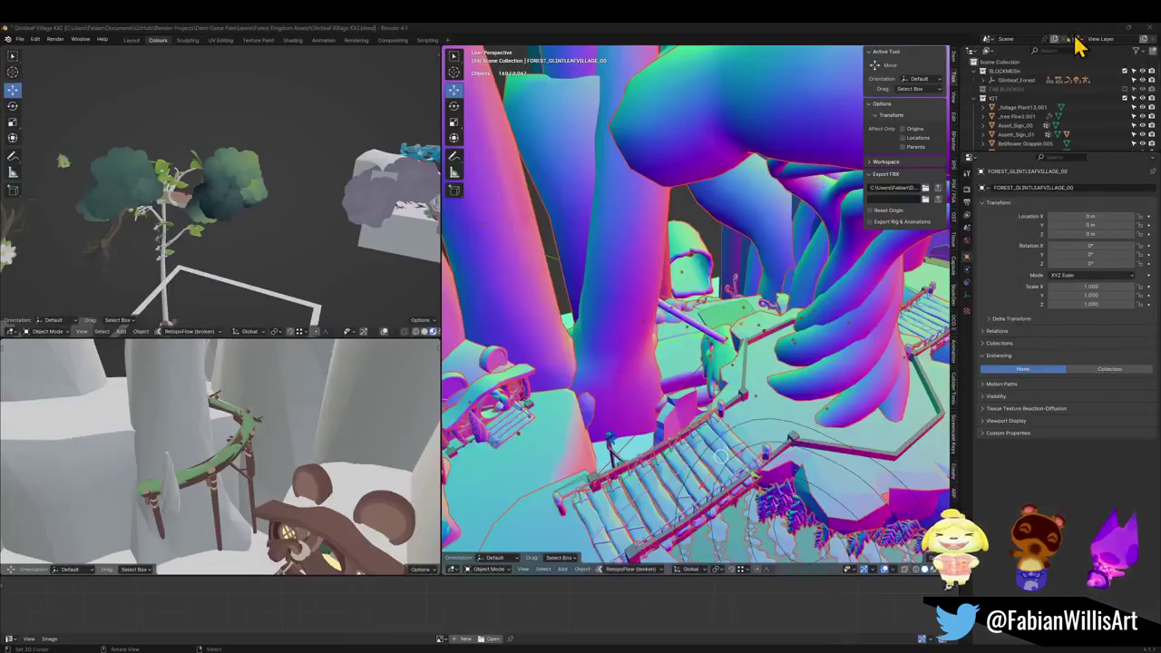